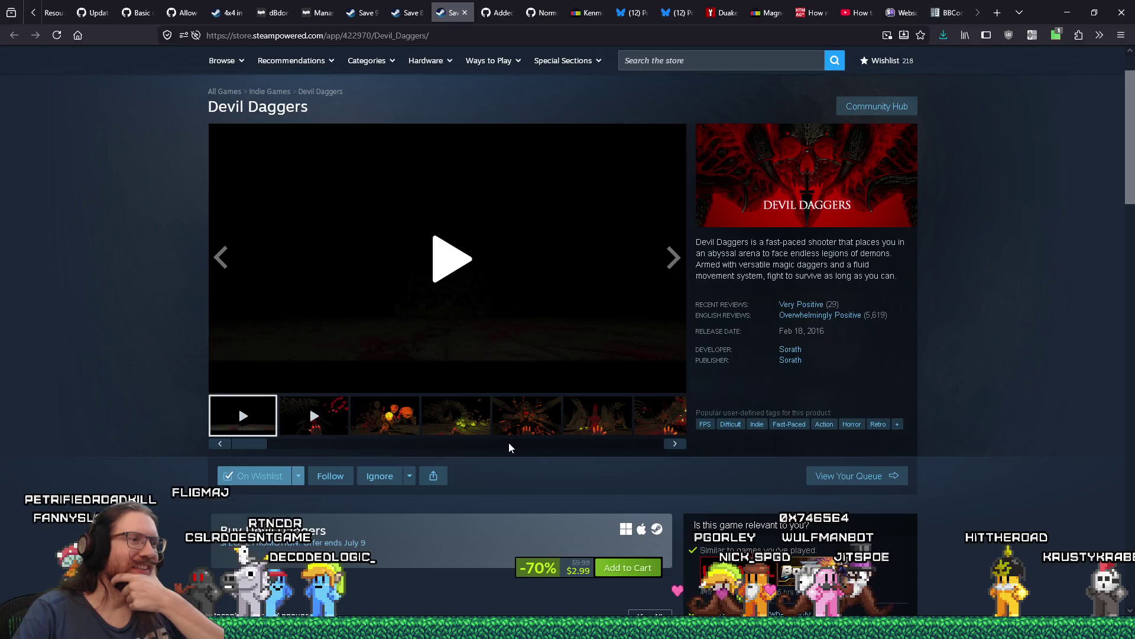
Show the sixth Devil Daggers screenshot in the main viewer.
{"action": "scroll", "coordinate": [589, 431], "scroll_direction": "up", "scroll_amount": 2}
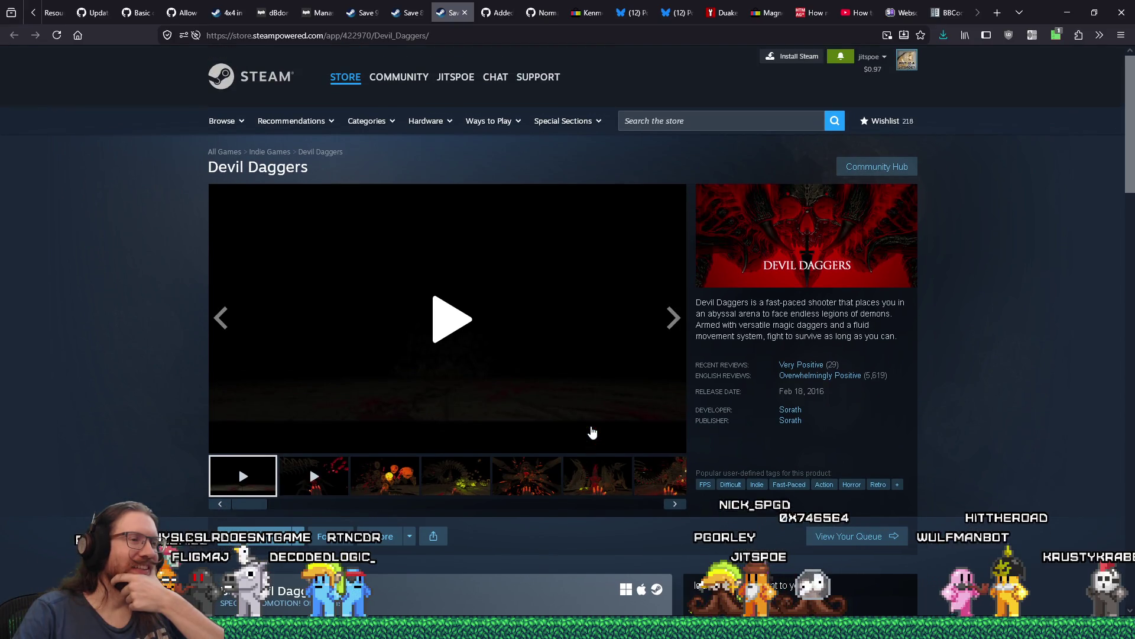
{"action": "scroll", "coordinate": [592, 433], "scroll_direction": "down", "scroll_amount": 2}
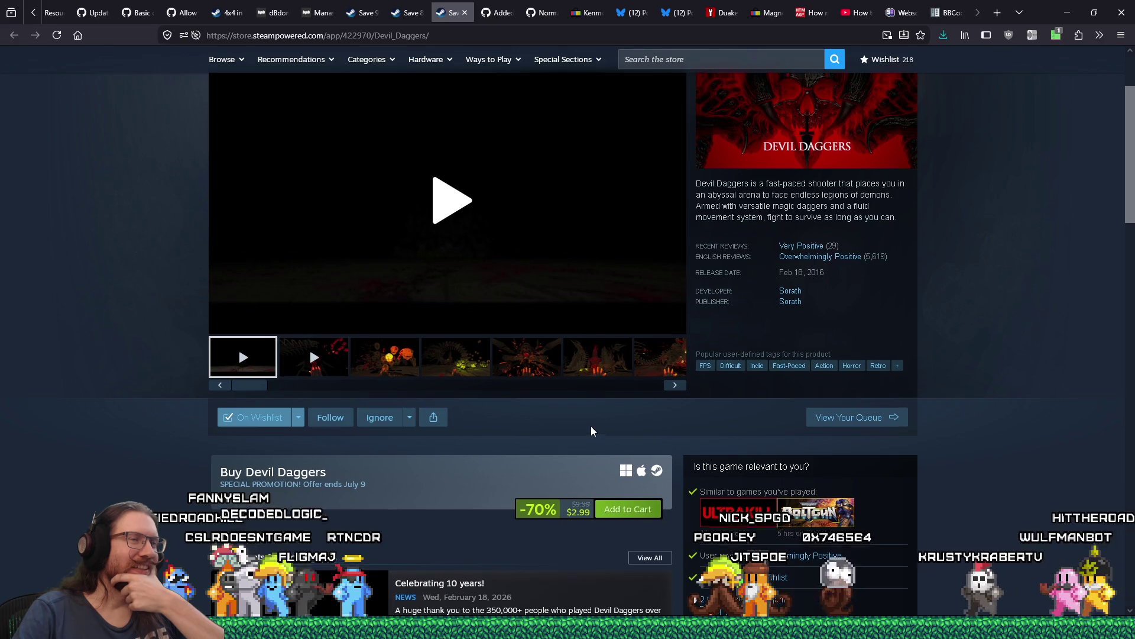
{"action": "scroll", "coordinate": [591, 429], "scroll_direction": "up", "scroll_amount": 2}
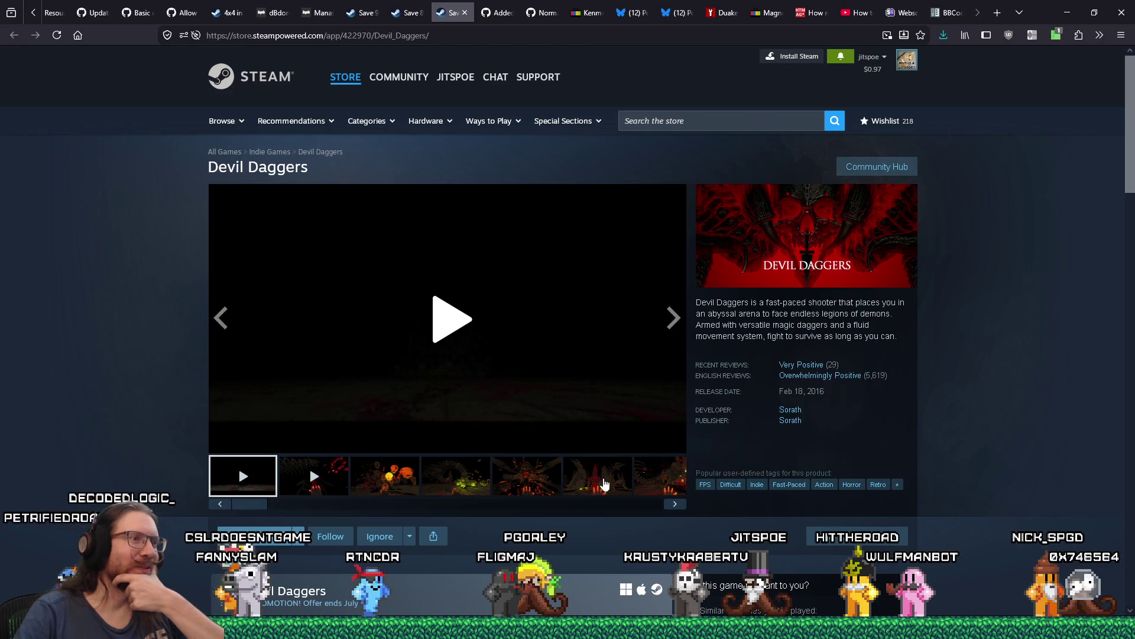
{"action": "left_click", "coordinate": [604, 484]}
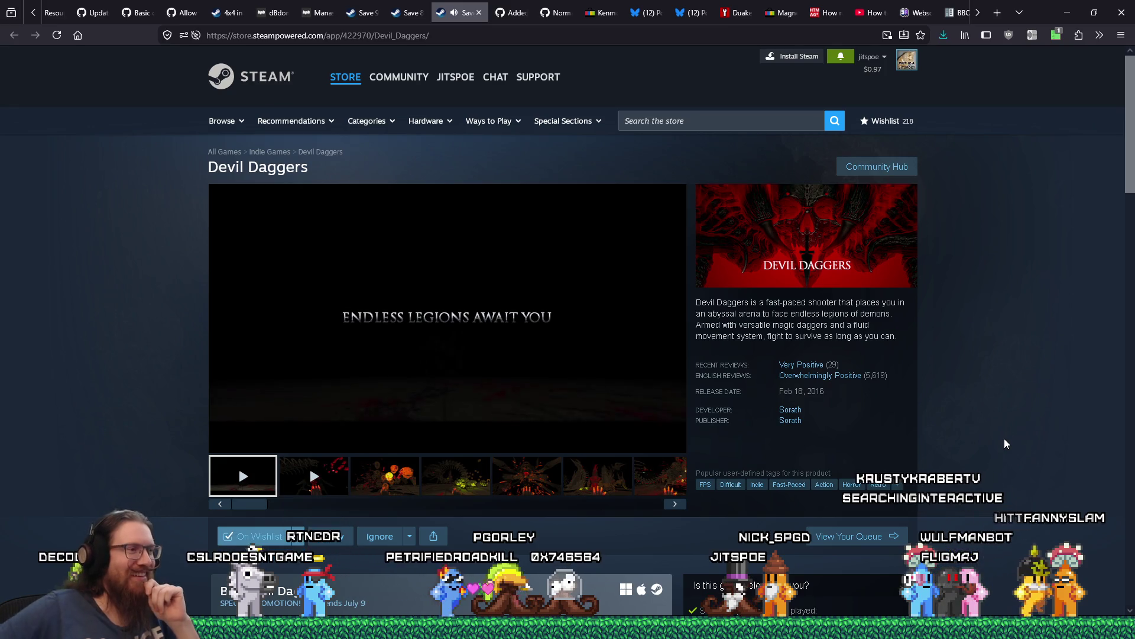
{"action": "scroll", "coordinate": [1004, 438], "scroll_direction": "down", "scroll_amount": 5}
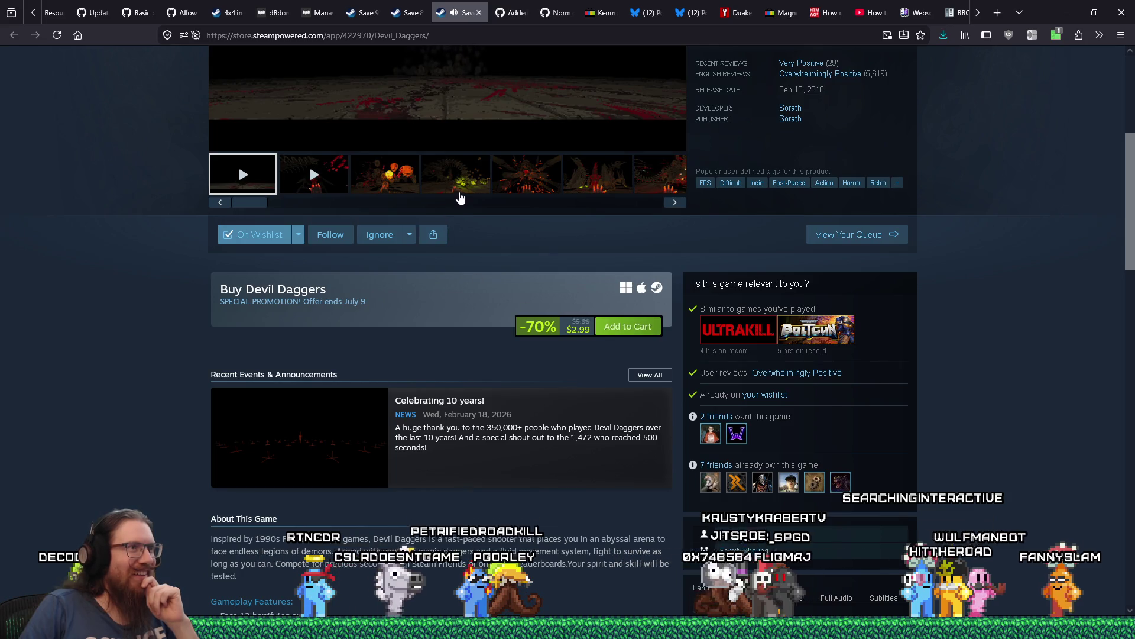
Step through the fourth, third and sixth screenshots, end on the seventh, and return to the top.
{"action": "left_click", "coordinate": [459, 188]}
{"action": "scroll", "coordinate": [506, 278], "scroll_direction": "up", "scroll_amount": 2}
{"action": "scroll", "coordinate": [506, 278], "scroll_direction": "up", "scroll_amount": 2}
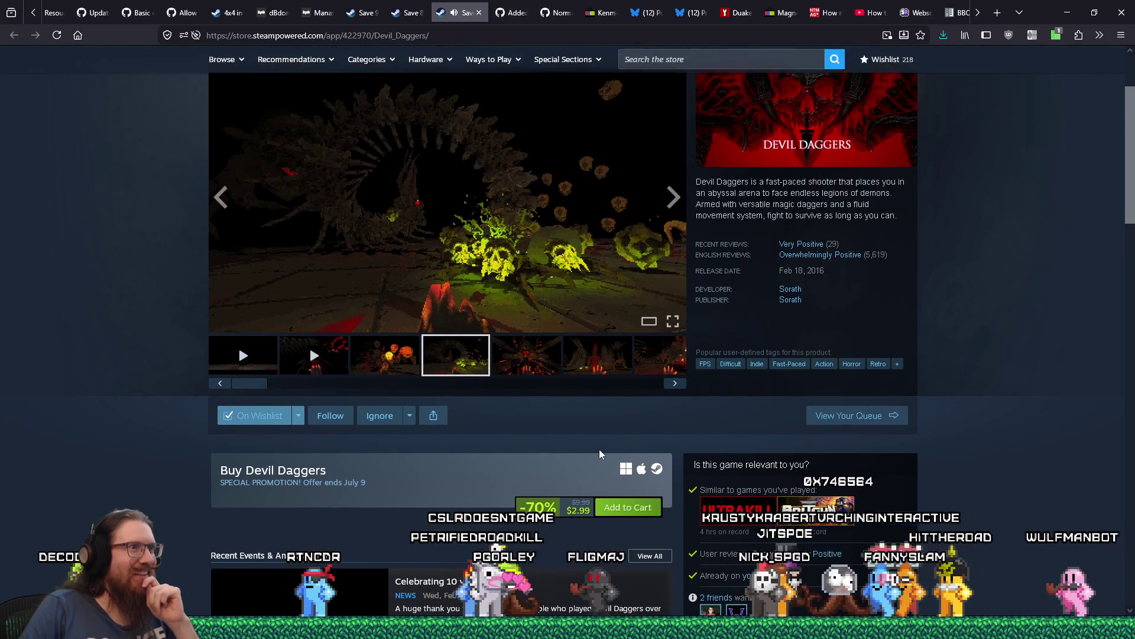
{"action": "left_click", "coordinate": [507, 361]}
{"action": "left_click", "coordinate": [386, 365]}
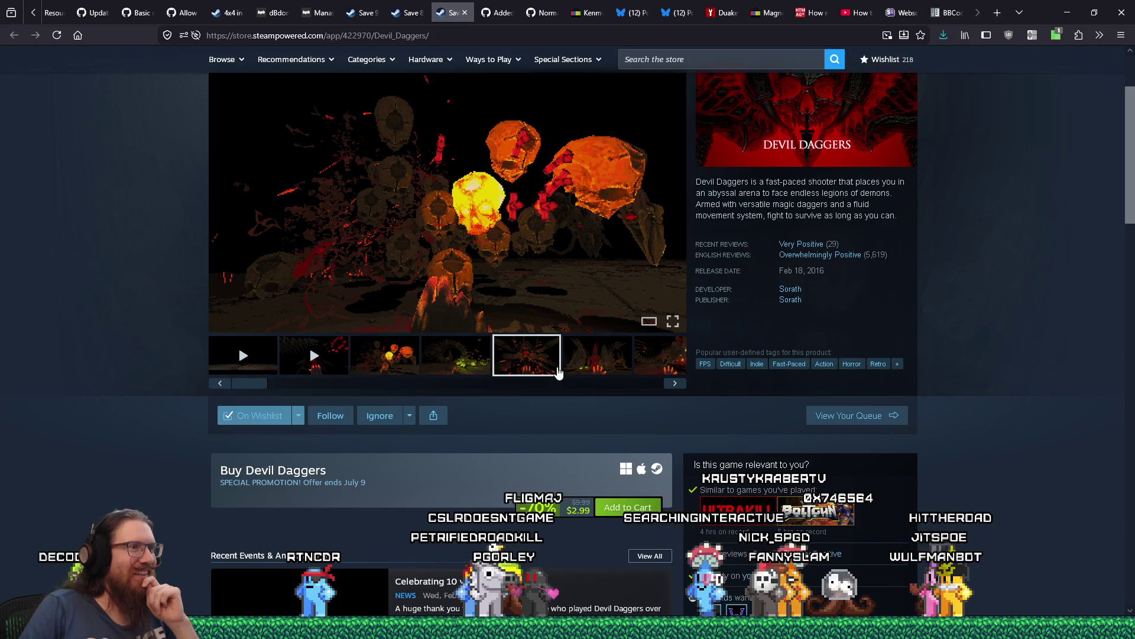
{"action": "left_click", "coordinate": [598, 369]}
{"action": "left_click", "coordinate": [649, 369]}
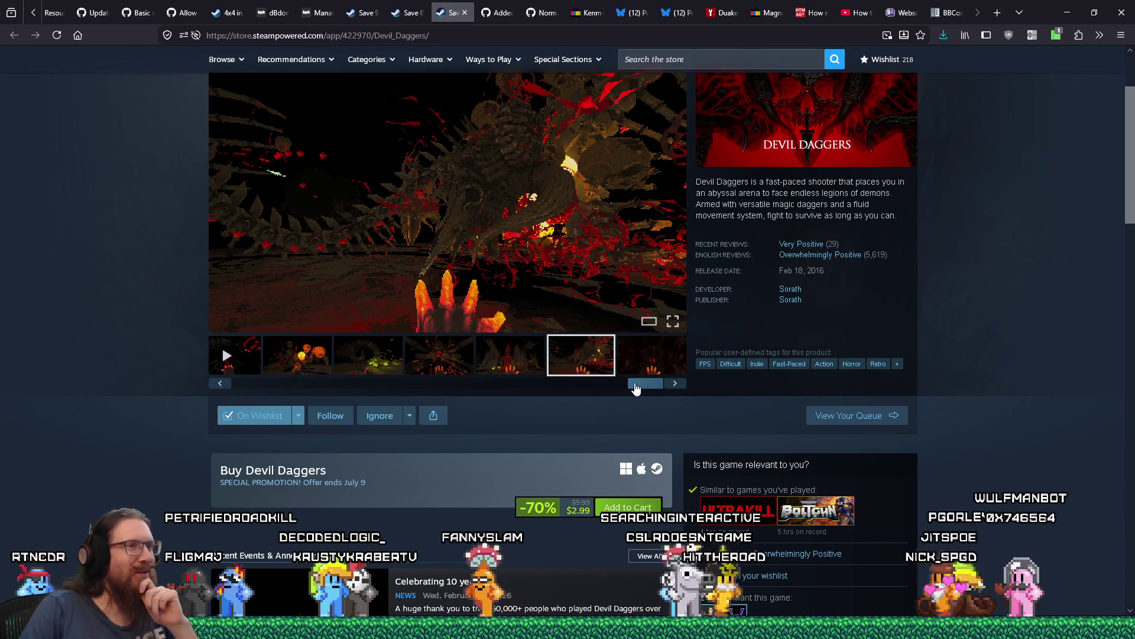
{"action": "scroll", "coordinate": [576, 407], "scroll_direction": "up", "scroll_amount": 2}
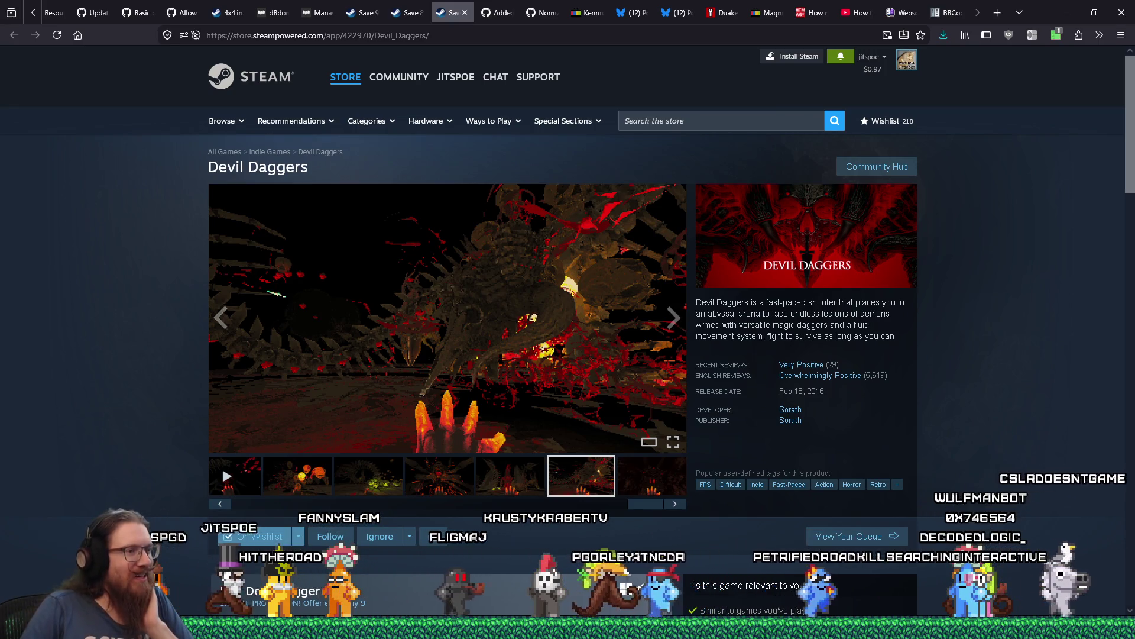
Search kook_todo.txt for 'Competitiv' to reach the Competitive research list, then return to the Steam page.
{"action": "mouse_move", "coordinate": [568, 628]}
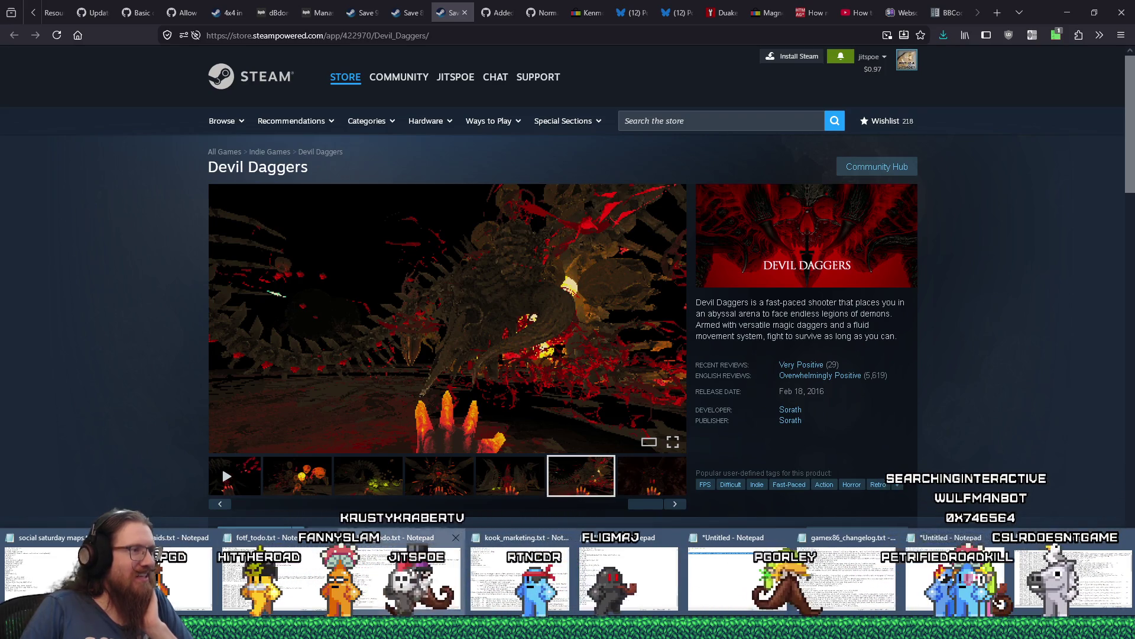
{"action": "left_click", "coordinate": [408, 568]}
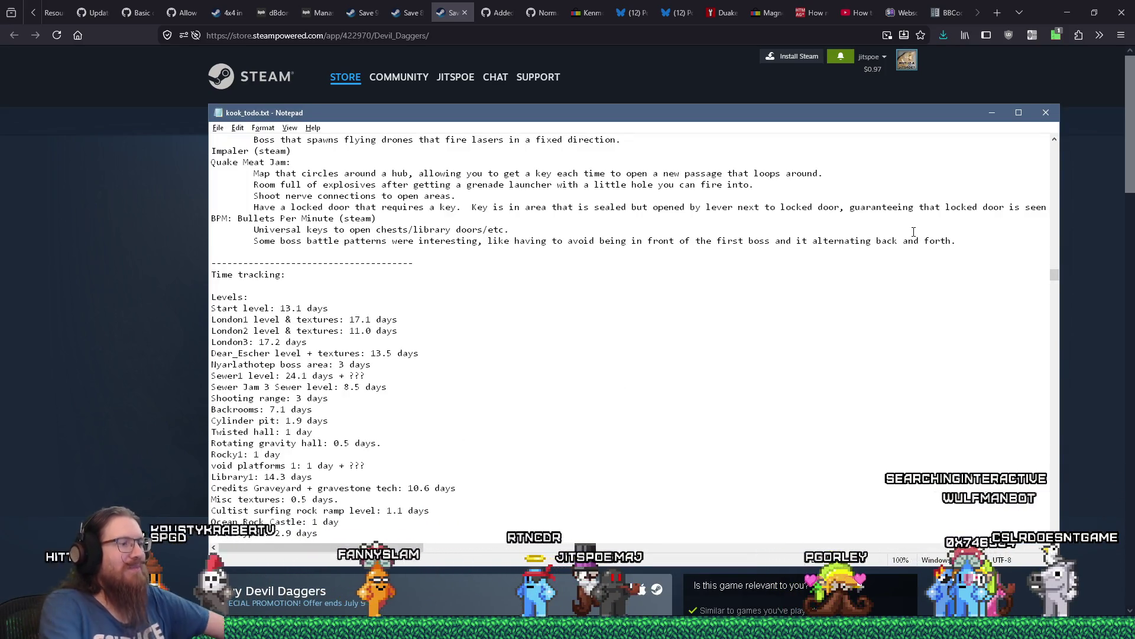
{"action": "key", "text": "ctrl+f"}
{"action": "type", "text": "iv"}
{"action": "key", "text": "Return"}
{"action": "key", "text": "Escape"}
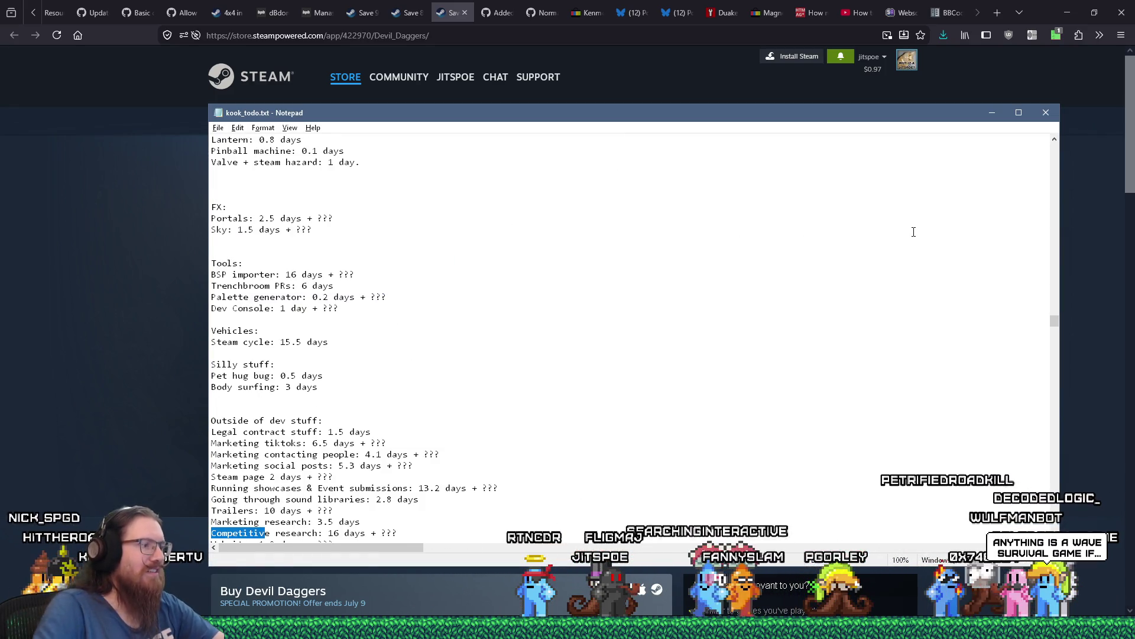
{"action": "key", "text": "F3"}
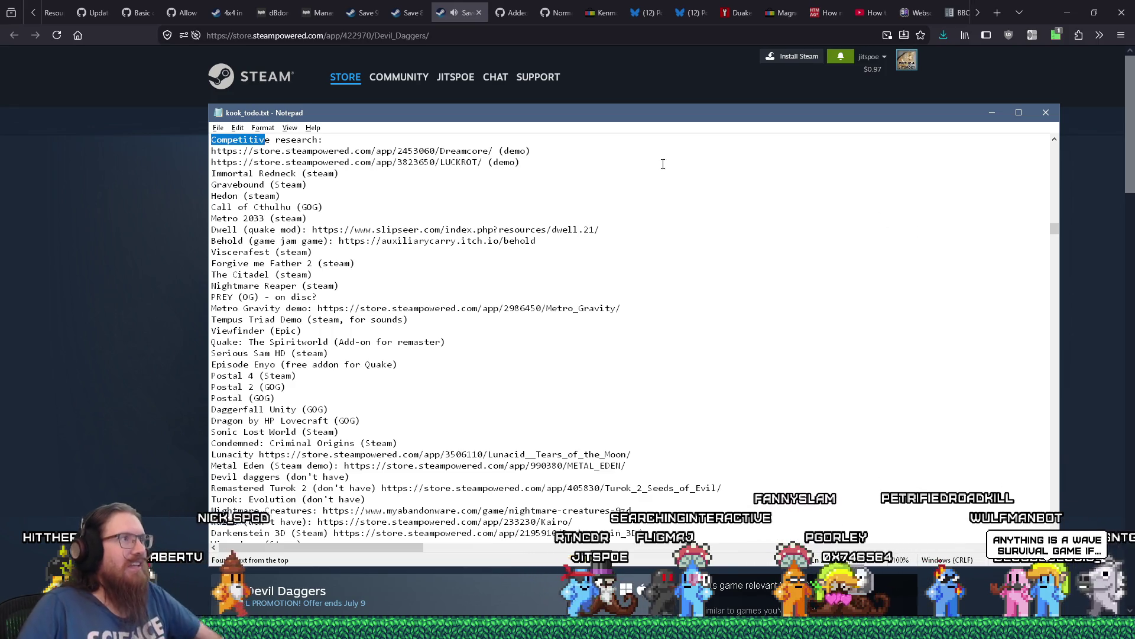
{"action": "scroll", "coordinate": [289, 162], "scroll_direction": "down", "scroll_amount": 6}
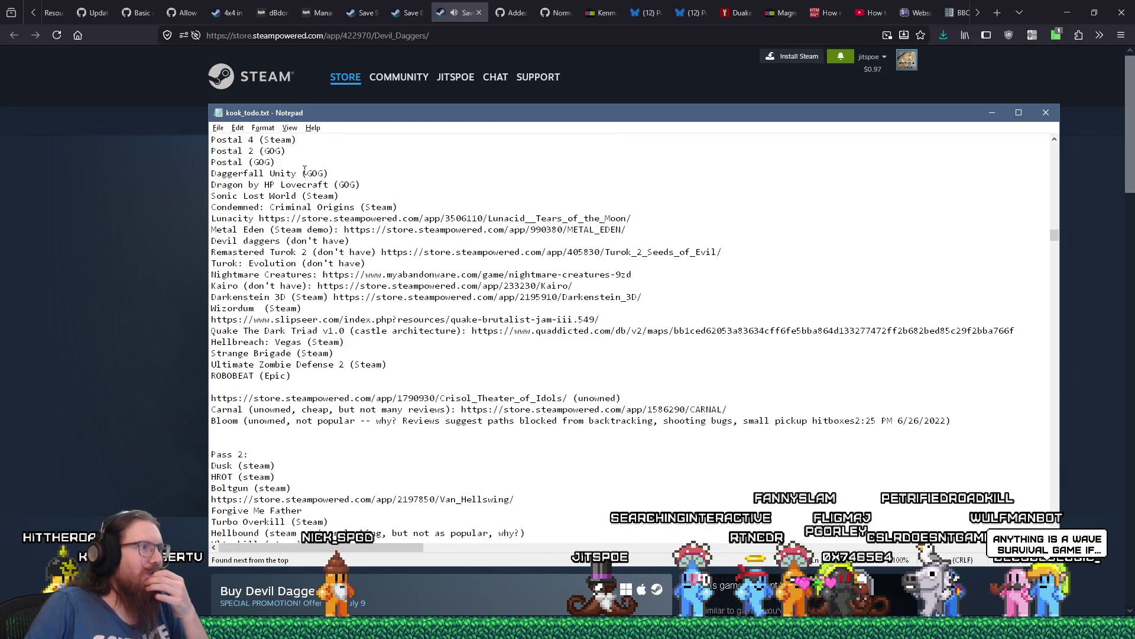
{"action": "left_click", "coordinate": [458, 13]}
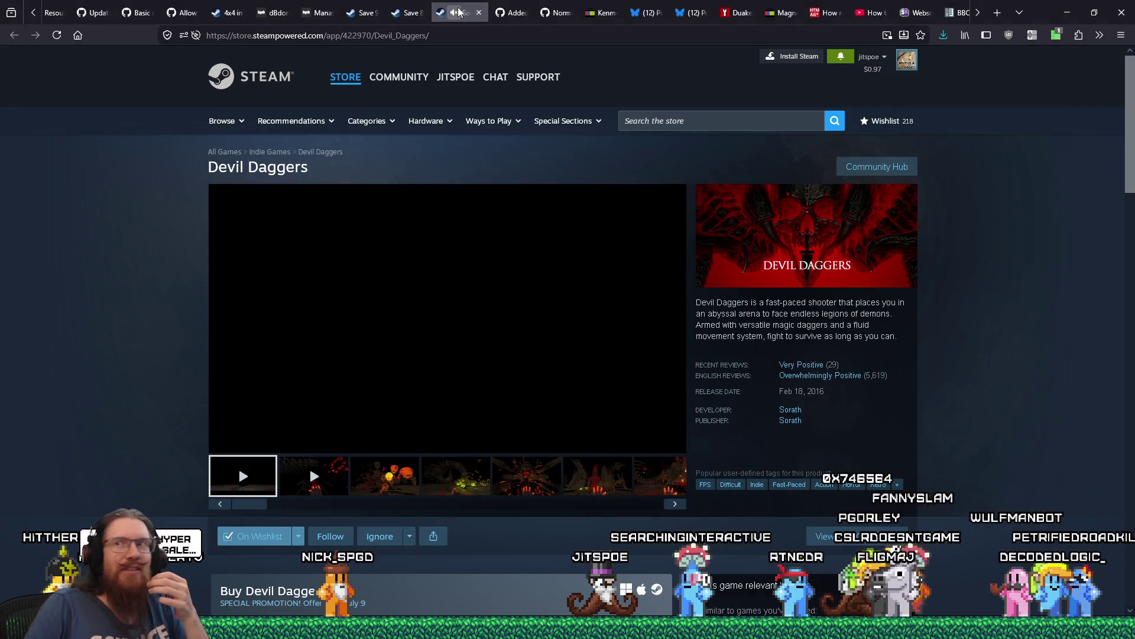
Pause the Devil Daggers trailer at 0:18 and switch back to the kook_todo.txt notes.
{"action": "mouse_move", "coordinate": [375, 274]}
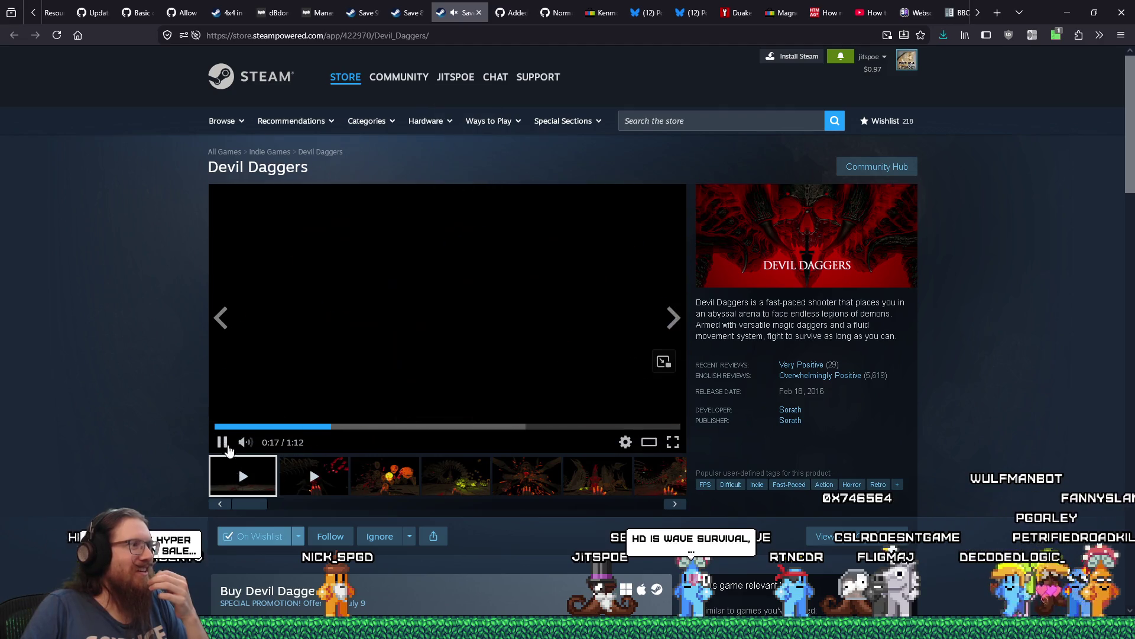
{"action": "left_click", "coordinate": [228, 448]}
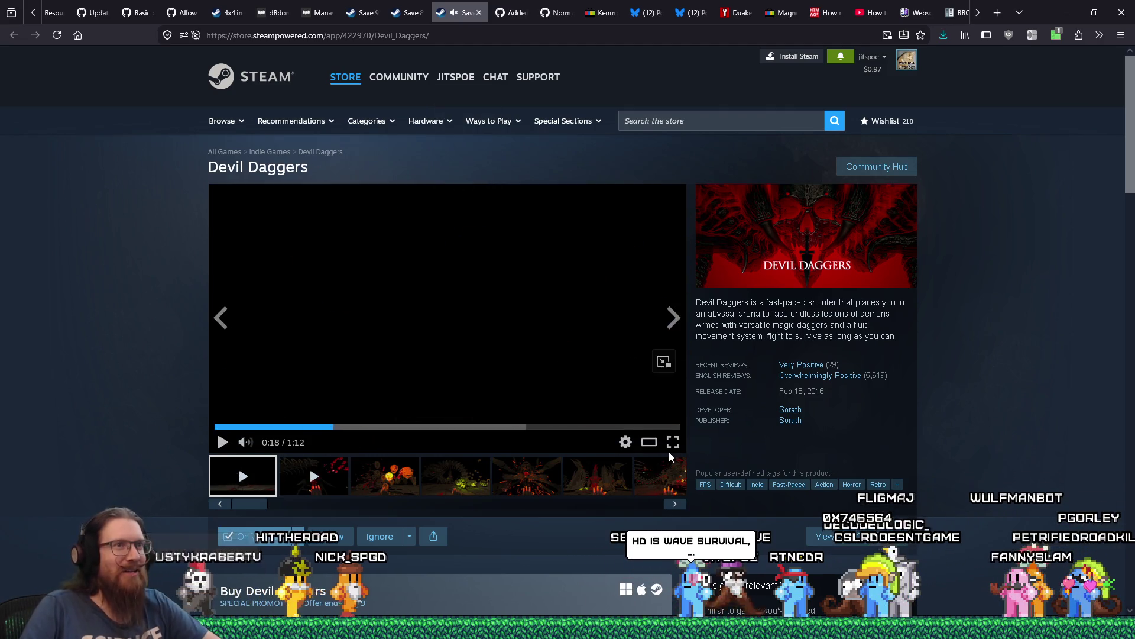
{"action": "key", "text": "alt+Tab"}
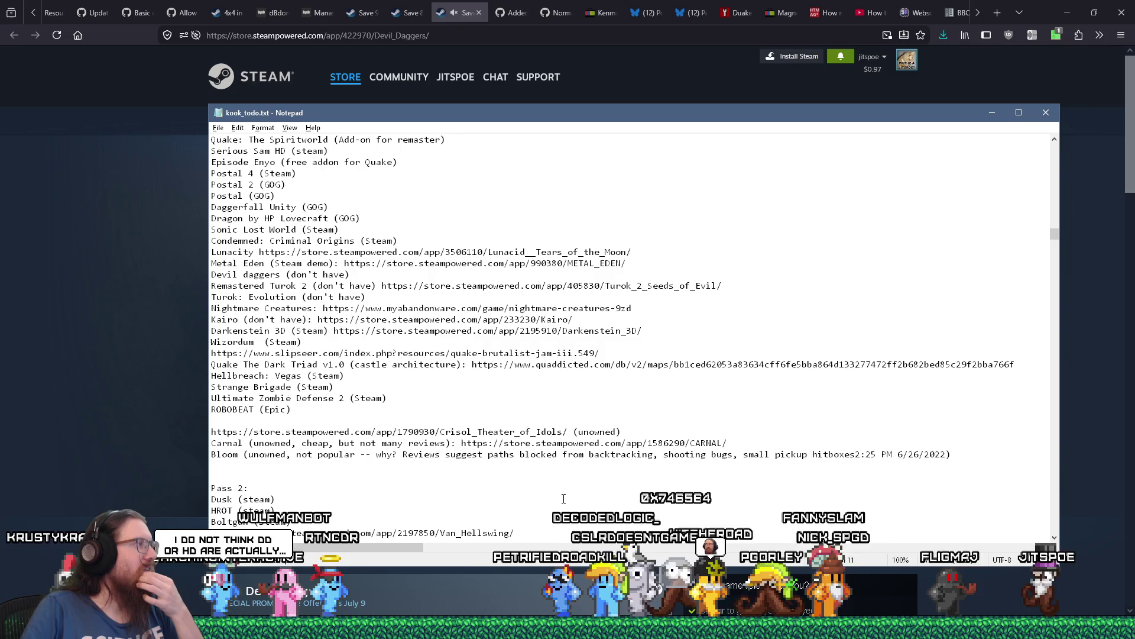
{"action": "key", "text": "F3"}
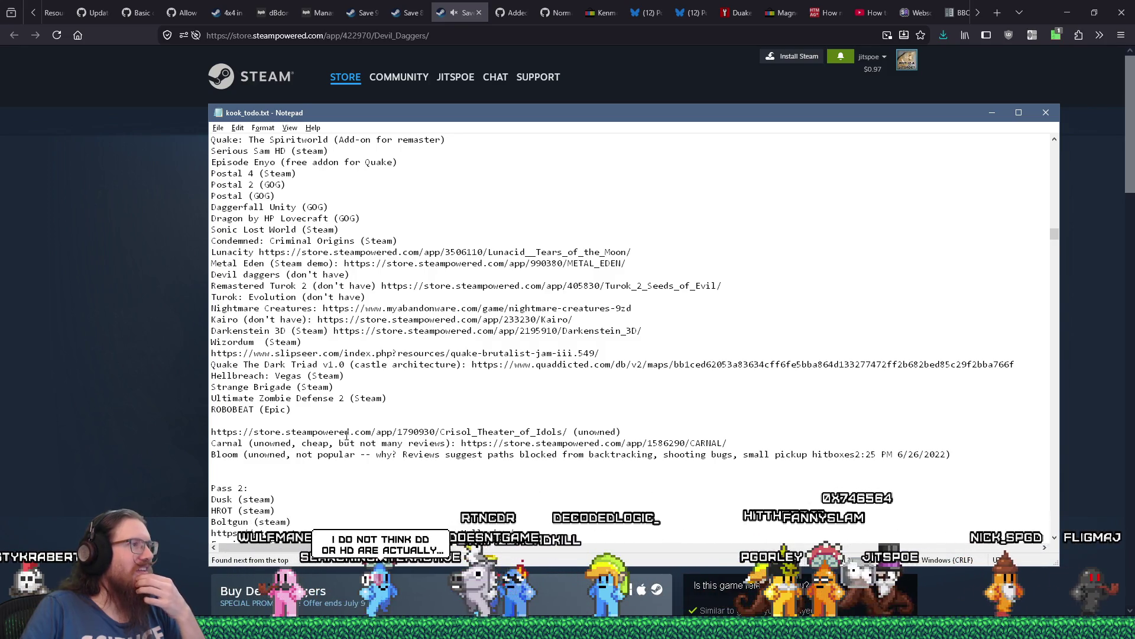
{"action": "scroll", "coordinate": [348, 432], "scroll_direction": "up", "scroll_amount": 6}
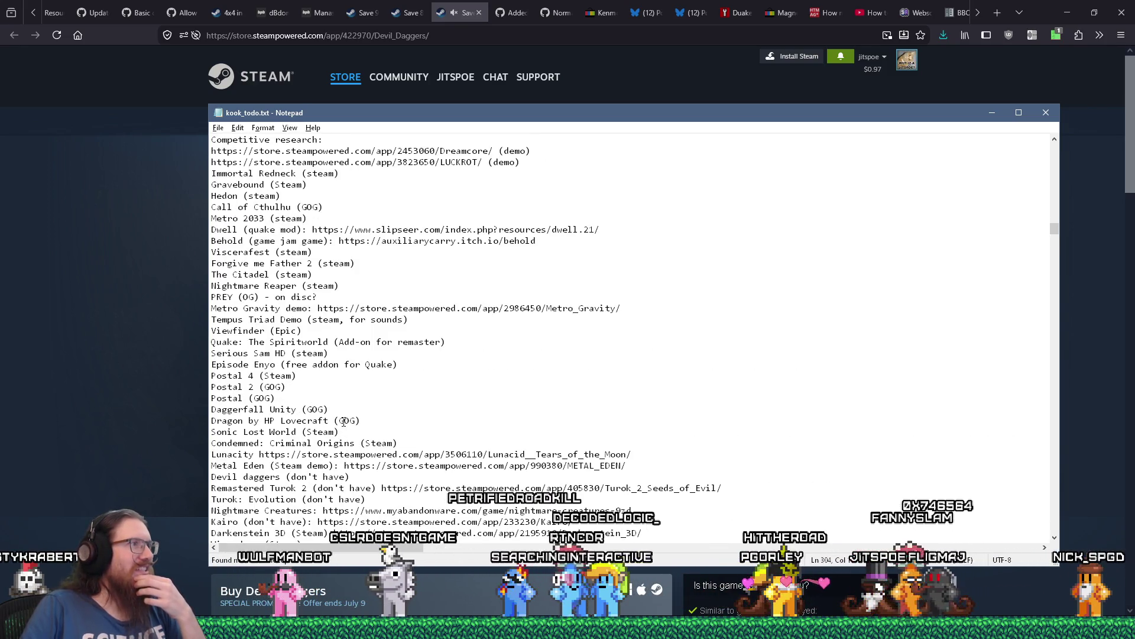
{"action": "scroll", "coordinate": [344, 408], "scroll_direction": "up", "scroll_amount": 2}
{"action": "scroll", "coordinate": [346, 372], "scroll_direction": "down", "scroll_amount": 3}
{"action": "scroll", "coordinate": [347, 331], "scroll_direction": "up", "scroll_amount": 2}
{"action": "mouse_move", "coordinate": [318, 188]}
{"action": "left_mouse_down"}
{"action": "mouse_move", "coordinate": [398, 314]}
{"action": "mouse_move", "coordinate": [417, 401]}
{"action": "mouse_move", "coordinate": [411, 506]}
{"action": "left_mouse_up"}
{"action": "scroll", "coordinate": [412, 512], "scroll_direction": "up", "scroll_amount": 7}
{"action": "left_click", "coordinate": [467, 324]}
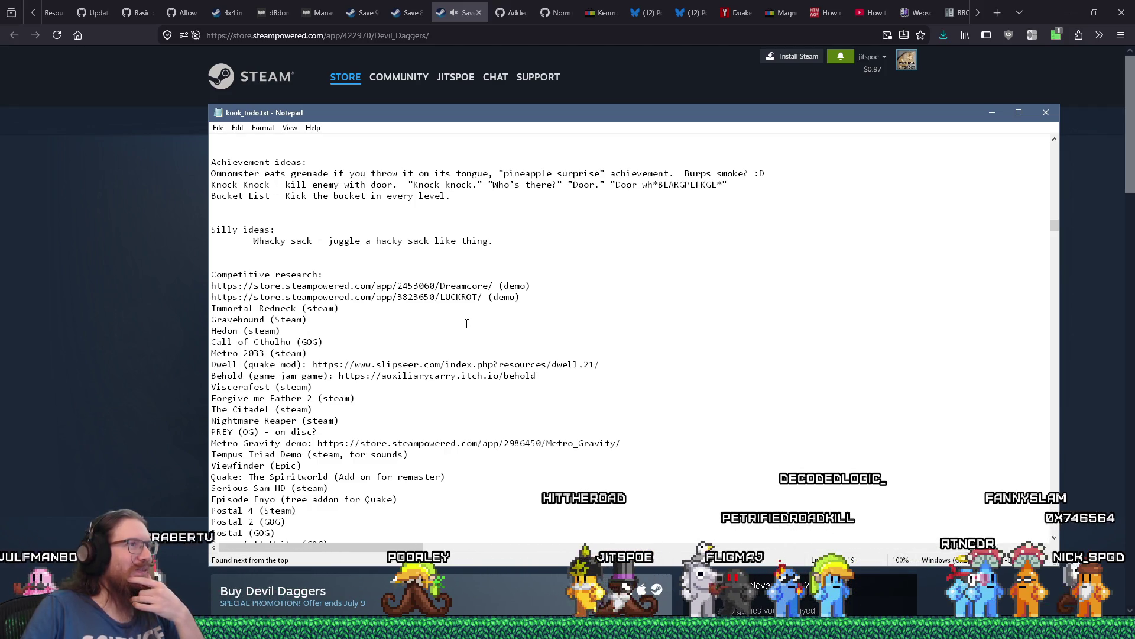
{"action": "scroll", "coordinate": [575, 299], "scroll_direction": "down", "scroll_amount": 2}
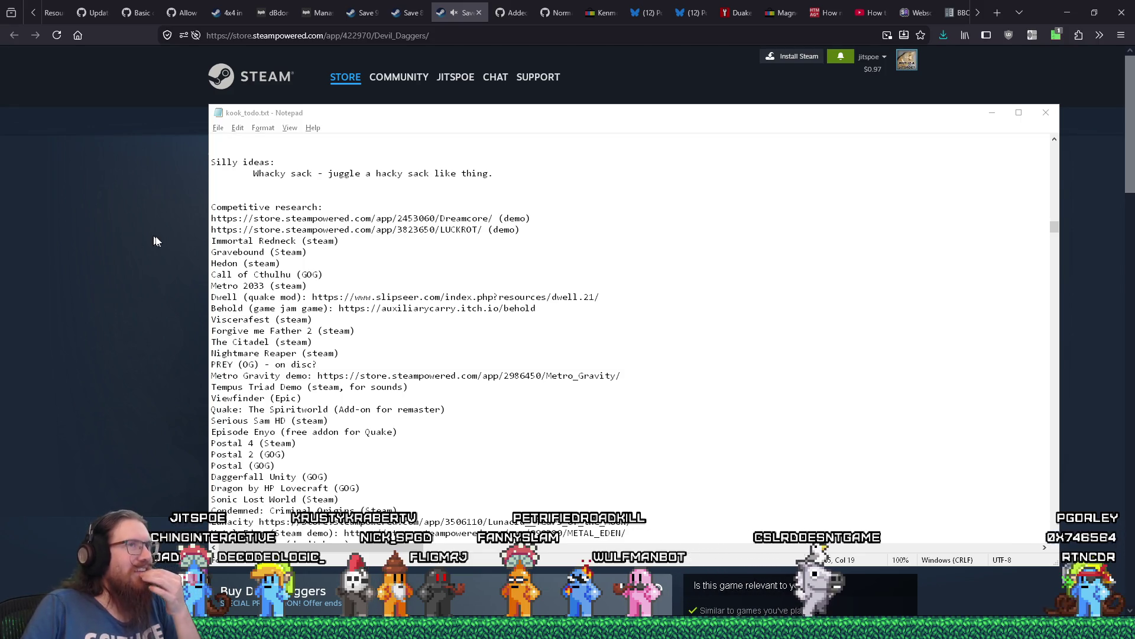
Bring the browser forward, scroll the Devil Daggers store page, and close its tab.
{"action": "left_click", "coordinate": [1103, 143]}
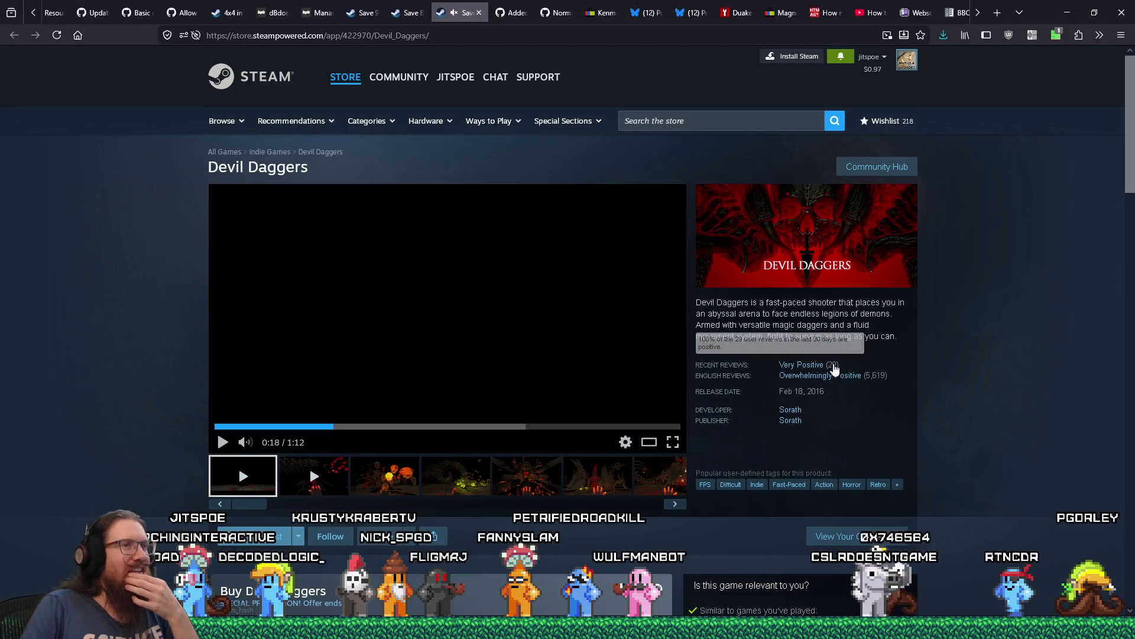
{"action": "scroll", "coordinate": [837, 367], "scroll_direction": "down", "scroll_amount": 4}
{"action": "scroll", "coordinate": [941, 371], "scroll_direction": "down", "scroll_amount": 7}
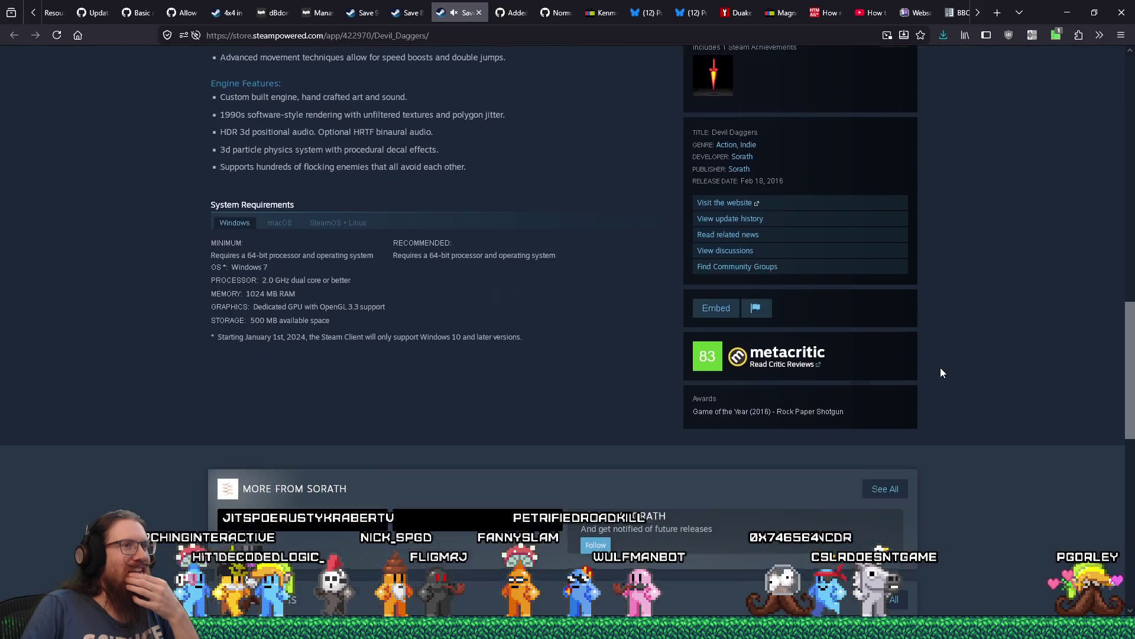
{"action": "scroll", "coordinate": [942, 372], "scroll_direction": "up", "scroll_amount": 12}
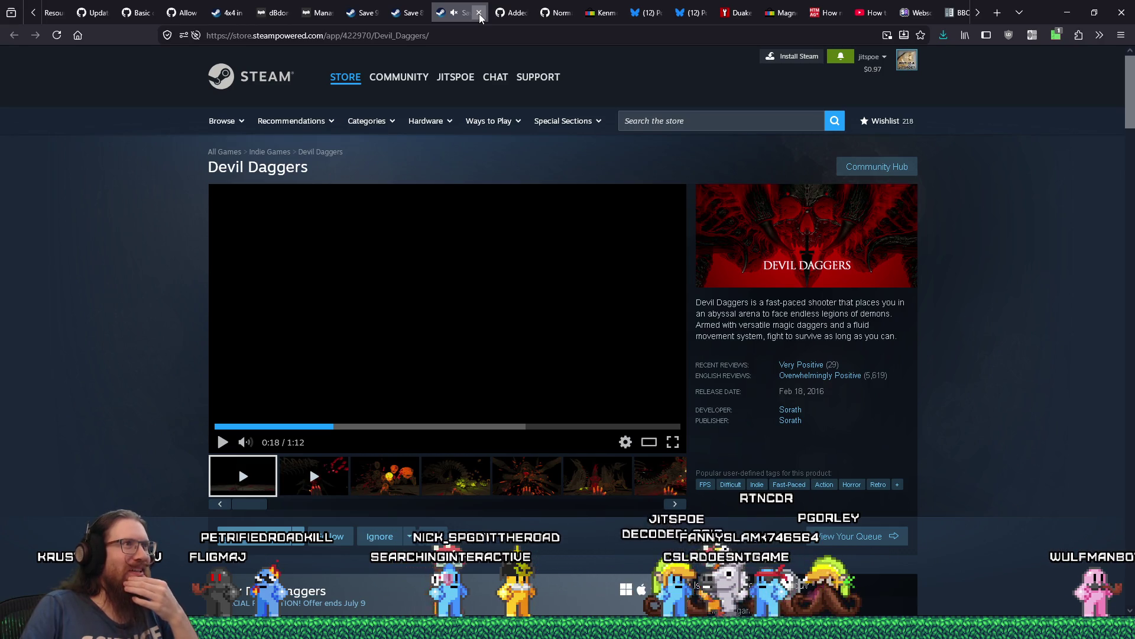
{"action": "left_click", "coordinate": [480, 16]}
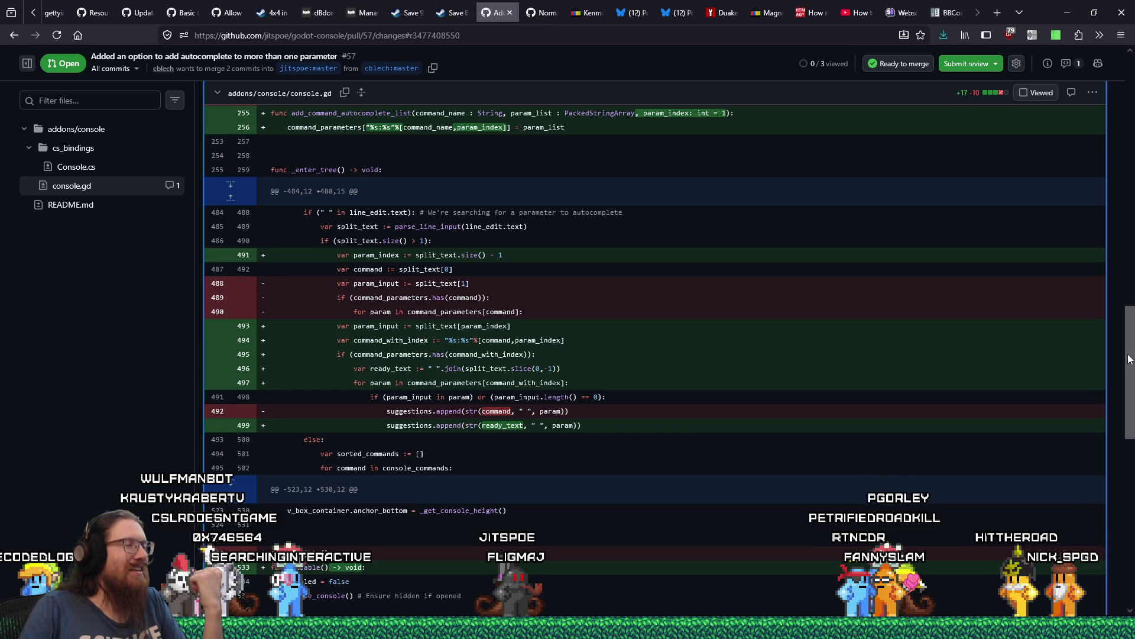
Scroll through pull request #57's Console.cs and console.gd diffs.
{"action": "mouse_move", "coordinate": [1128, 359]}
{"action": "left_mouse_down"}
{"action": "mouse_move", "coordinate": [1126, 471]}
{"action": "mouse_move", "coordinate": [1131, 144]}
{"action": "left_mouse_up"}
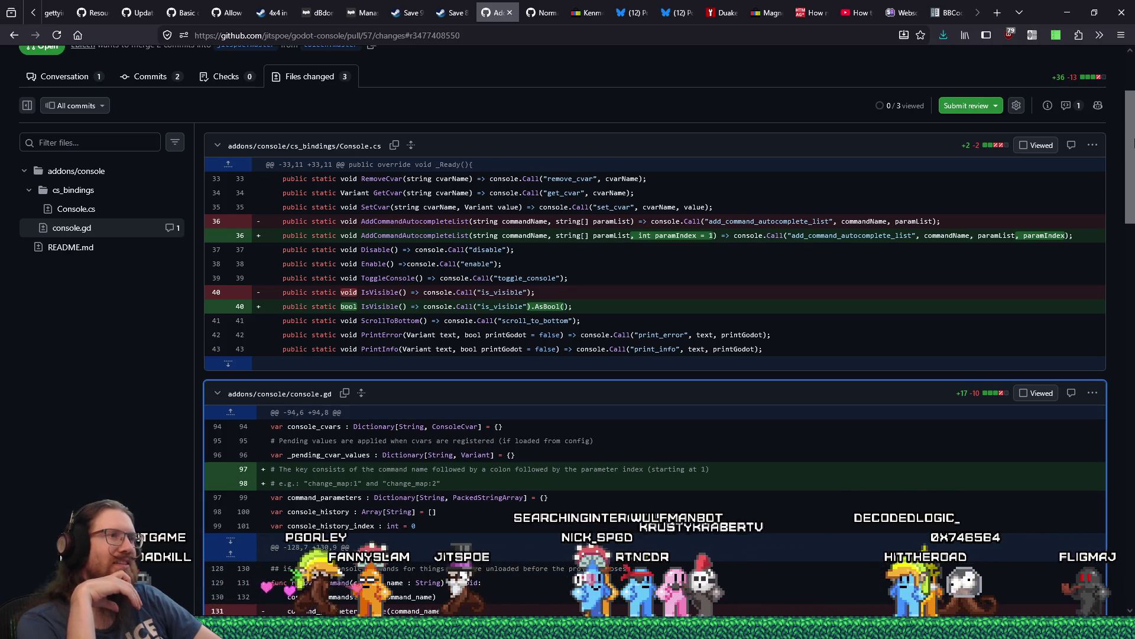
In Godot's console.gd, close the echo line's string and convert echo_error on line 715 to tag_color.
{"action": "key", "text": "alt+Tab"}
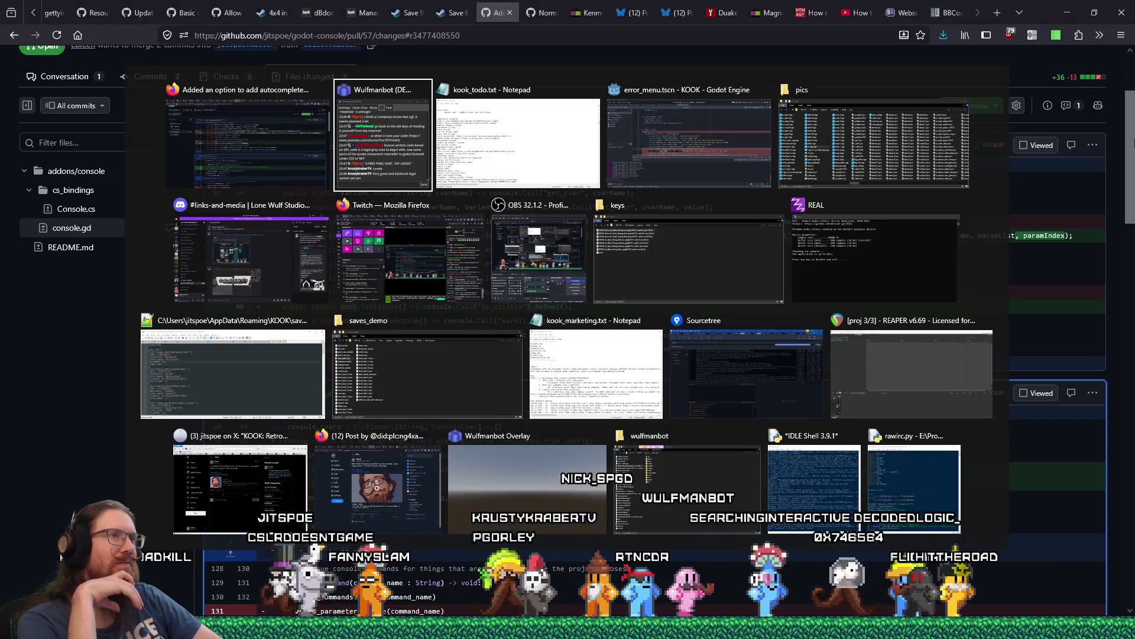
{"action": "key", "text": "alt+Tab"}
{"action": "key", "text": "alt+Tab"}
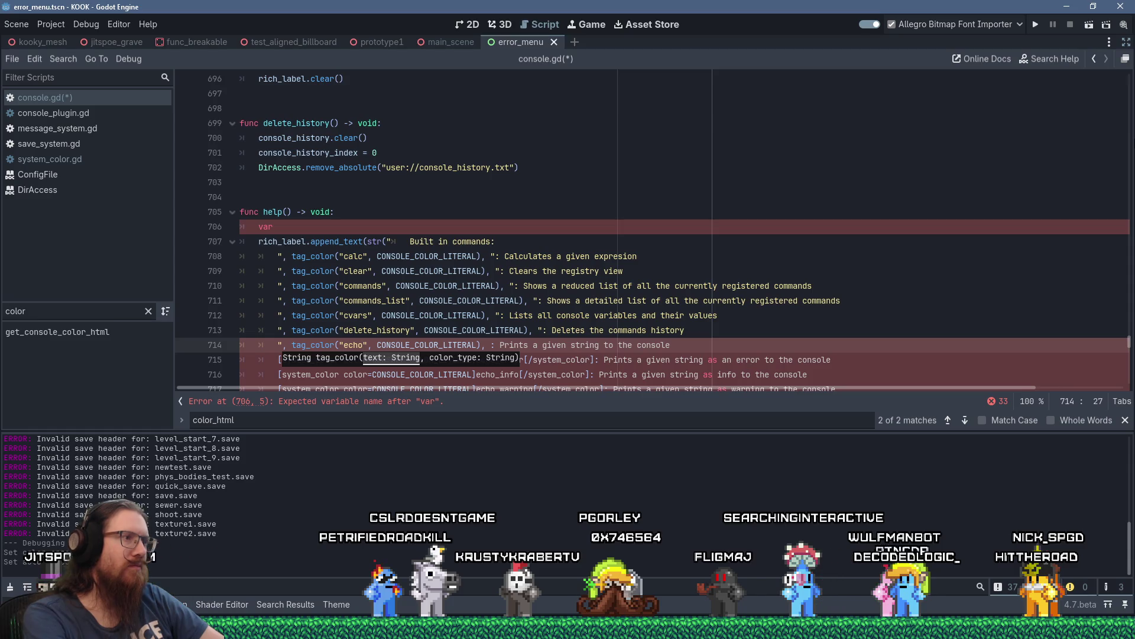
{"action": "left_click", "coordinate": [490, 344]}
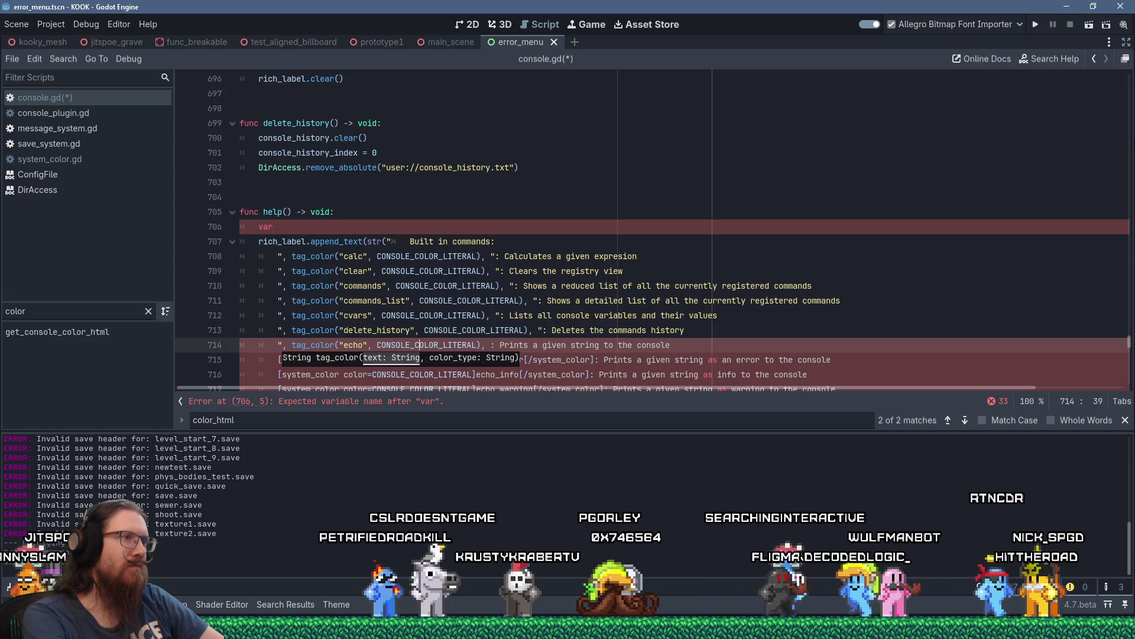
{"action": "type", "text": "\""}
{"action": "left_click", "coordinate": [491, 360]}
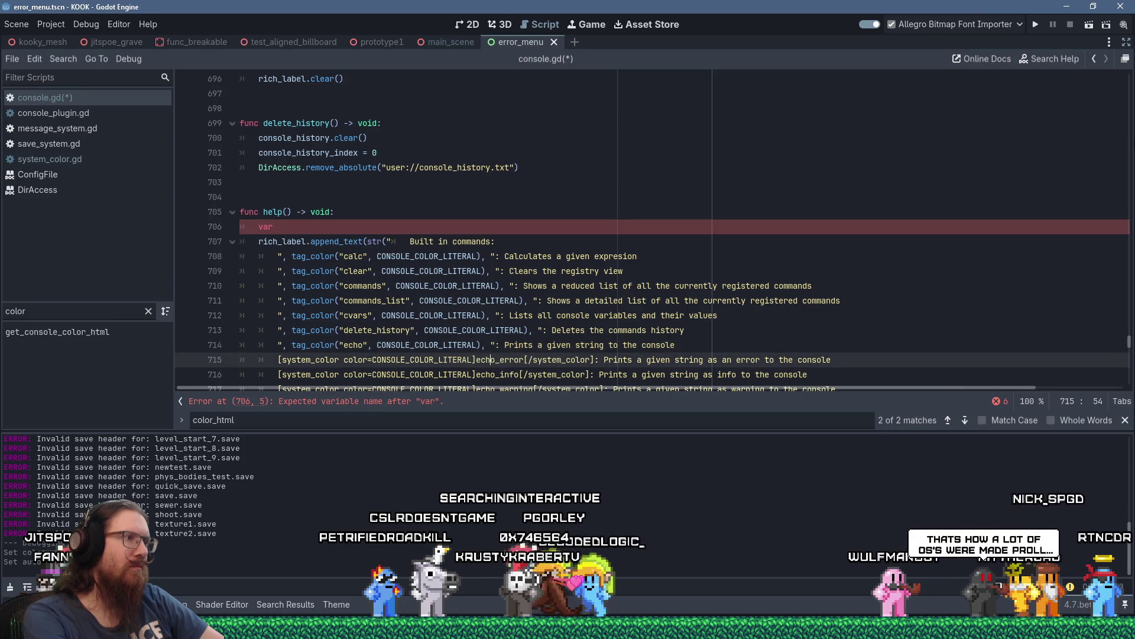
{"action": "key", "text": "shift+Insert"}
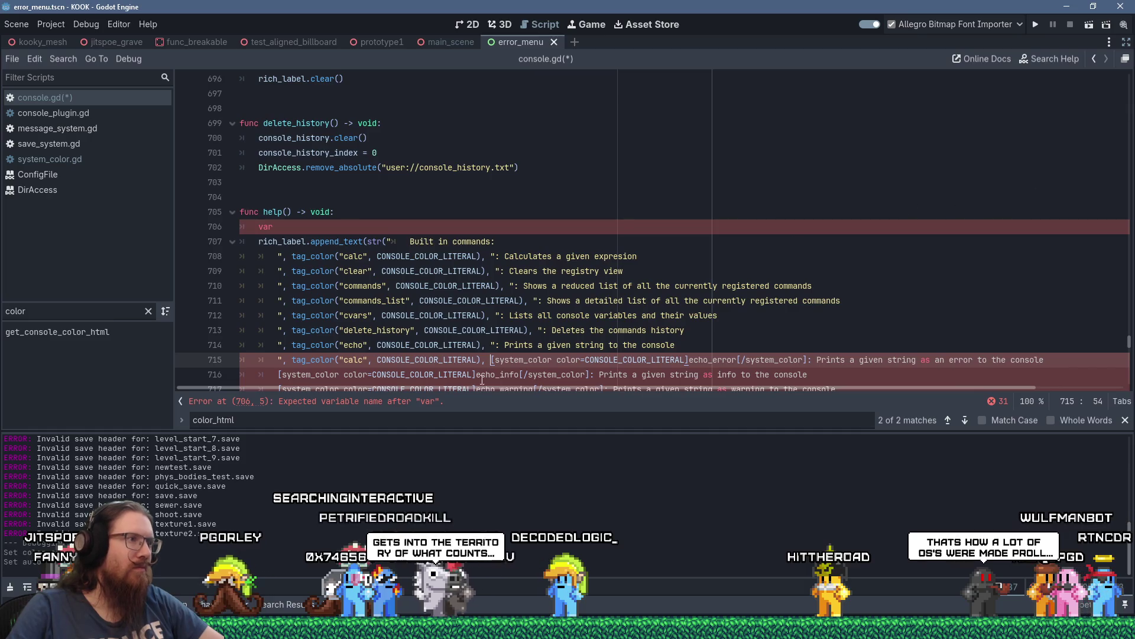
{"action": "double_click", "coordinate": [352, 359]}
{"action": "type", "text": "echo_error"}
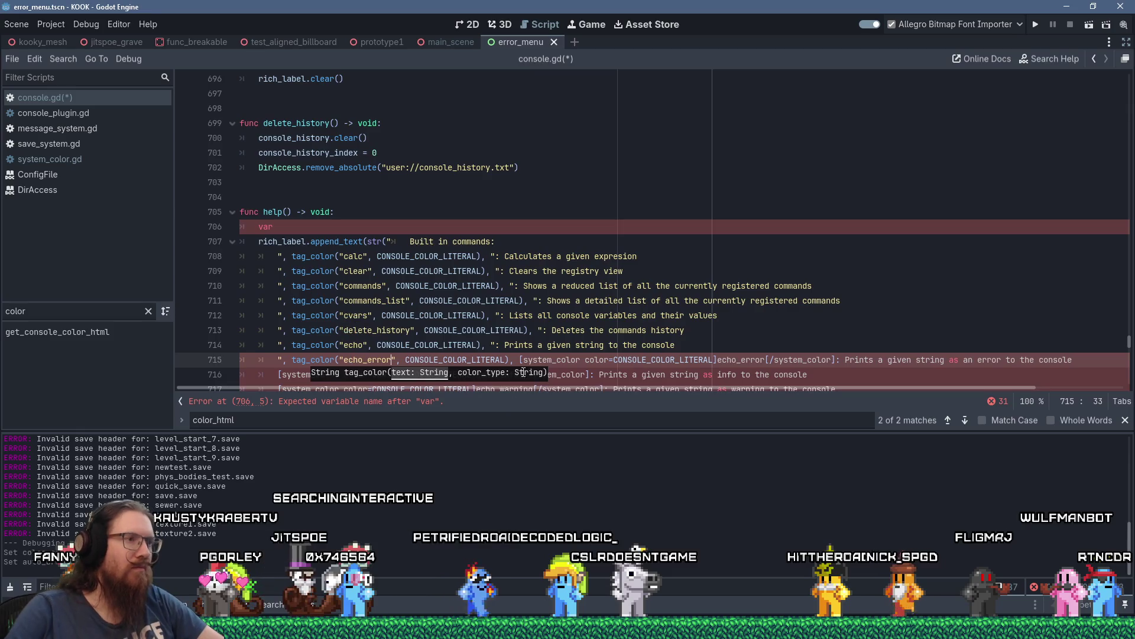
{"action": "left_click", "coordinate": [520, 360]}
{"action": "type", "text": "\""}
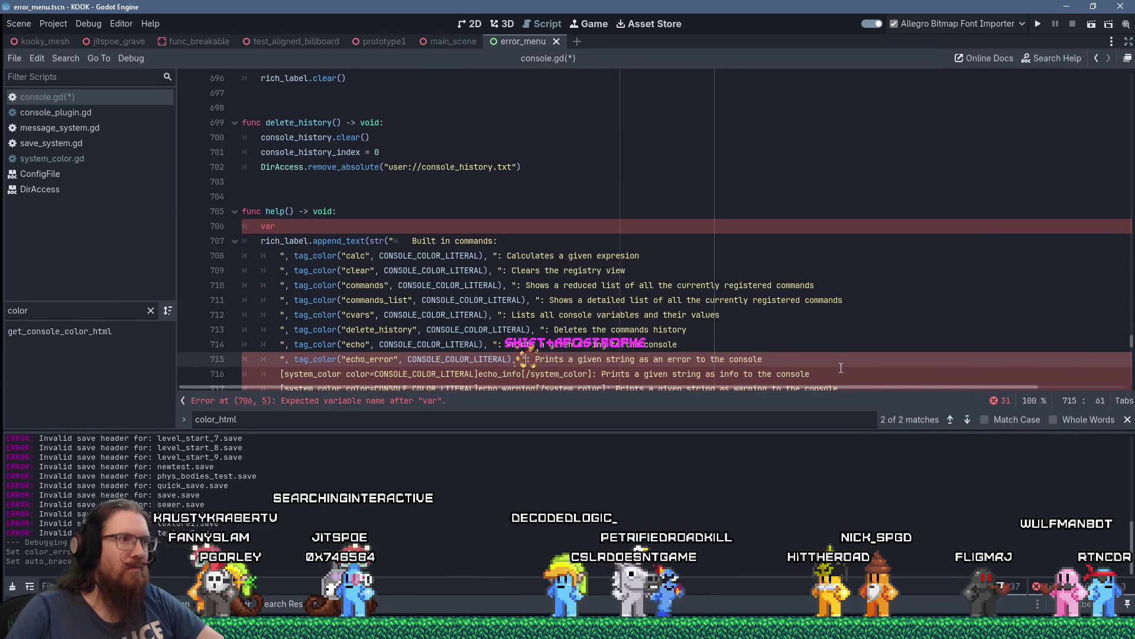
Convert the echo_info help line 716 to a tag_color call with CONSOLE_COLOR_LITERAL.
{"action": "left_click", "coordinate": [280, 374]}
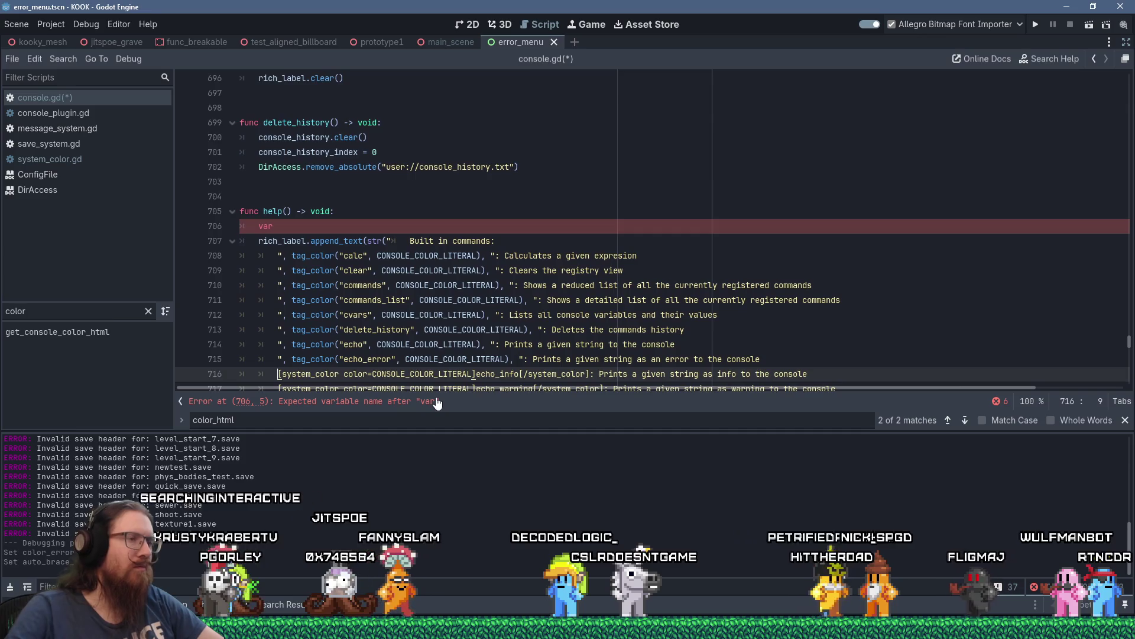
{"action": "type", "text": "\", tag_color(\"calc\", CONSOLE_COLOR_LITERAL),"}
{"action": "double_click", "coordinate": [354, 374]}
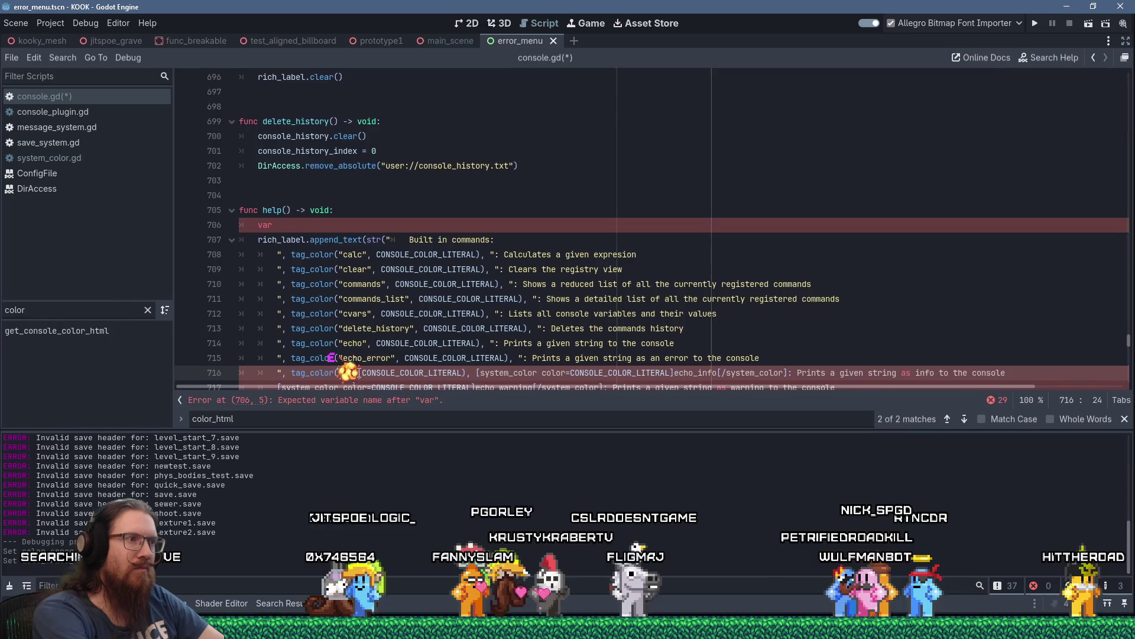
{"action": "type", "text": "echo_info"}
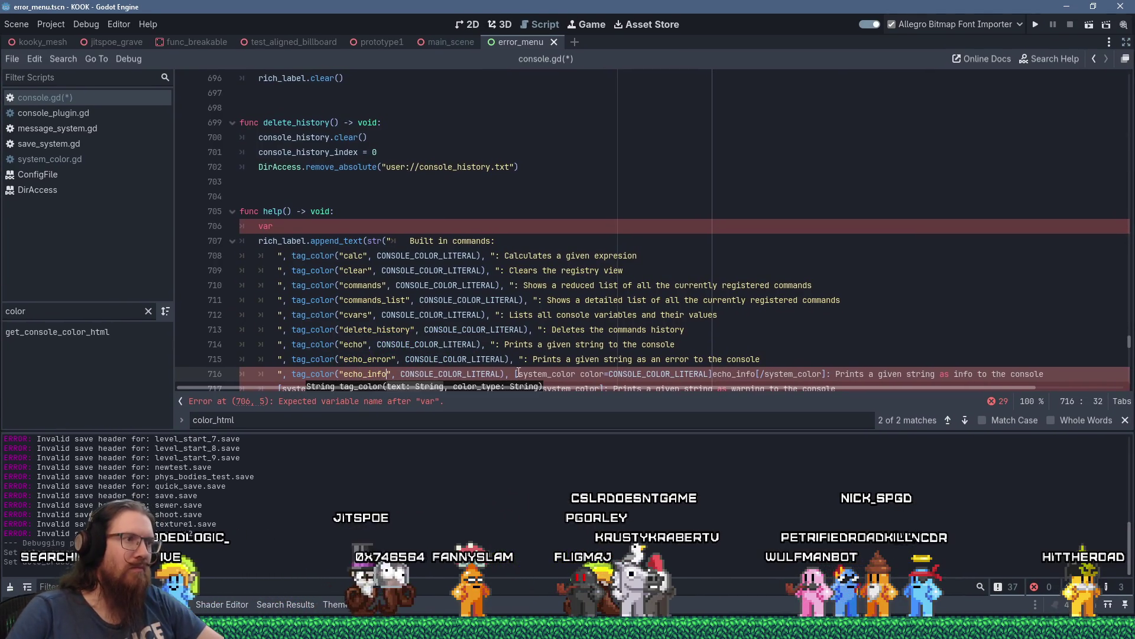
{"action": "left_click", "coordinate": [826, 373], "text": "shift"}
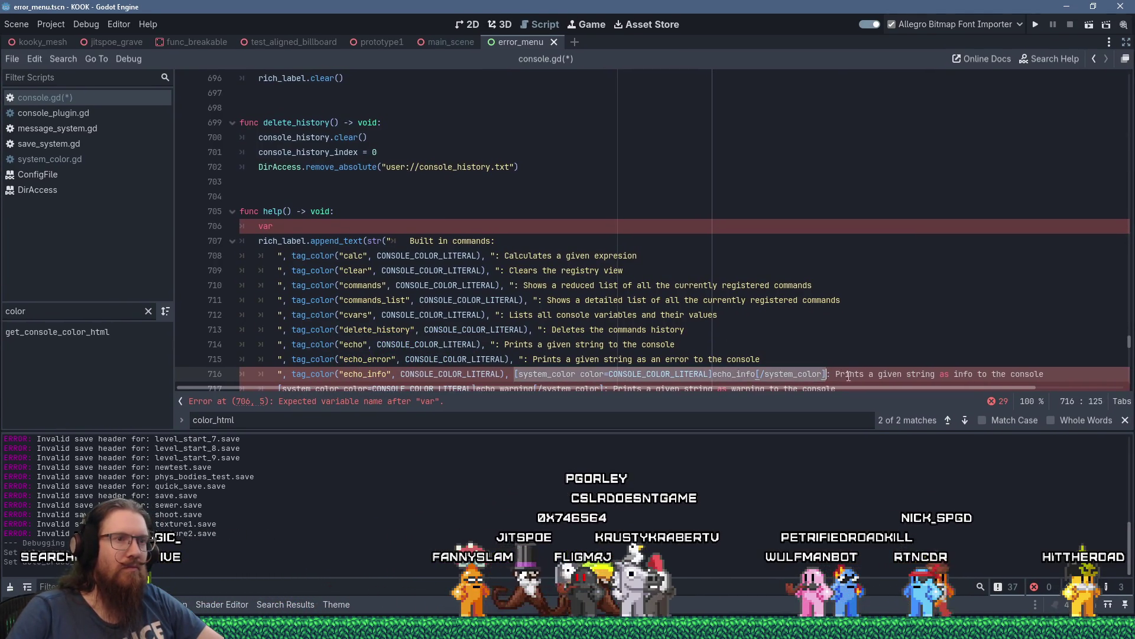
{"action": "type", "text": "\""}
Delete the stray var line from help().
{"action": "scroll", "coordinate": [533, 266], "scroll_direction": "down", "scroll_amount": 5}
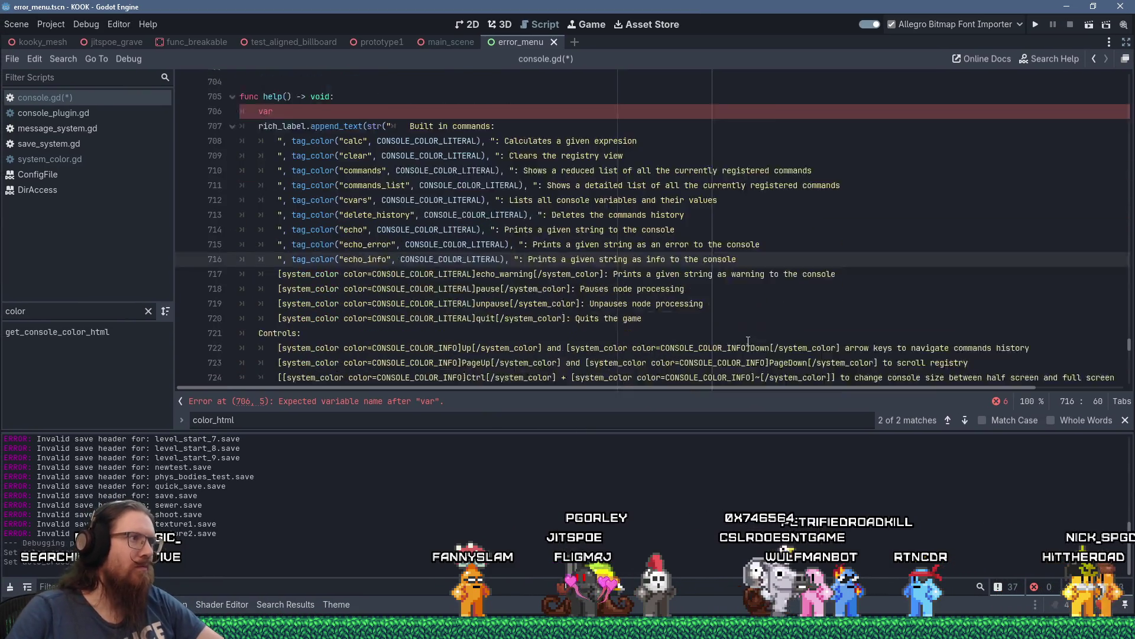
{"action": "scroll", "coordinate": [414, 225], "scroll_direction": "up", "scroll_amount": 4}
{"action": "left_click", "coordinate": [320, 180]}
{"action": "left_click", "coordinate": [356, 170]}
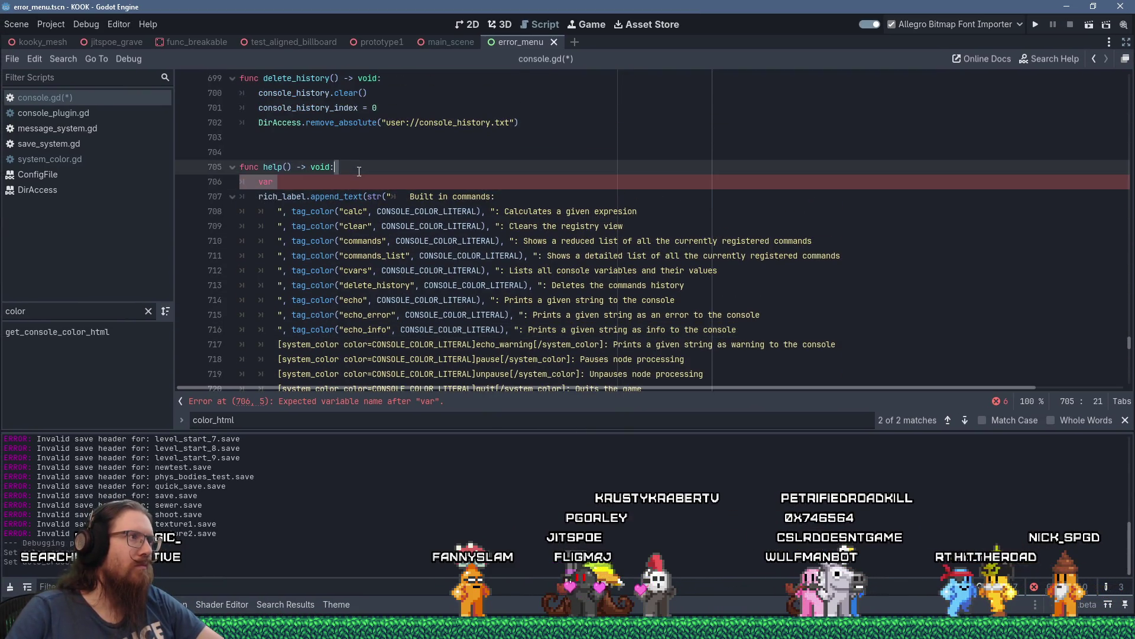
{"action": "key", "text": "Delete"}
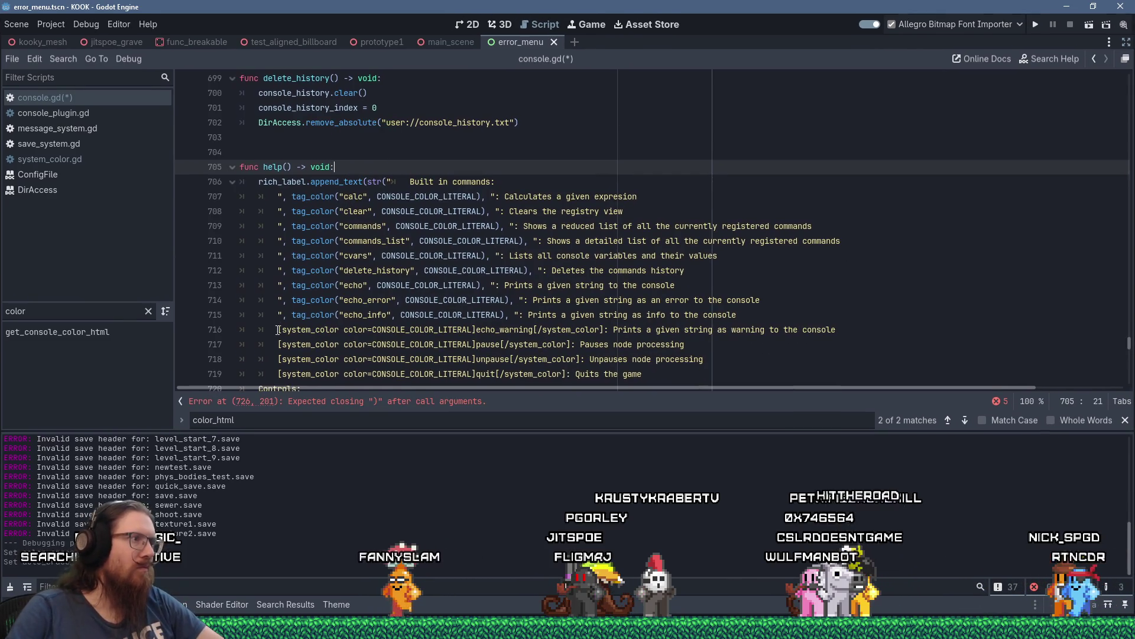
Convert the echo_warning help line to a tag_color call with CONSOLE_COLOR_LITERAL.
{"action": "left_click", "coordinate": [278, 330]}
{"action": "type", "text": "\", tag_color(\"calc\", CONSOLE_COLOR_LITERAL),"}
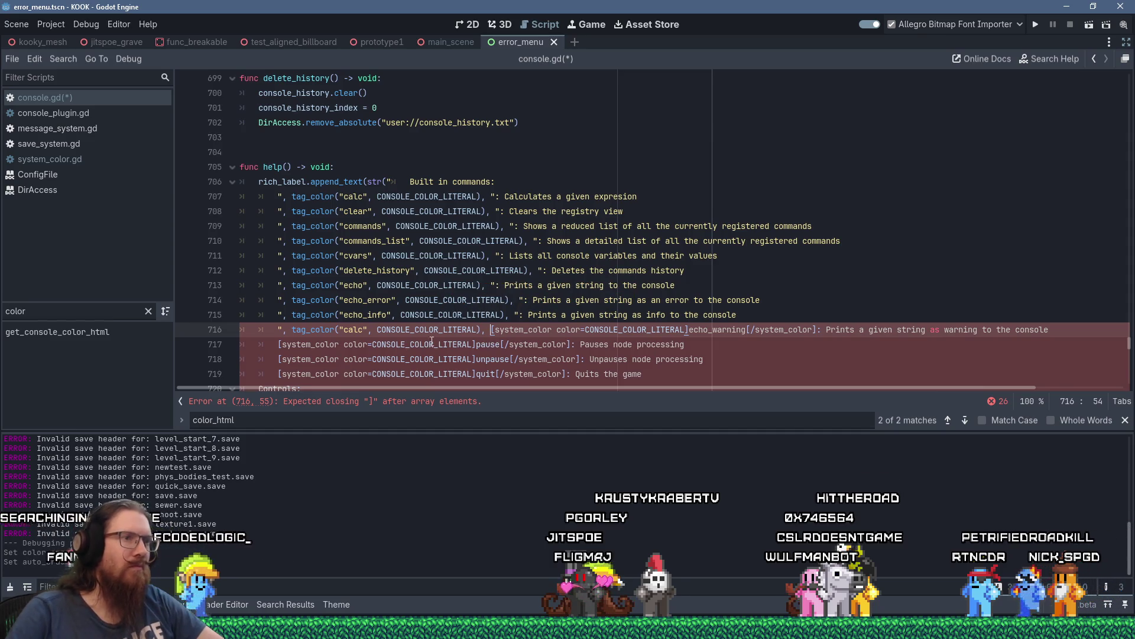
{"action": "left_click", "coordinate": [816, 332], "text": "shift"}
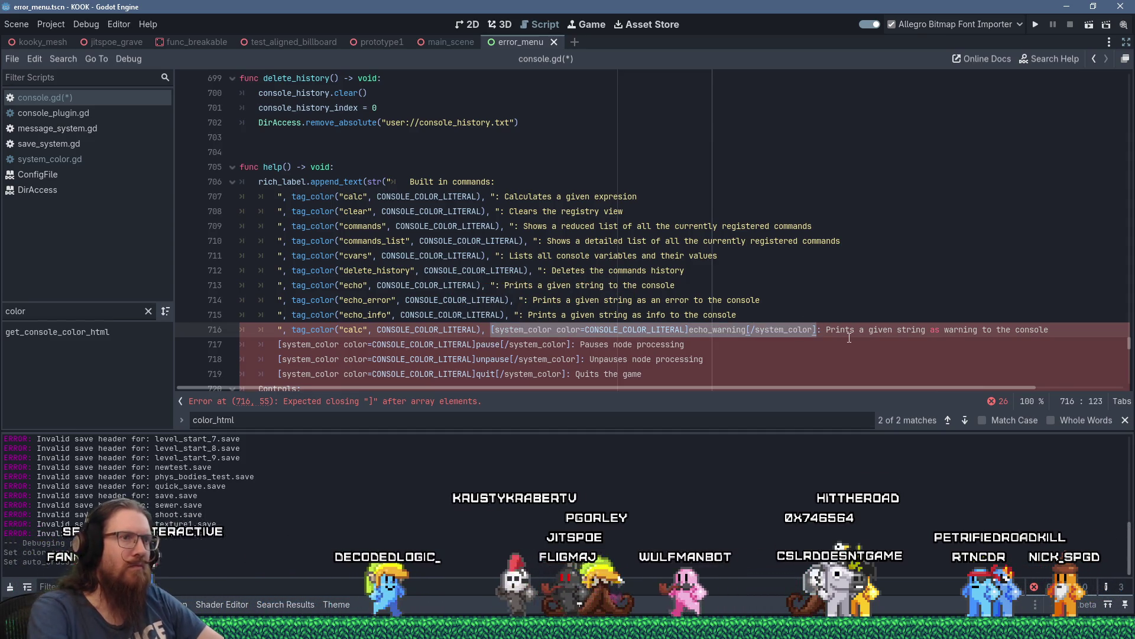
{"action": "type", "text": "\""}
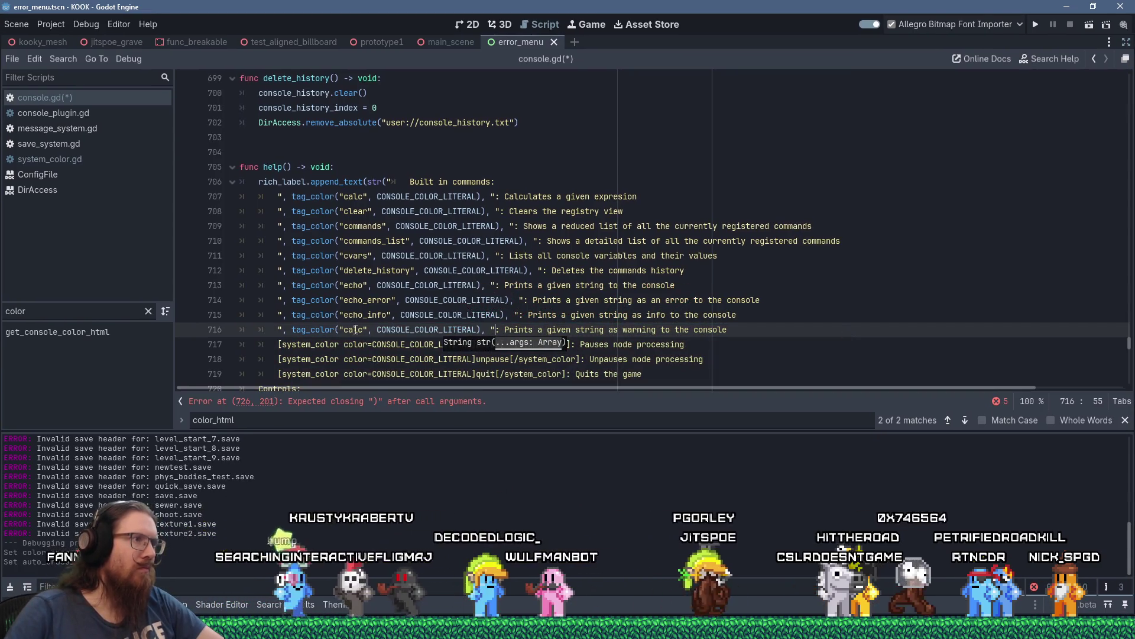
{"action": "double_click", "coordinate": [355, 330]}
{"action": "type", "text": "echo_"}
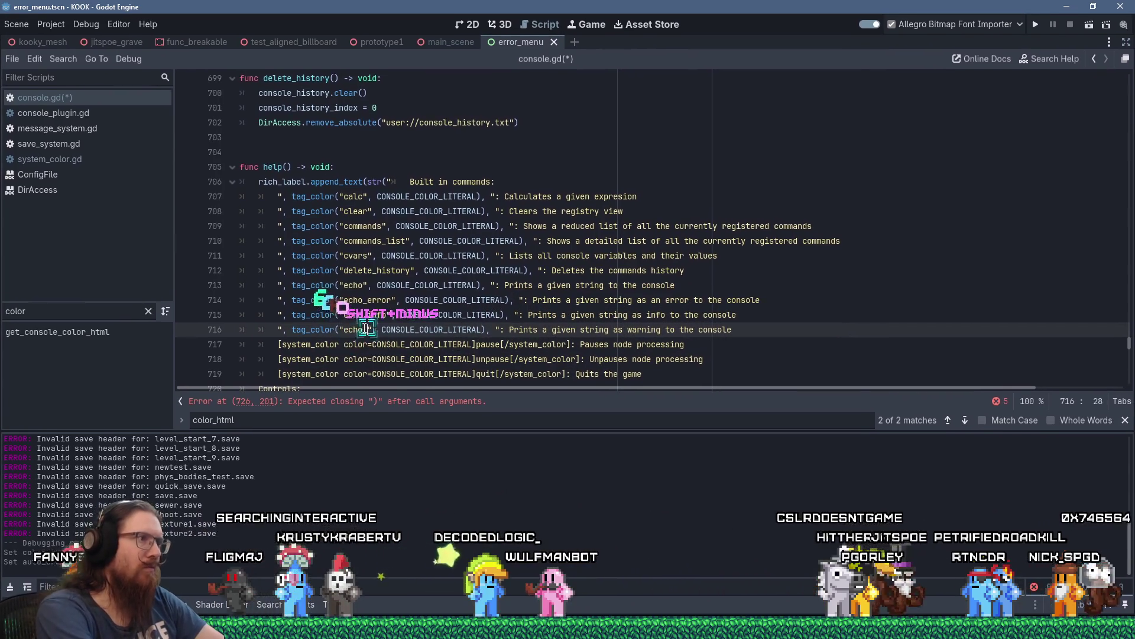
{"action": "type", "text": "warning"}
{"action": "left_click", "coordinate": [477, 285]}
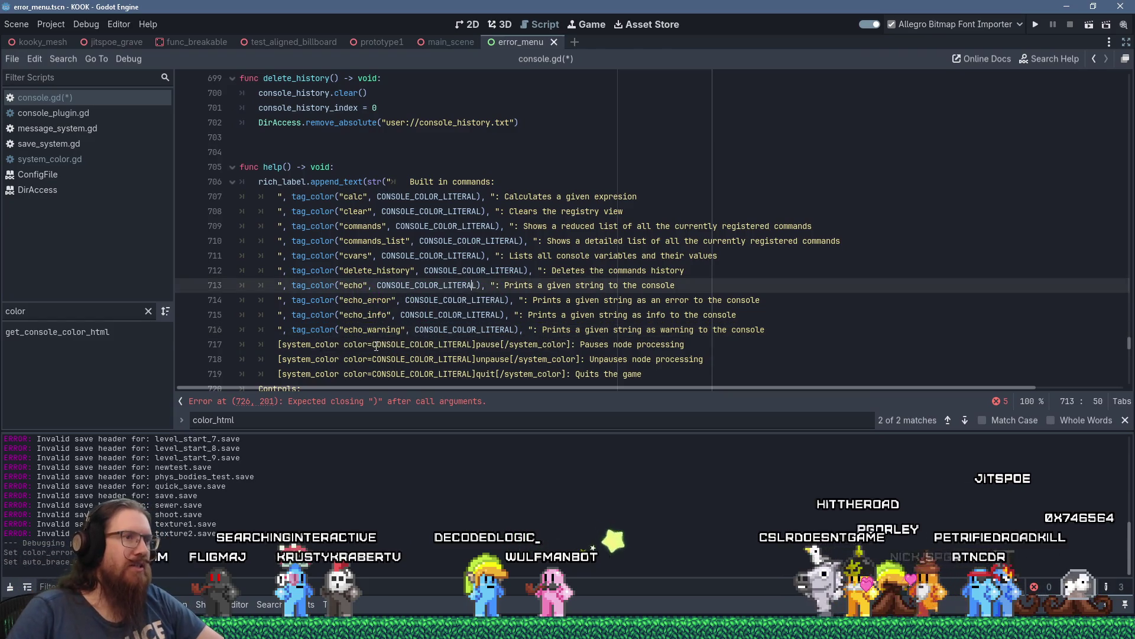
Convert the pause help line to a tag_color("pause") call.
{"action": "left_click", "coordinate": [279, 343]}
{"action": "type", "text": "\""}
{"action": "key", "text": "BackSpace"}
{"action": "type", "text": "\", tag_color(\"calc\", CONSOLE_COLOR_LITERAL),"}
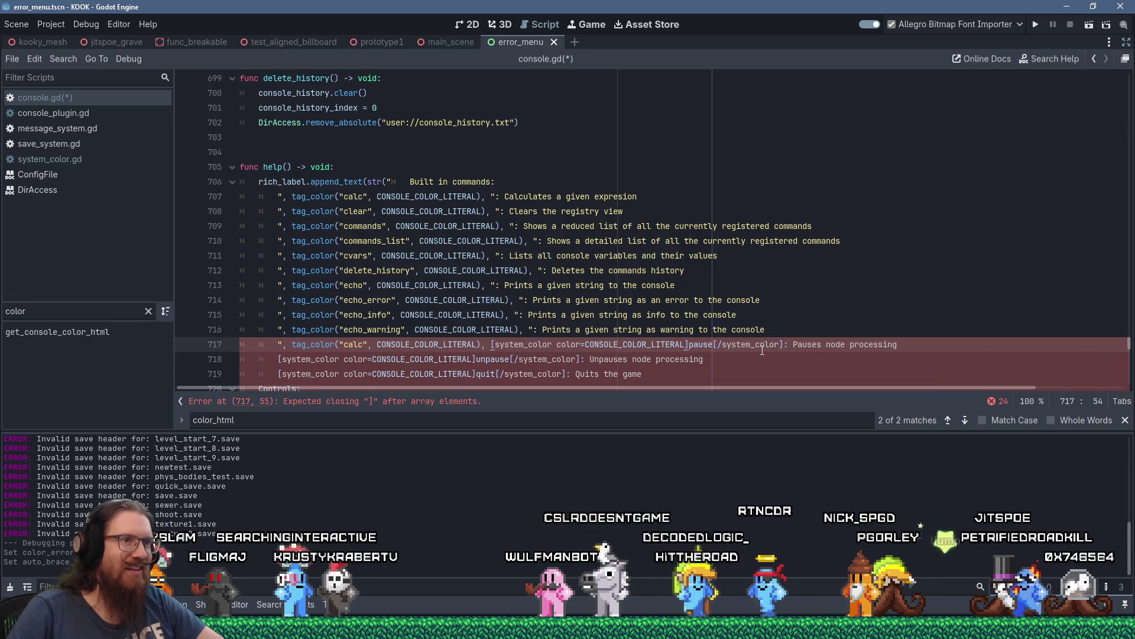
{"action": "left_click", "coordinate": [784, 344], "text": "shift"}
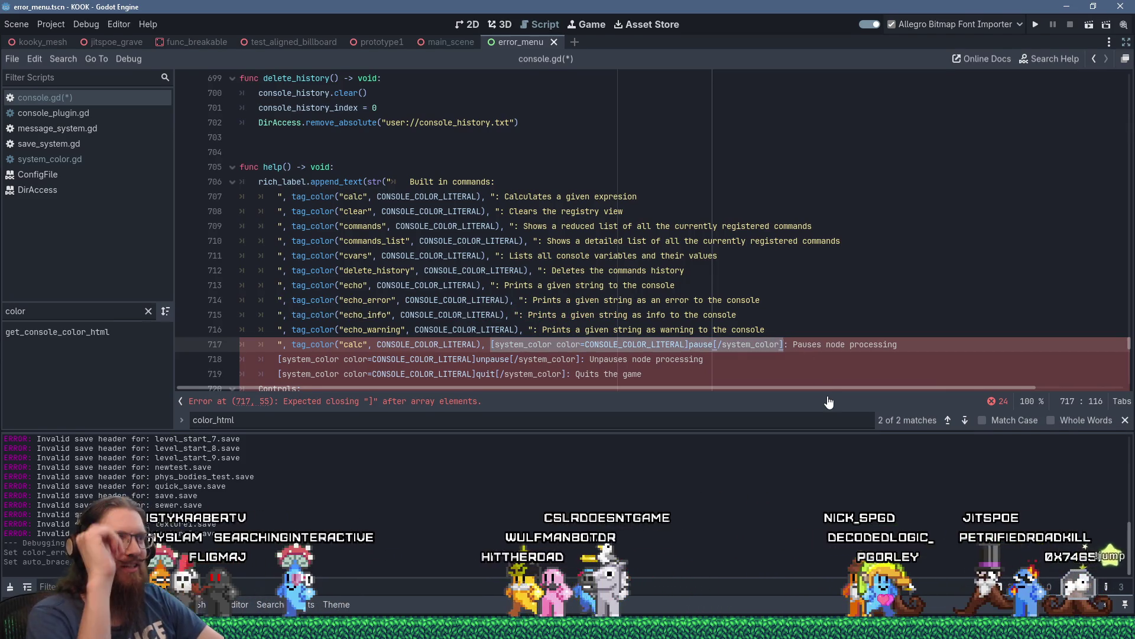
{"action": "type", "text": "\""}
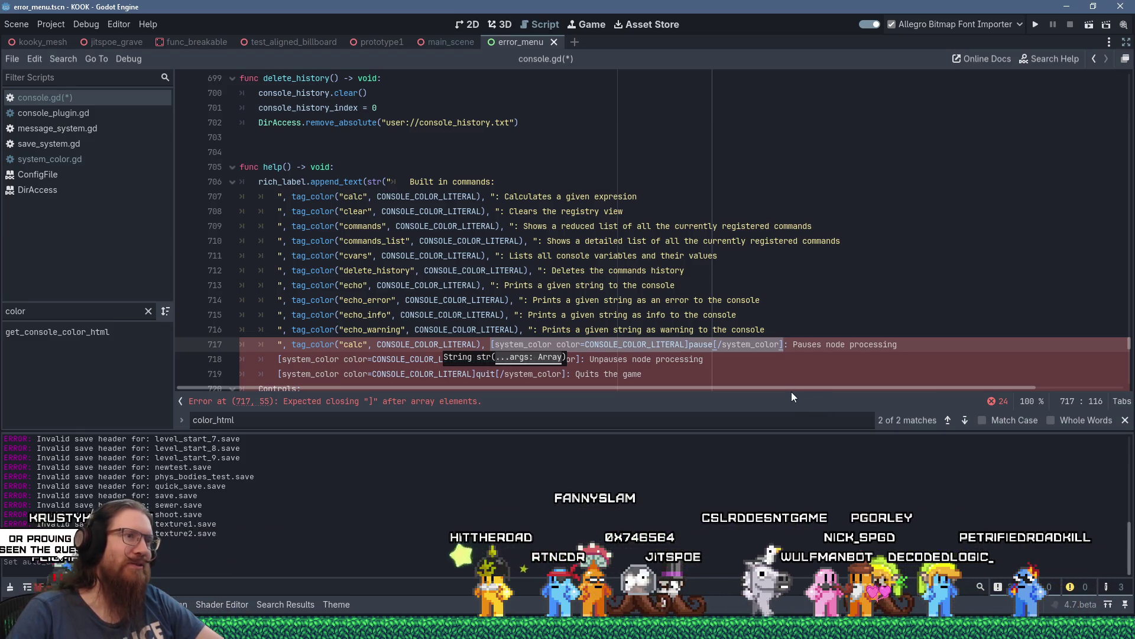
{"action": "type", "text": "\""}
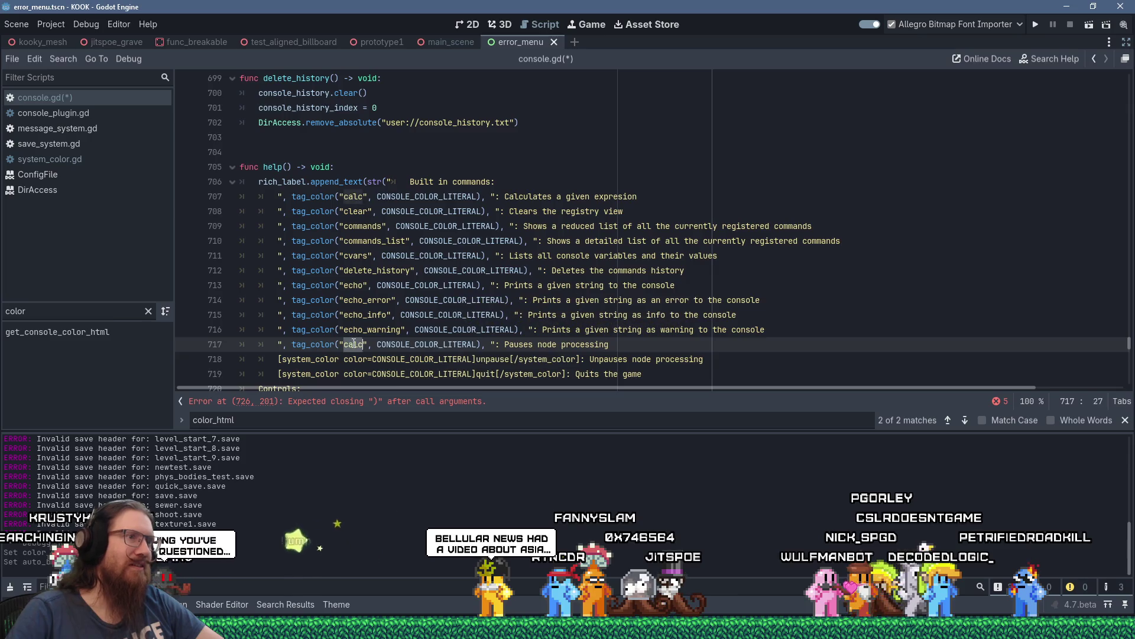
{"action": "type", "text": "pause"}
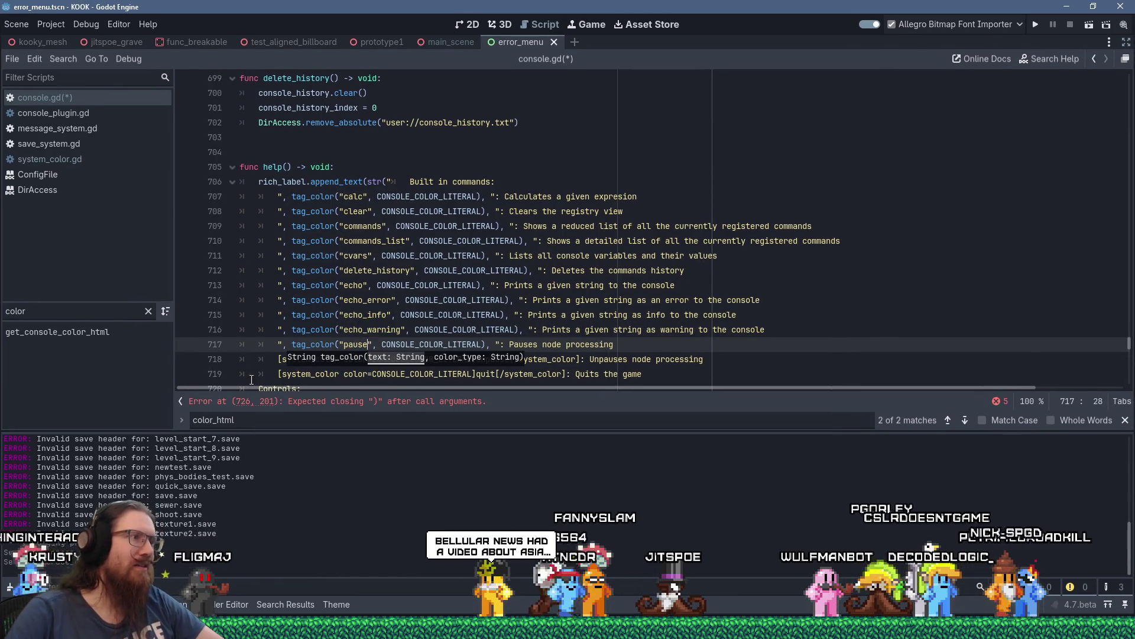
Convert the unpause help line to a tag_color("unpause") call.
{"action": "left_click", "coordinate": [279, 360]}
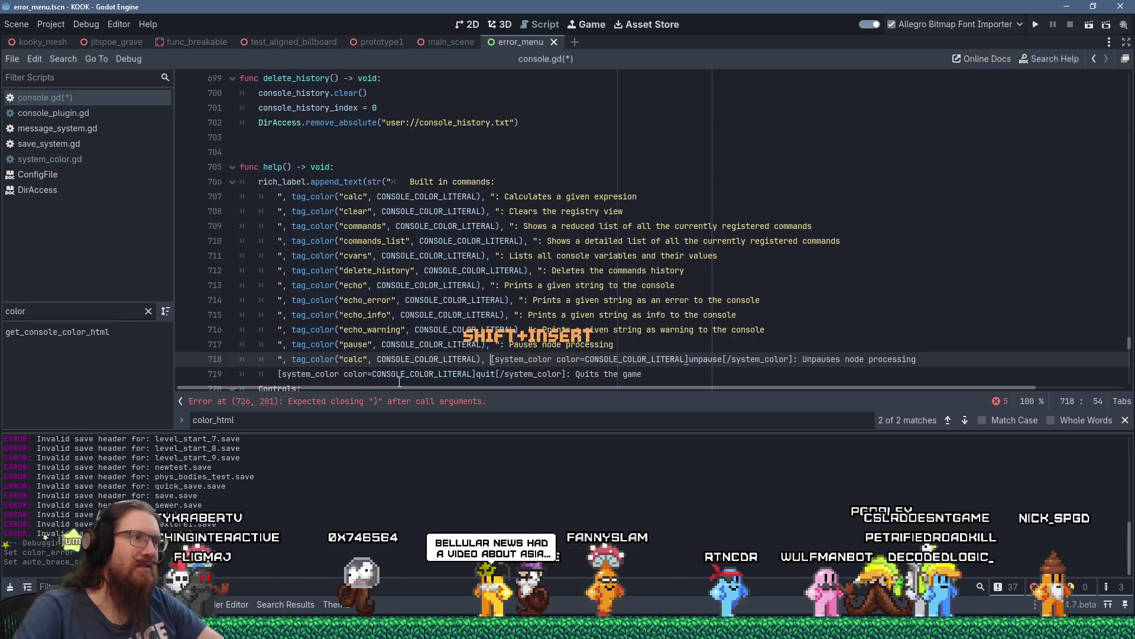
{"action": "key", "text": "ctrl+shift+Right"}
{"action": "key", "text": "ctrl+shift+Right"}
{"action": "key", "text": "ctrl+shift+Right"}
{"action": "type", "text": "\""}
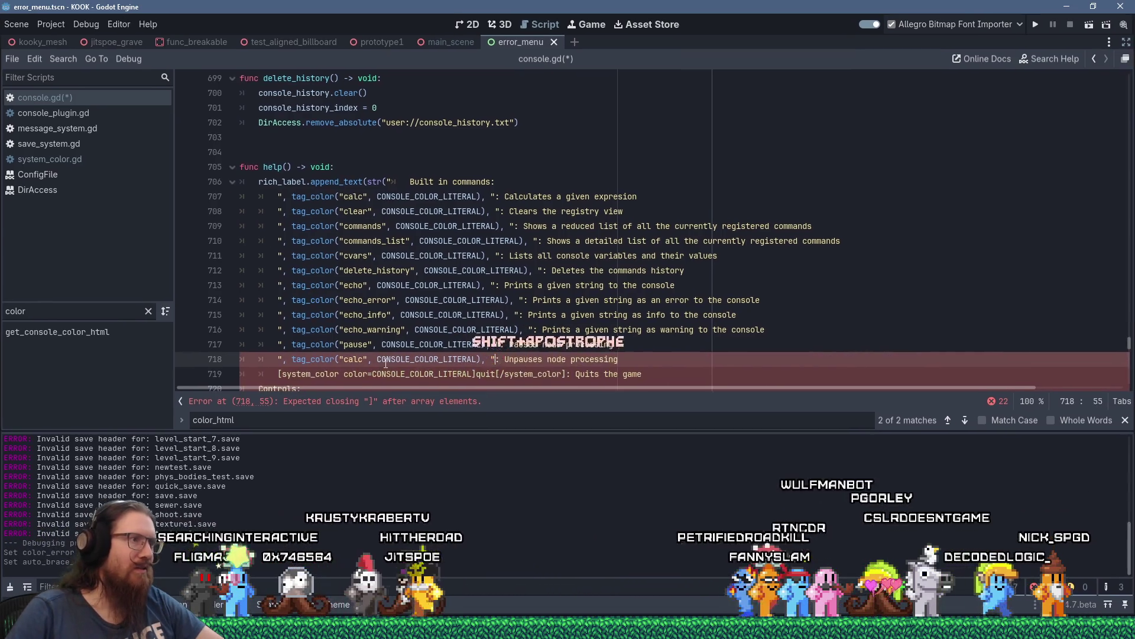
{"action": "double_click", "coordinate": [354, 359]}
{"action": "type", "text": "unpause"}
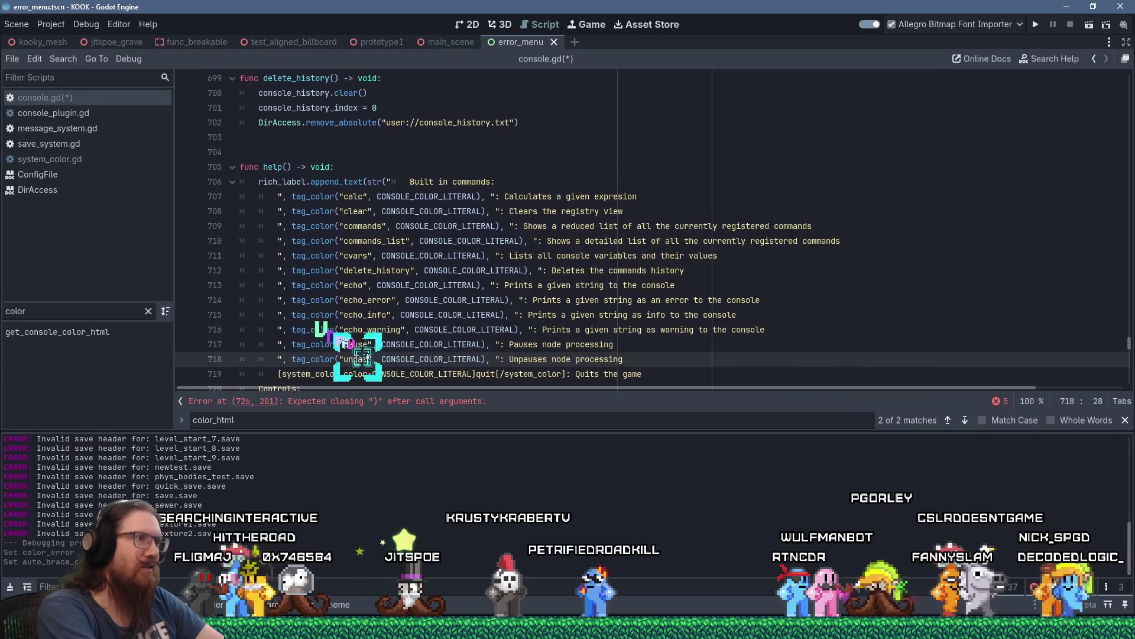
{"action": "type", "text": "se"}
Replace the last system_color tag with tag_color("quit", CONSOLE_COLOR_LITERAL).
{"action": "left_click", "coordinate": [284, 374]}
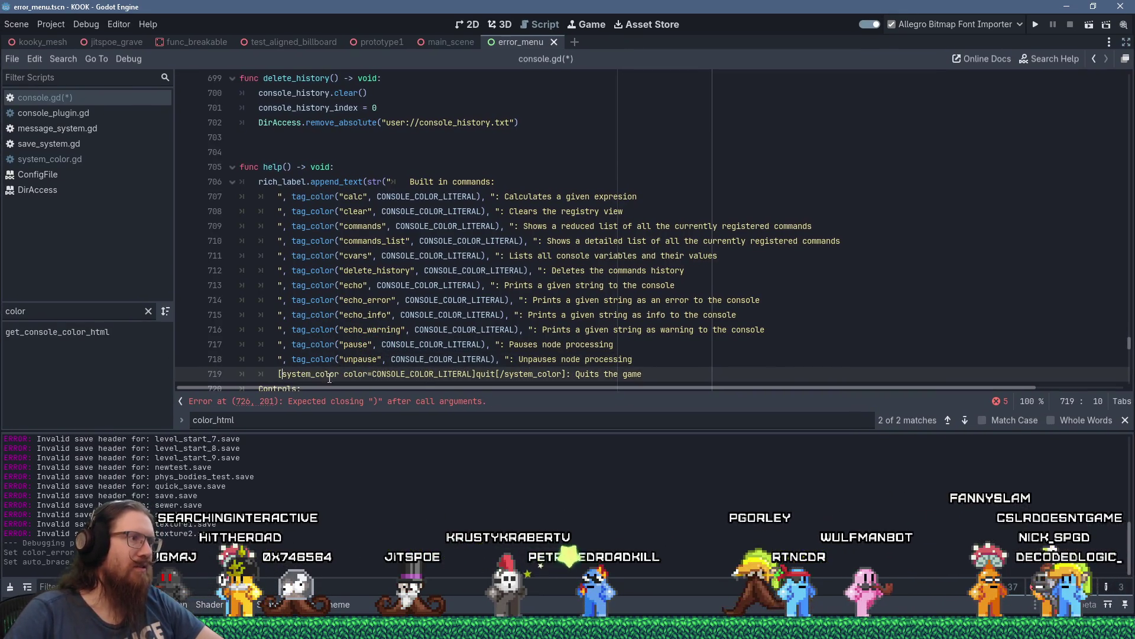
{"action": "type", "text": "\", tag_color(\"calc\", CONSOLE_COLOR_LITERAL),"}
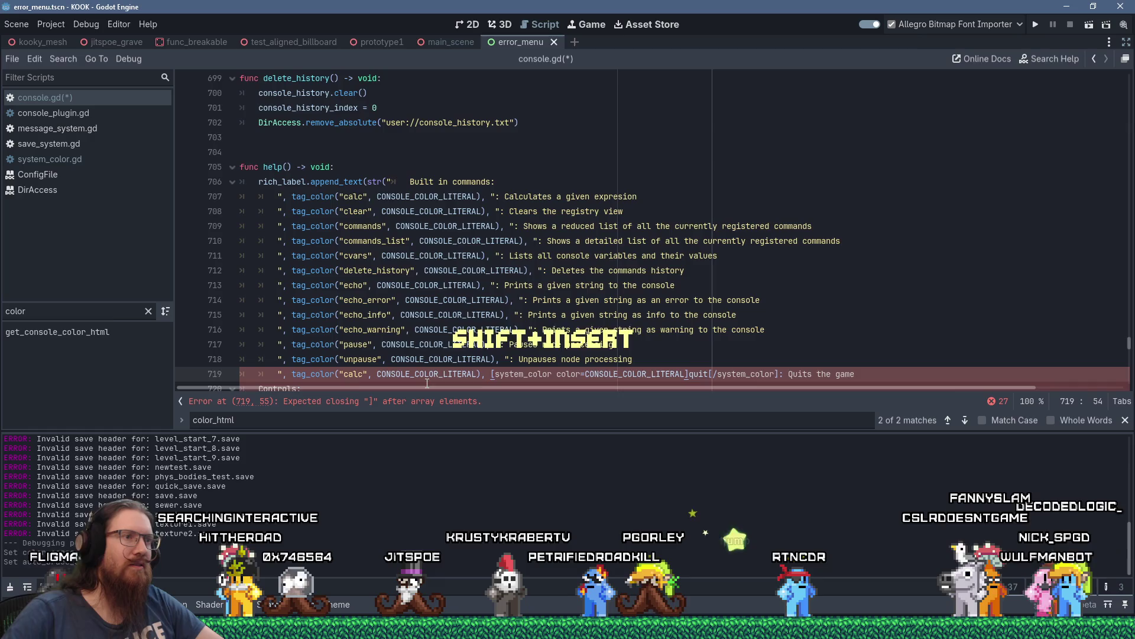
{"action": "scroll", "coordinate": [472, 351], "scroll_direction": "down", "scroll_amount": 1}
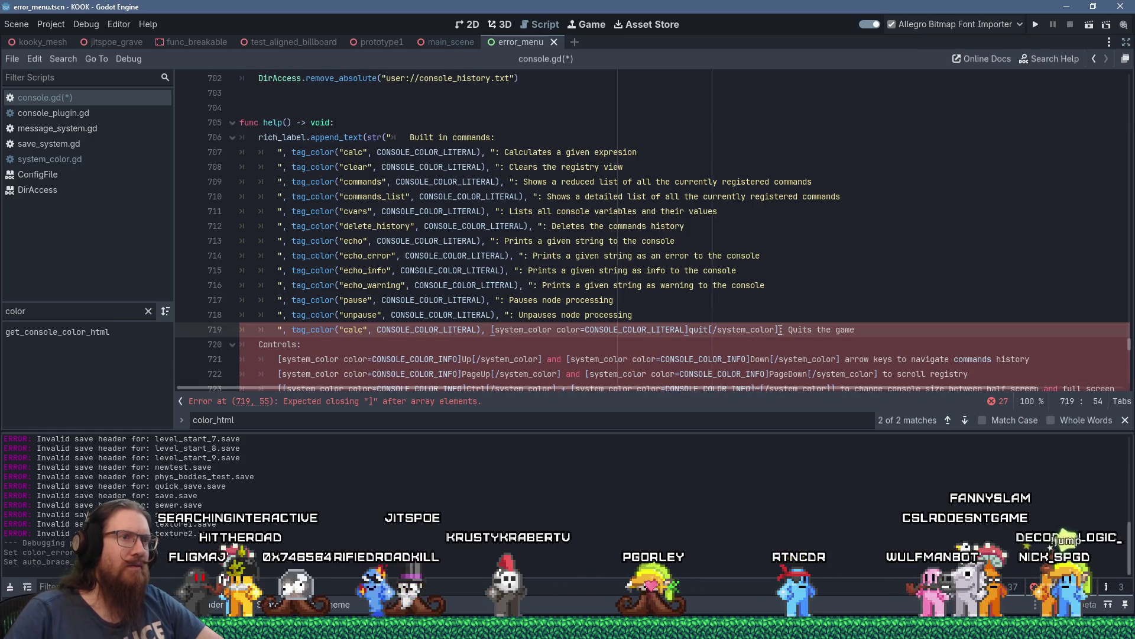
{"action": "type", "text": "\""}
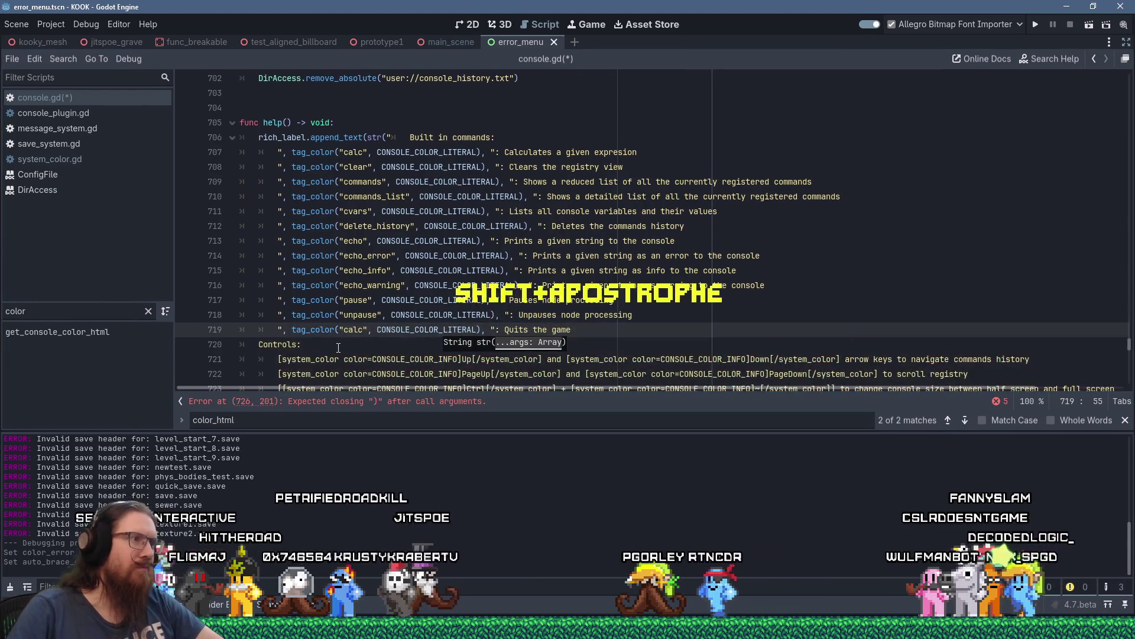
{"action": "double_click", "coordinate": [355, 329]}
{"action": "type", "text": "quit"}
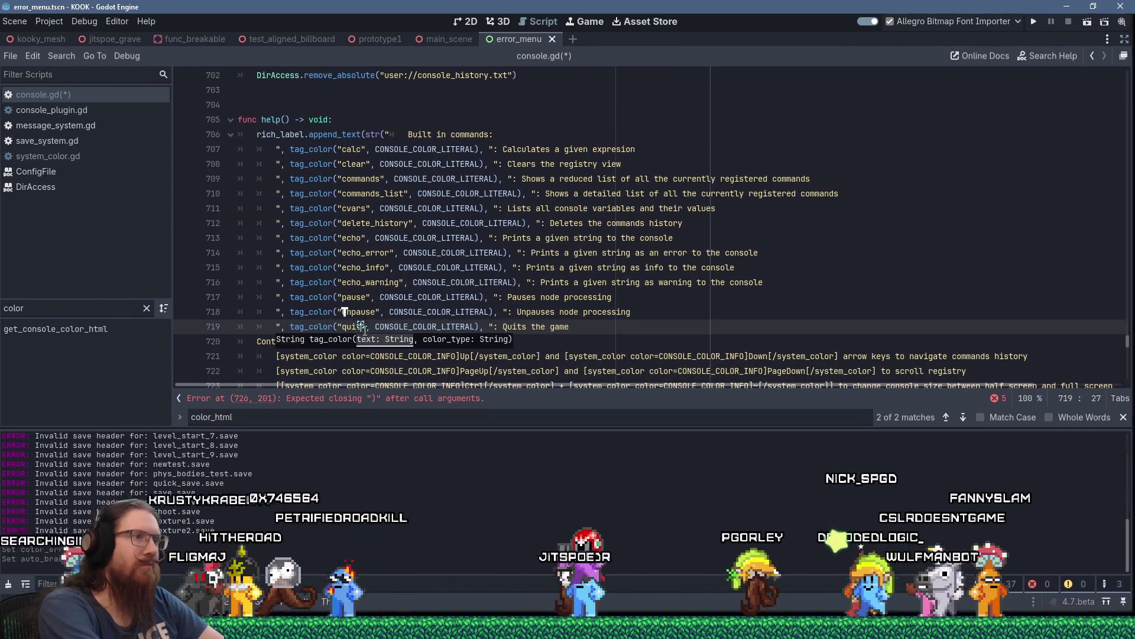
{"action": "key", "text": "Up"}
{"action": "key", "text": "Up"}
{"action": "key", "text": "Home"}
{"action": "scroll", "coordinate": [360, 324], "scroll_direction": "down", "scroll_amount": 2}
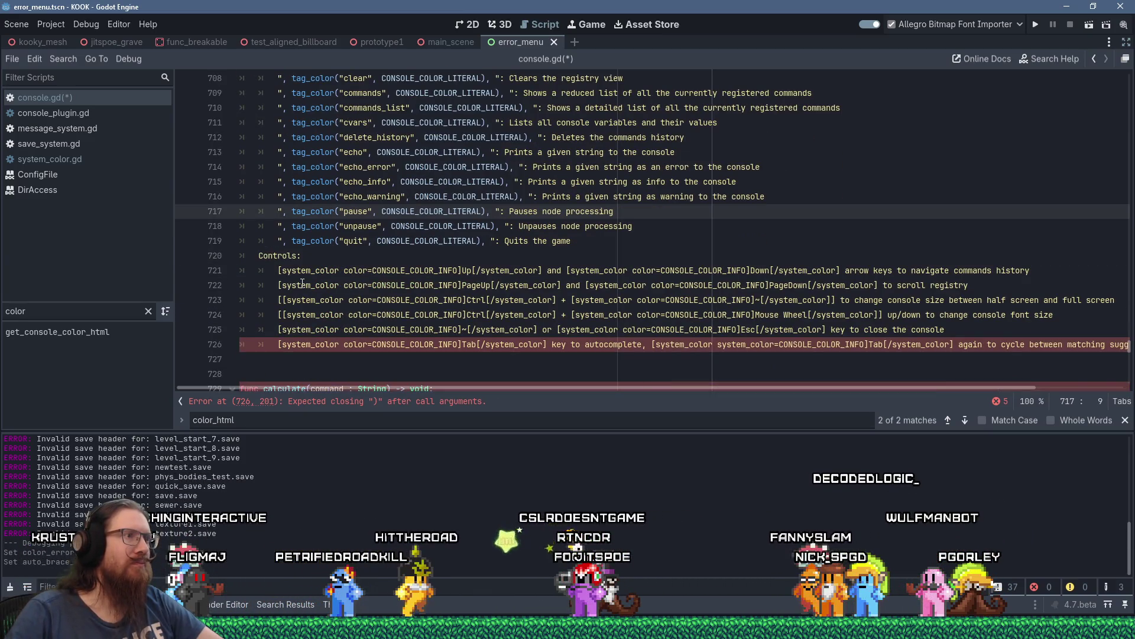
Paste a tag_color call at line 721 and make it tag_color("Up", CONSOLE_COLOR_INFO).
{"action": "left_click", "coordinate": [282, 272]}
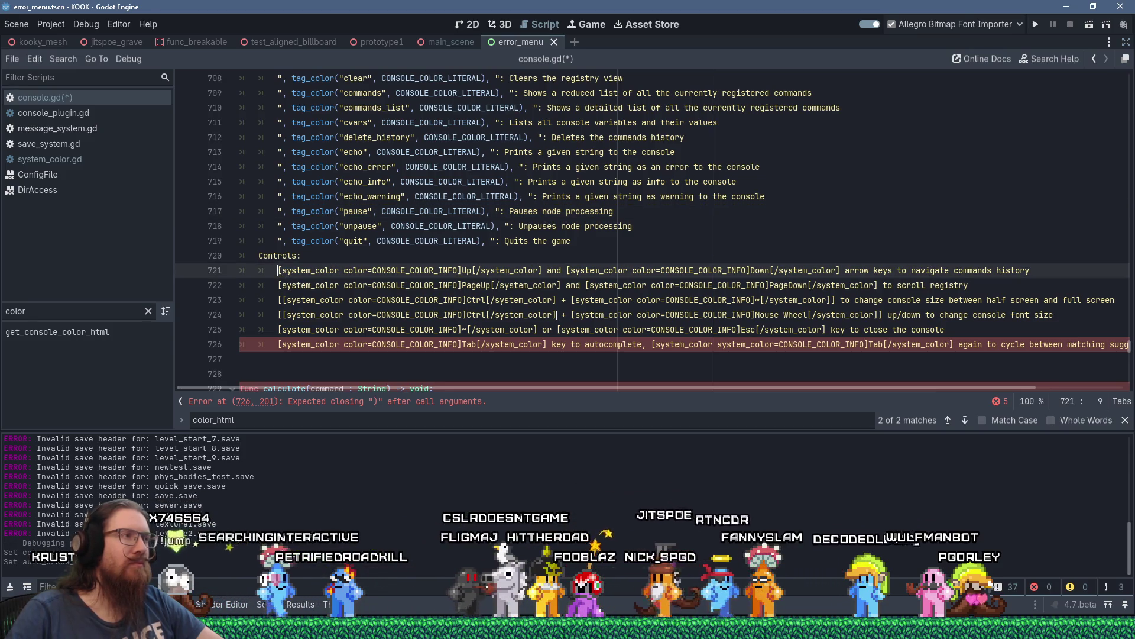
{"action": "type", "text": "\", tag_color(\"calc\", CONSOLE_COLOR_LITERAL),"}
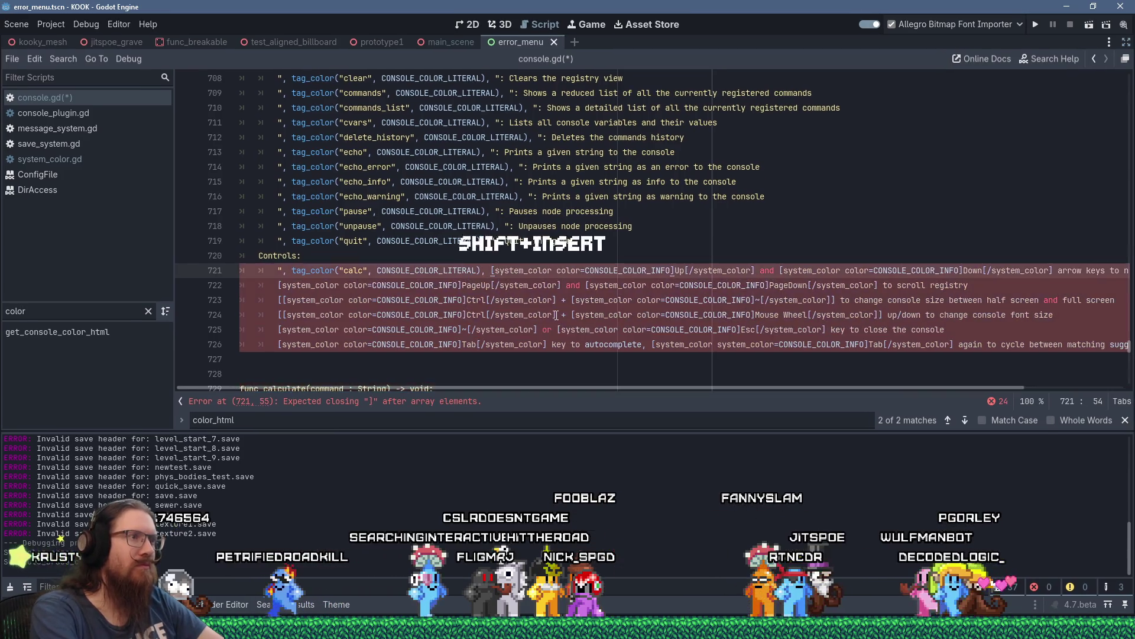
{"action": "double_click", "coordinate": [626, 270]}
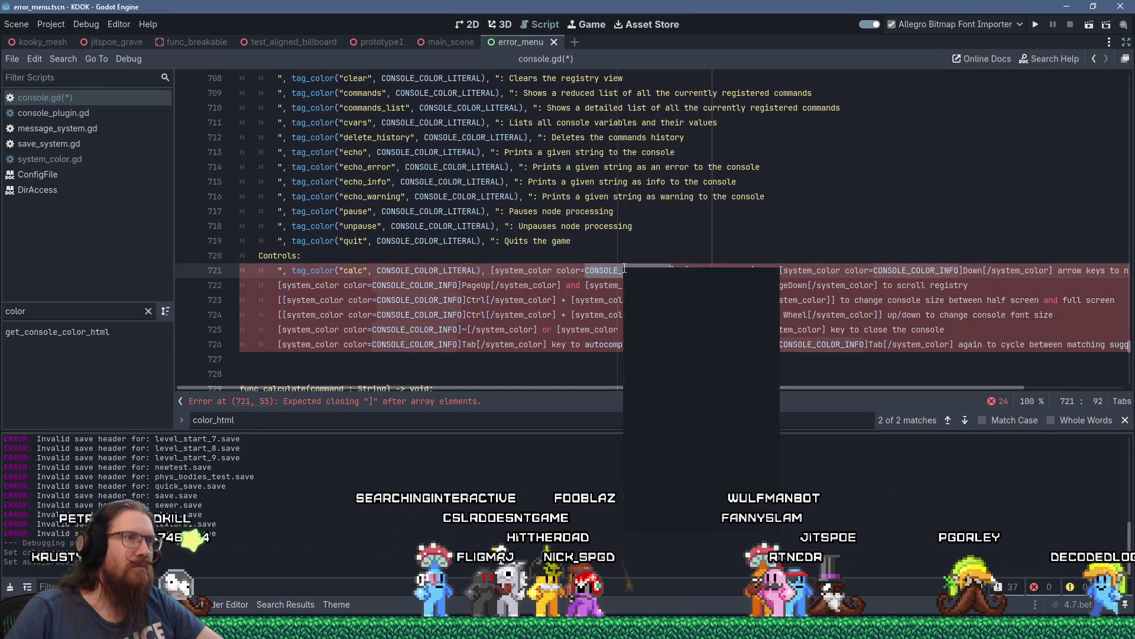
{"action": "right_click", "coordinate": [624, 269]}
{"action": "double_click", "coordinate": [414, 271]}
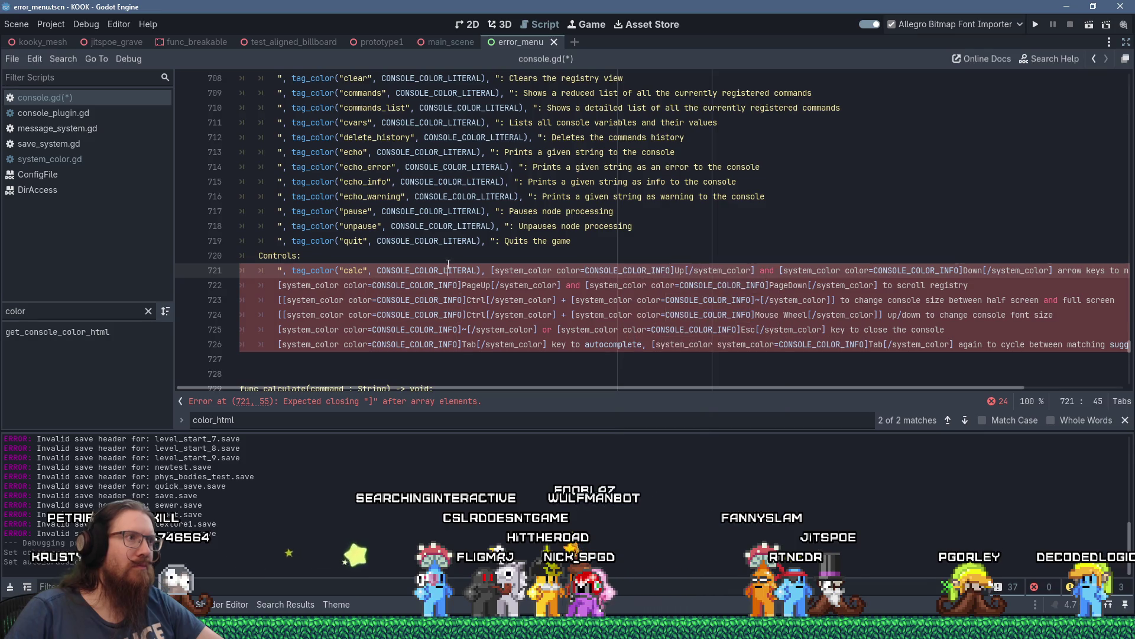
{"action": "right_click", "coordinate": [448, 269]}
{"action": "type", "text": "CONSOLE_COLOR_INFO"}
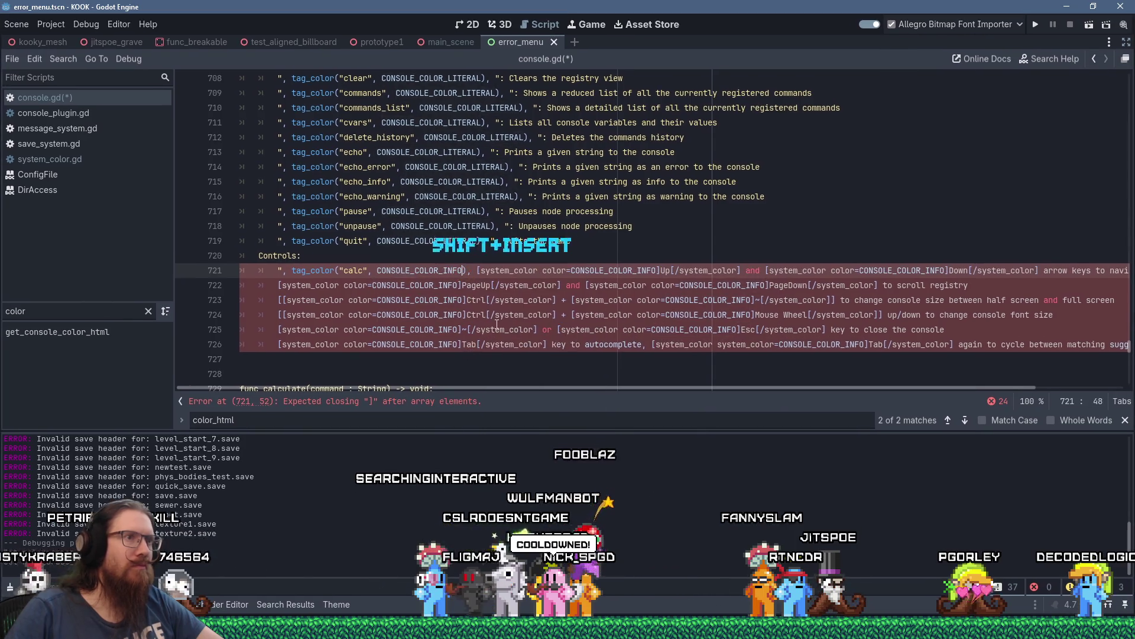
{"action": "double_click", "coordinate": [354, 271]}
{"action": "type", "text": "Up"}
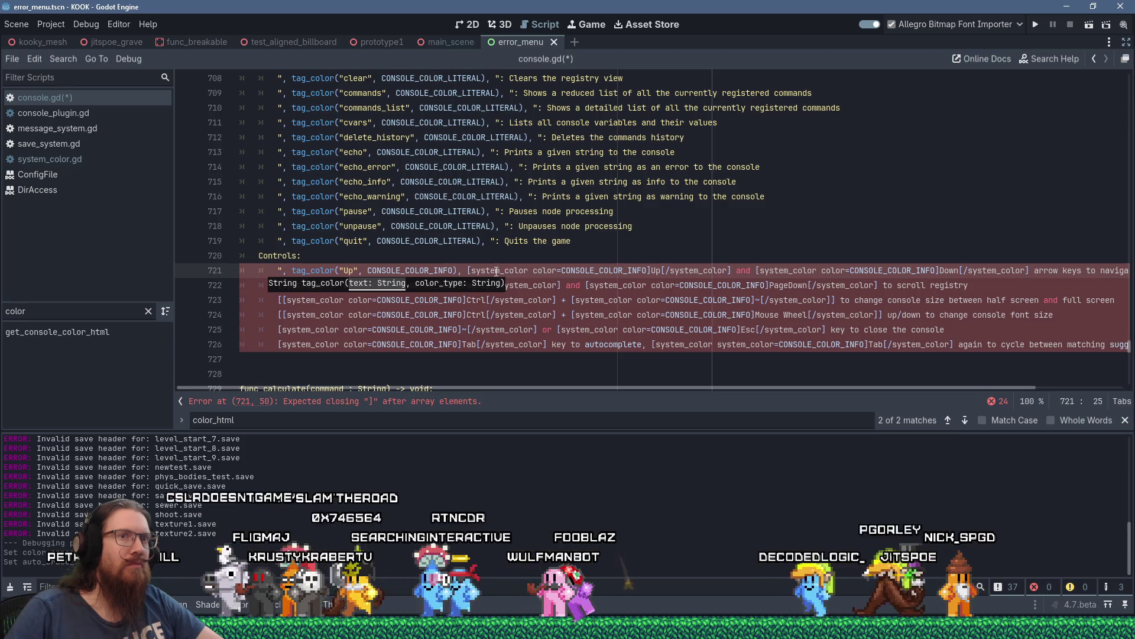
Close the Up string and replace the system_color tag before Down with CONSOLE_COLOR_INFO.
{"action": "left_click", "coordinate": [472, 270]}
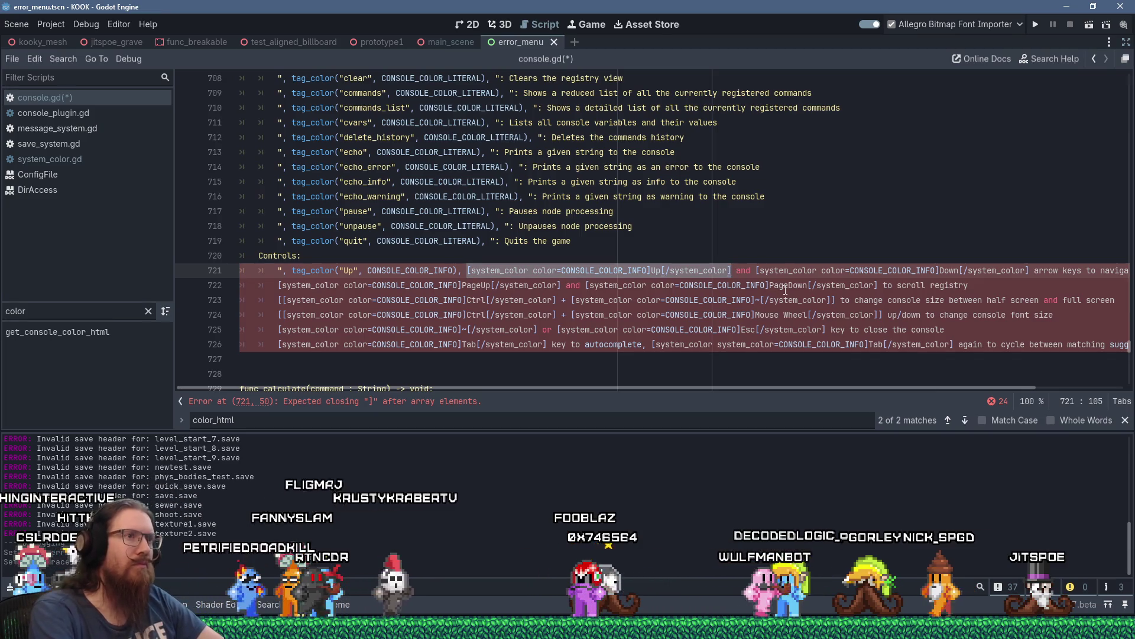
{"action": "type", "text": "\""}
{"action": "key", "text": "Right"}
{"action": "key", "text": "Right"}
{"action": "key", "text": "Right"}
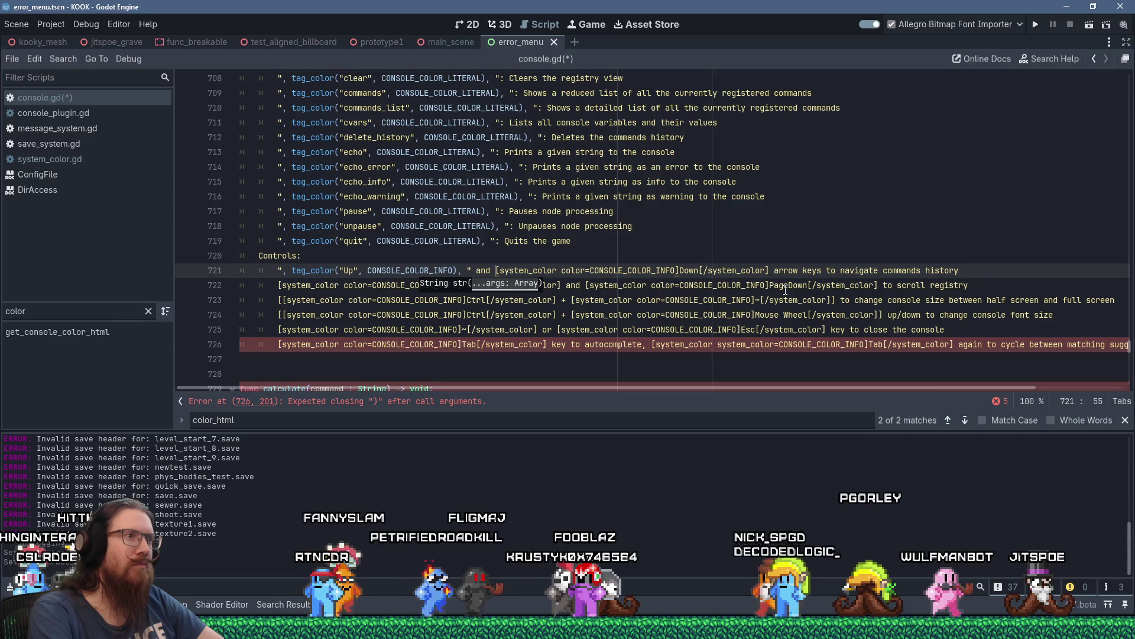
{"action": "left_click", "coordinate": [679, 271], "text": "shift"}
{"action": "type", "text": "\","}
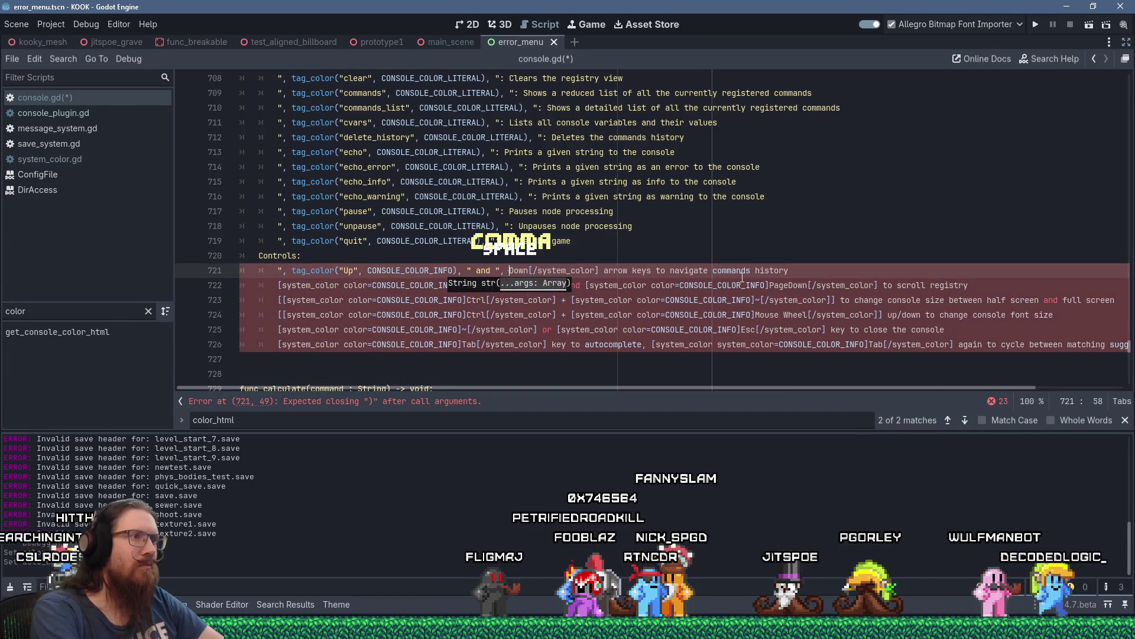
{"action": "type", "text": "CONSOLE_COLOR_INFO"}
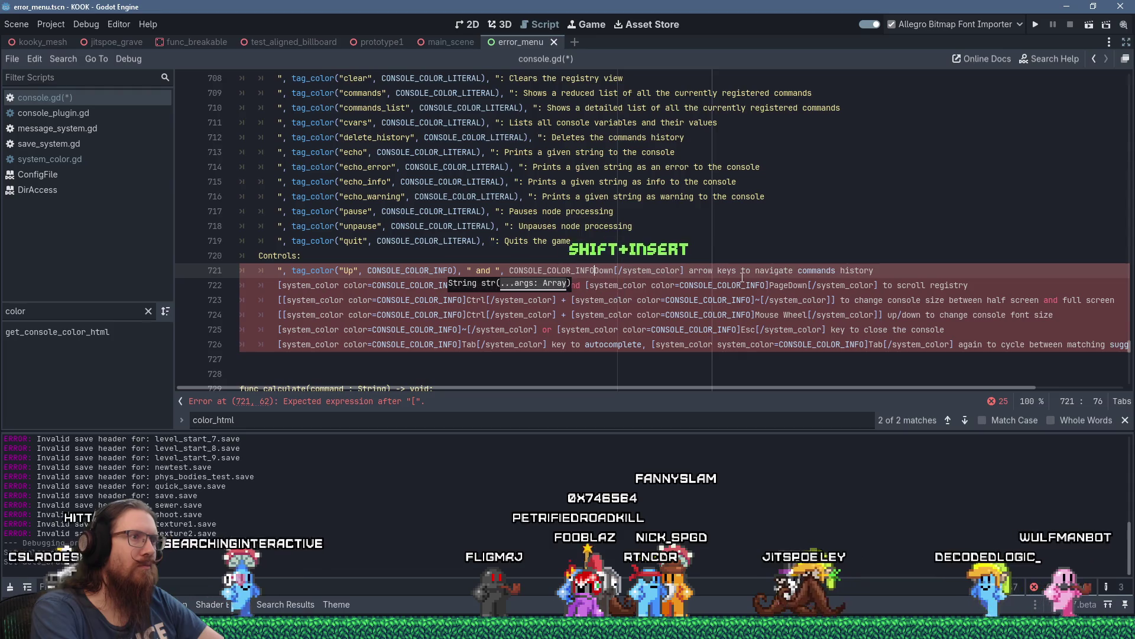
Copy the Up call and reuse it as a matching tag_color("Down", CONSOLE_COLOR_INFO) call.
{"action": "left_click", "coordinate": [285, 271]}
{"action": "left_click_drag", "start_coordinate": [285, 271], "coordinate": [466, 271]}
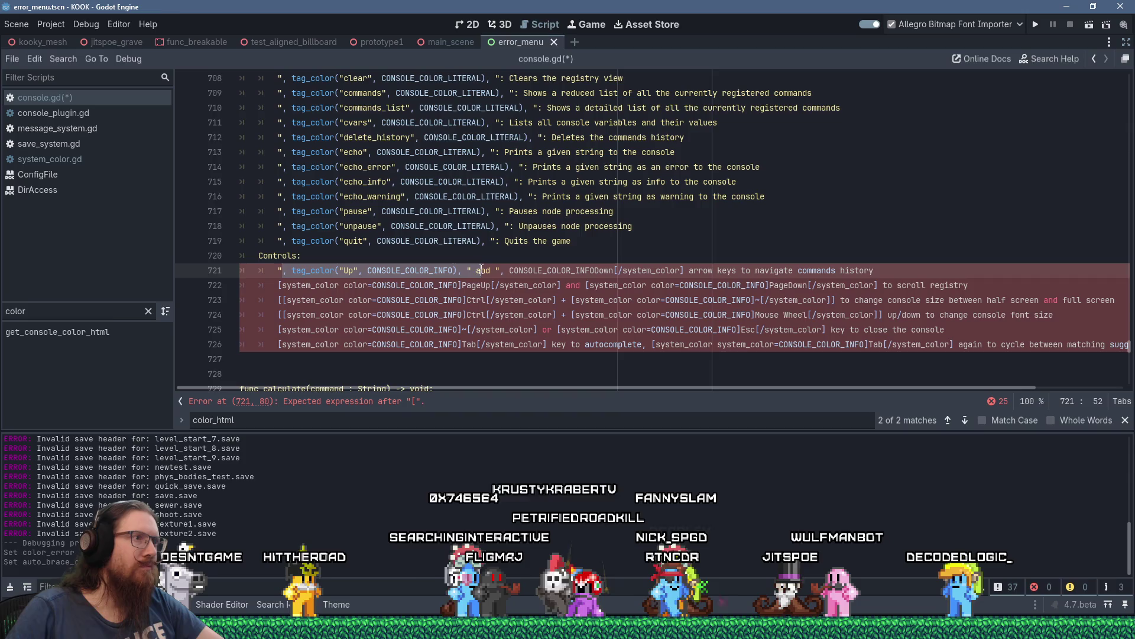
{"action": "right_click", "coordinate": [466, 273]}
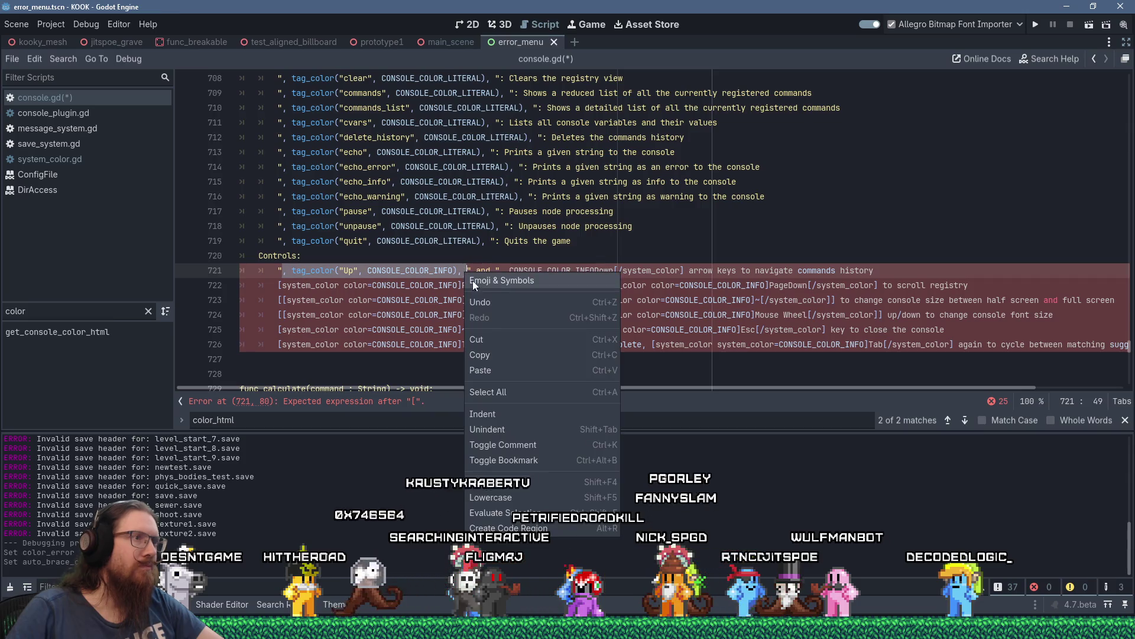
{"action": "left_click", "coordinate": [494, 350]}
{"action": "left_click_drag", "start_coordinate": [501, 270], "coordinate": [684, 270]}
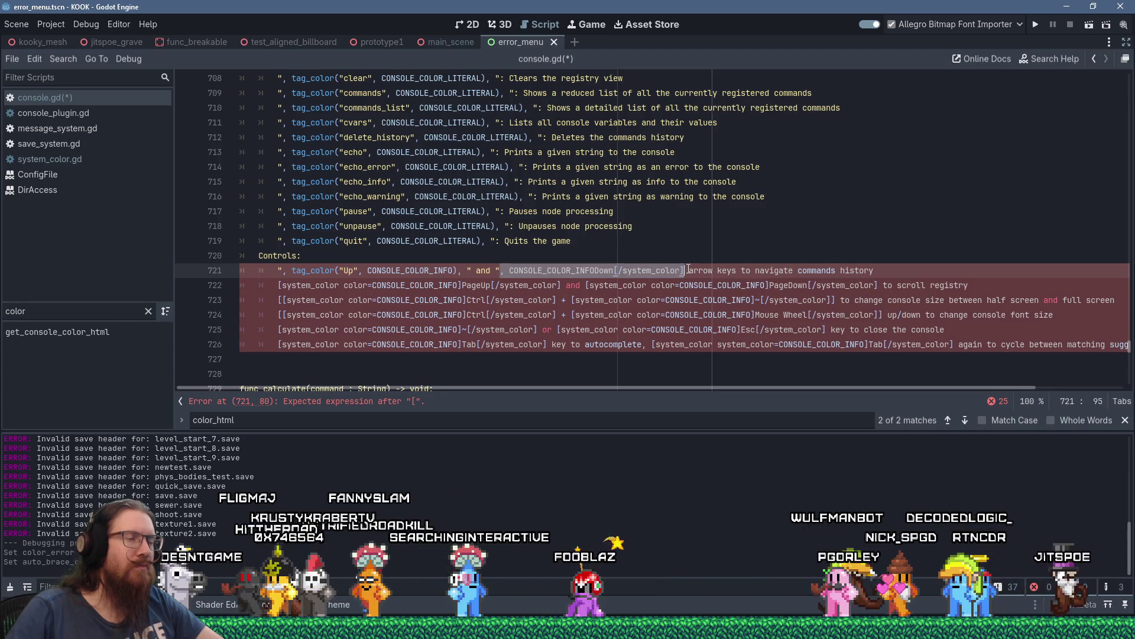
{"action": "key", "text": "shift+Insert"}
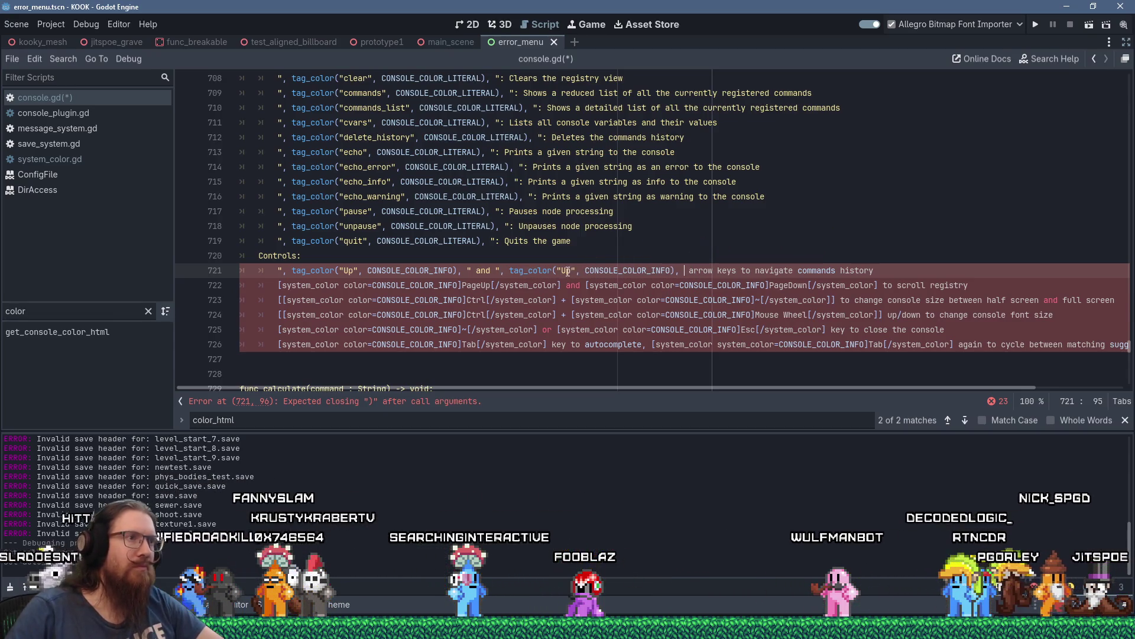
{"action": "type", "text": "Down"}
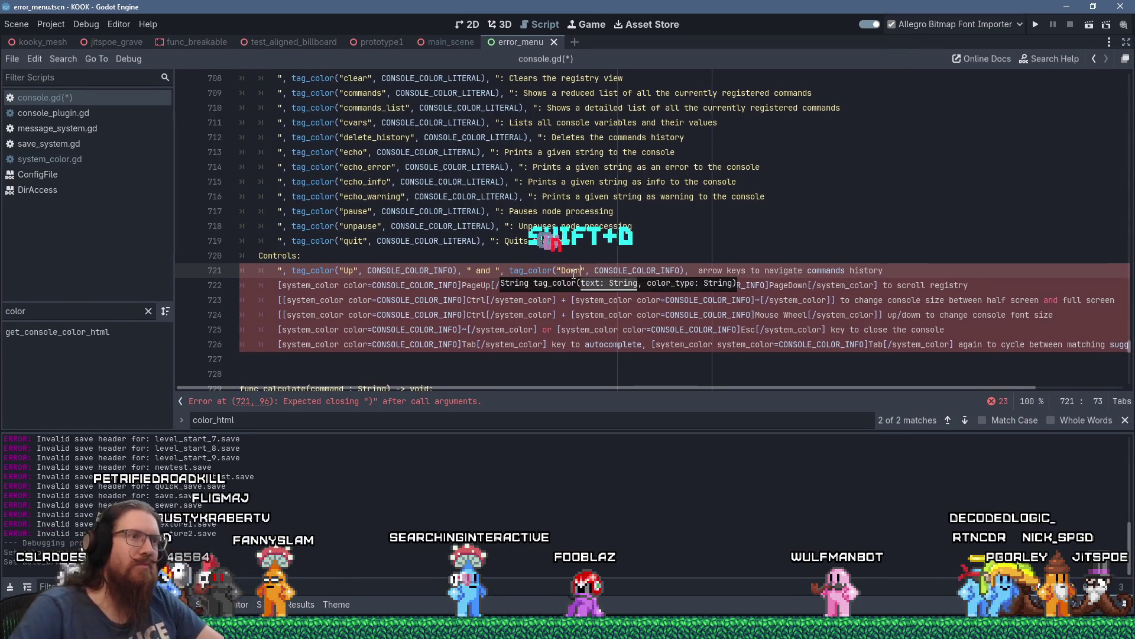
{"action": "type", "text": "\""}
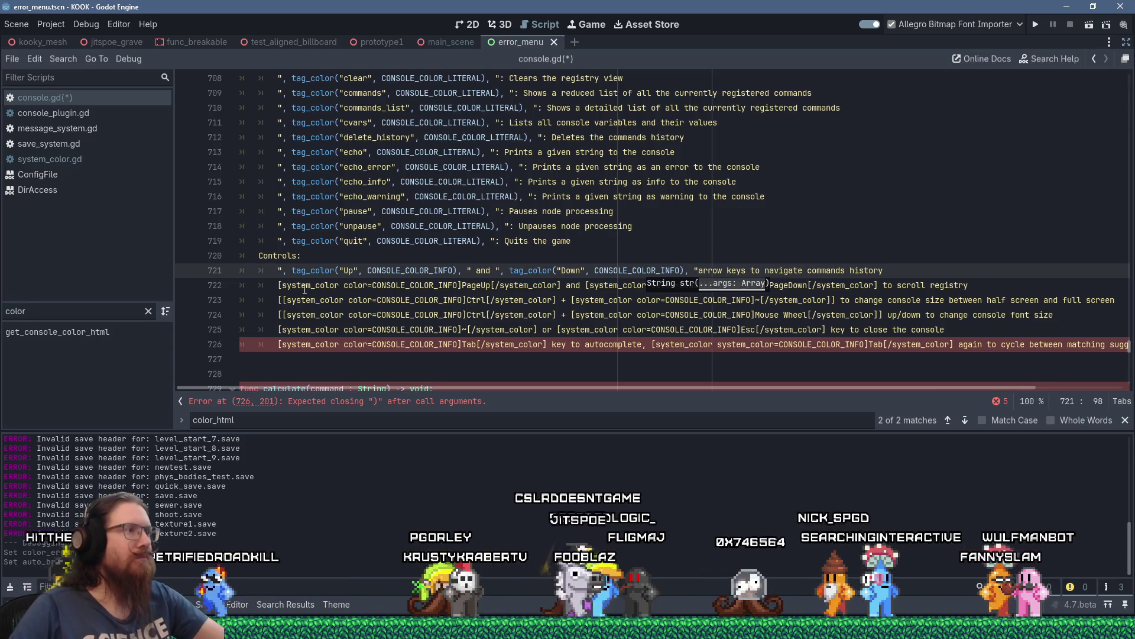
Copy line 721's Up/Down calls over line 722's tags and rename them PageUp and PageDown.
{"action": "left_click", "coordinate": [520, 265]}
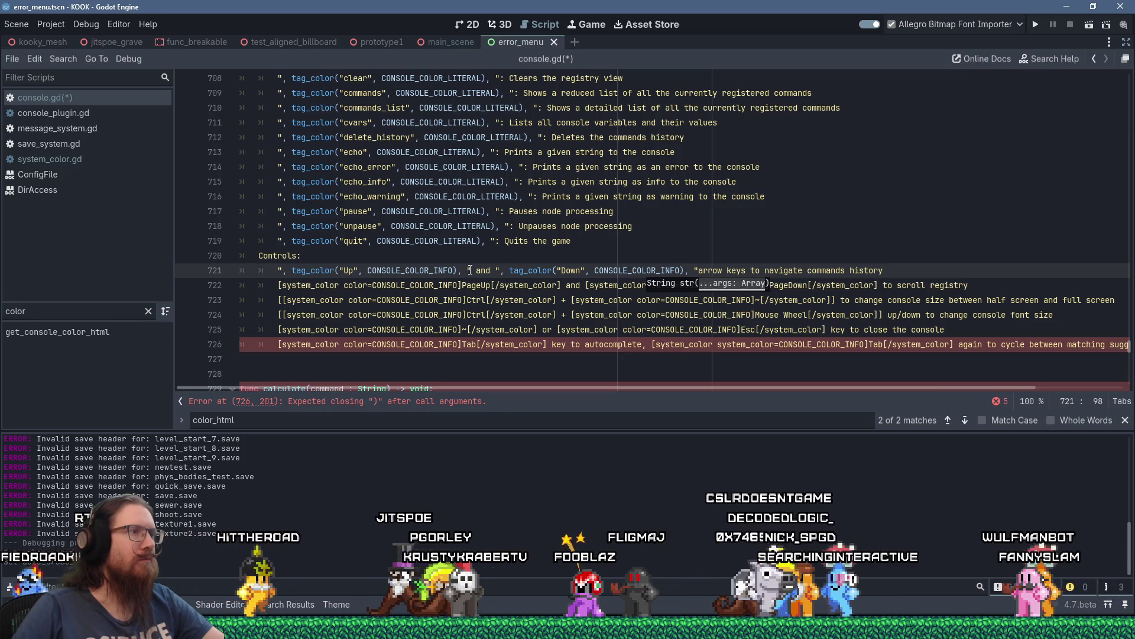
{"action": "key", "text": "shift+Home"}
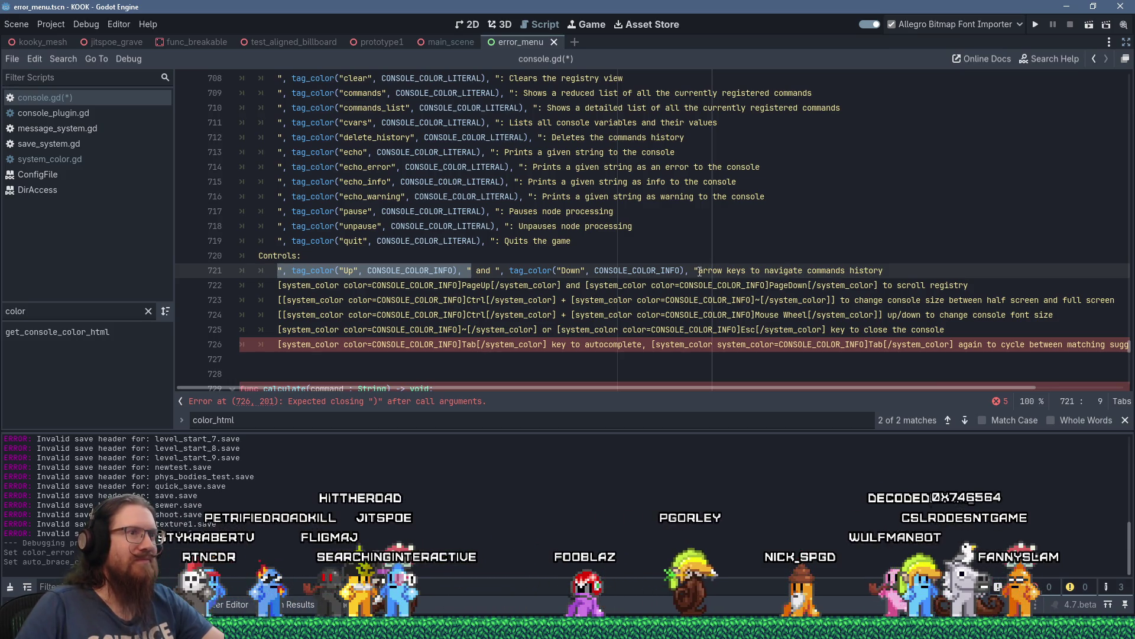
{"action": "key", "text": "shift+Home"}
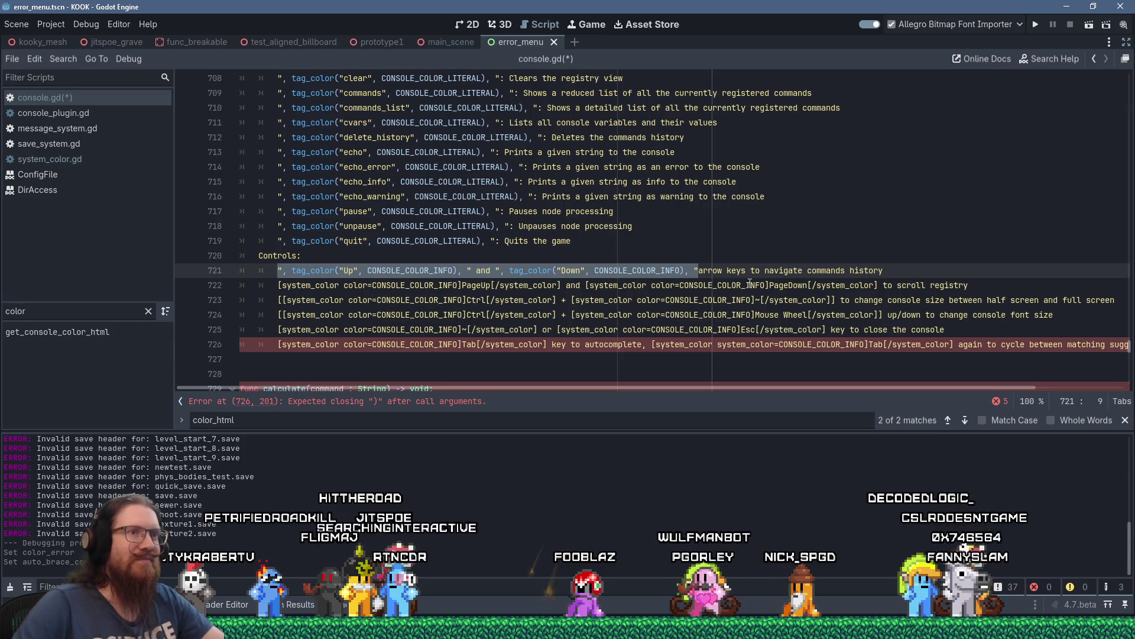
{"action": "left_click", "coordinate": [878, 286]}
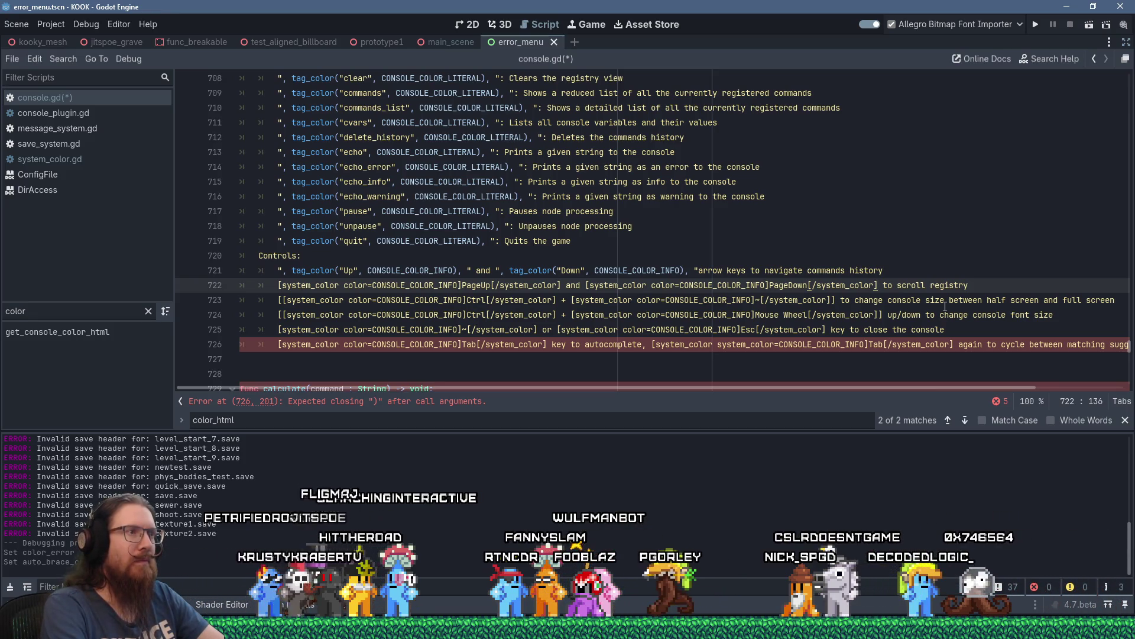
{"action": "key", "text": "shift+Home"}
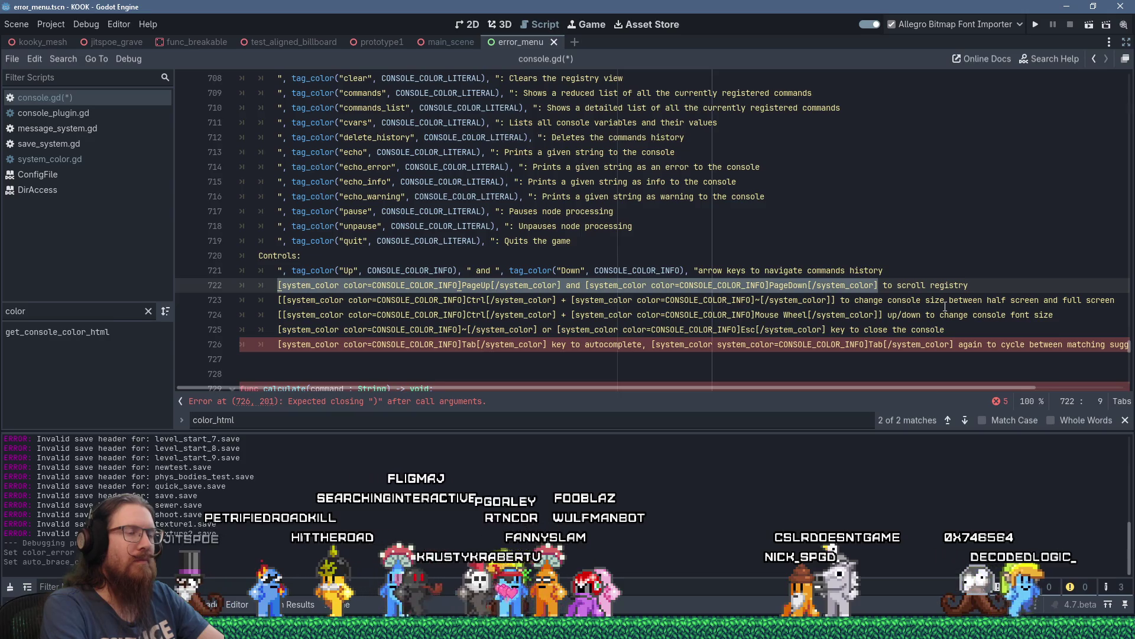
{"action": "key", "text": "shift+Insert"}
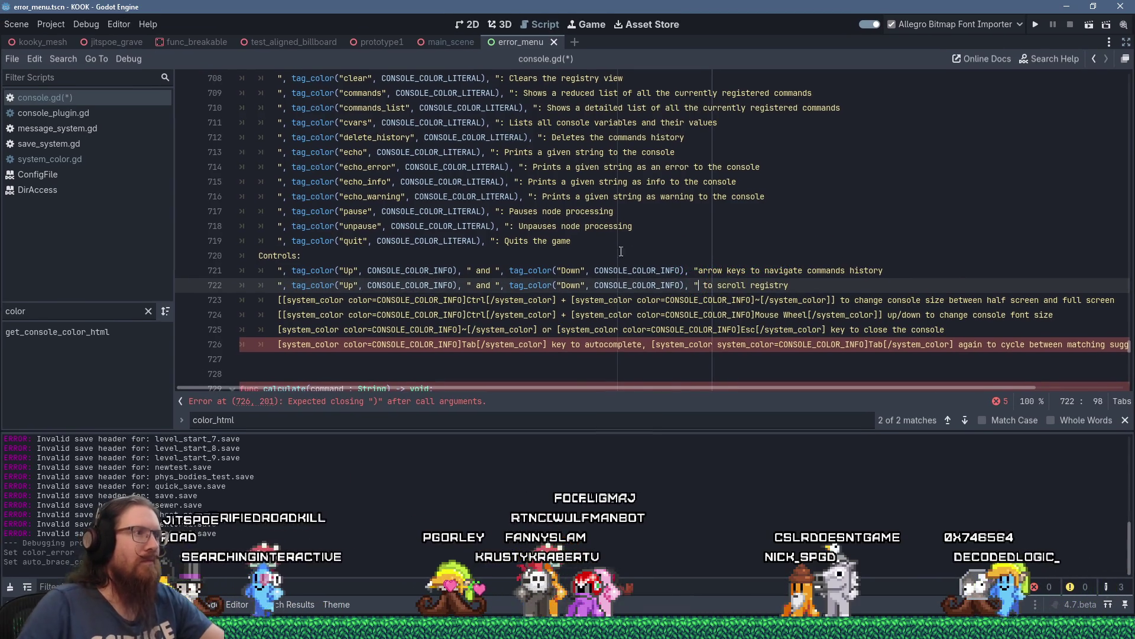
{"action": "left_click", "coordinate": [345, 287]}
{"action": "key", "text": "shift+Right"}
{"action": "type", "text": "Page"}
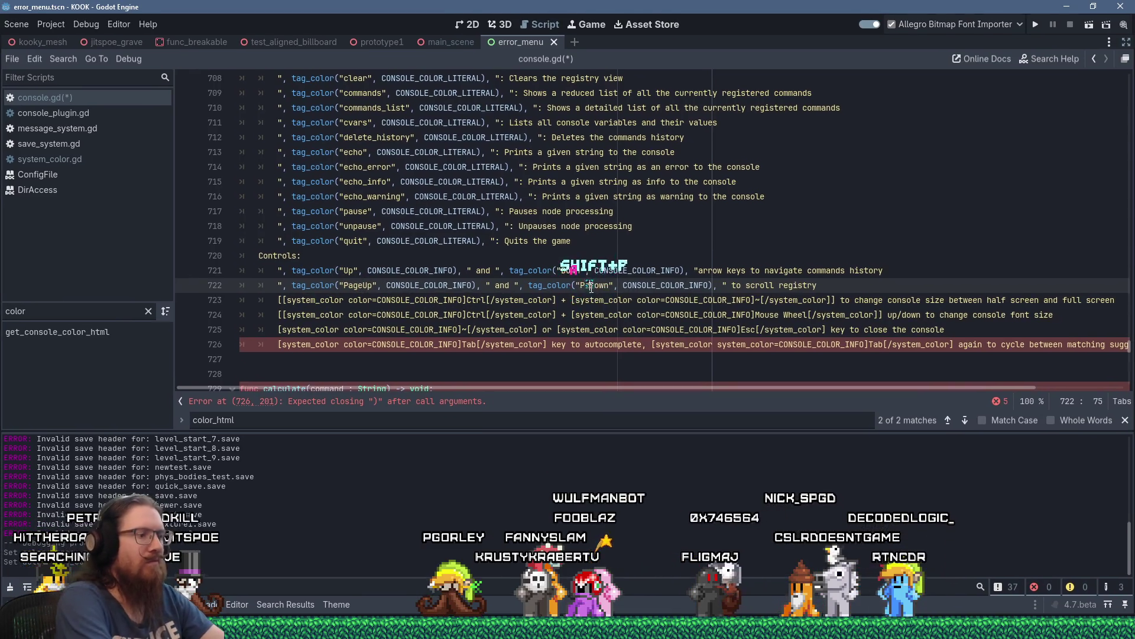
{"action": "type", "text": "Page"}
Select line 723 up to the tilde's closing tag for replacement.
{"action": "left_click", "coordinate": [511, 314]}
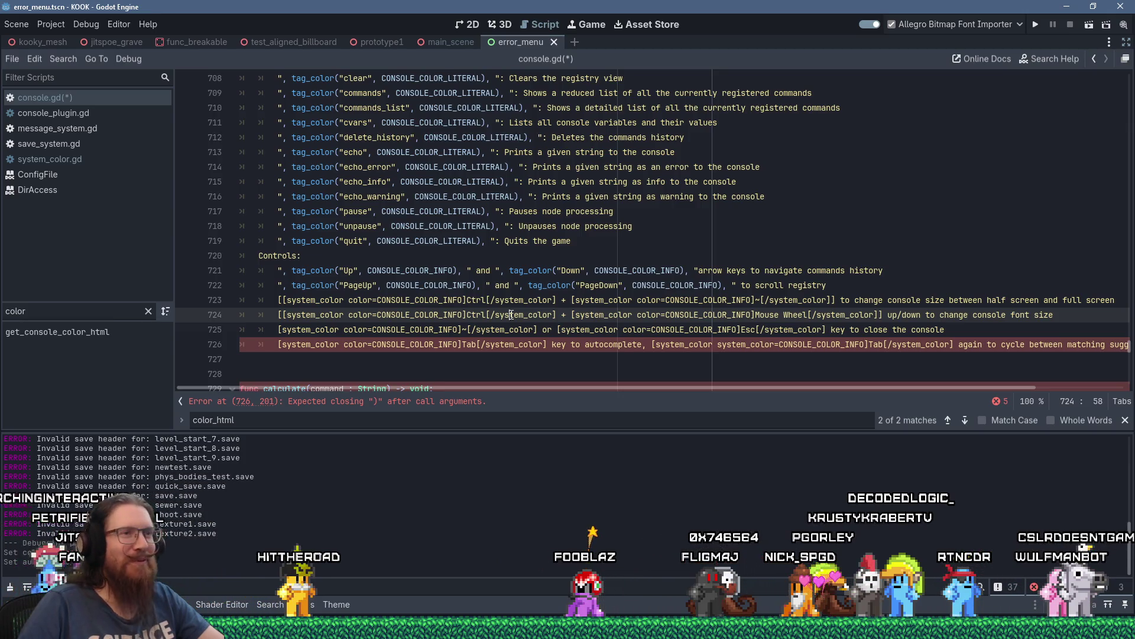
{"action": "left_click", "coordinate": [843, 301]}
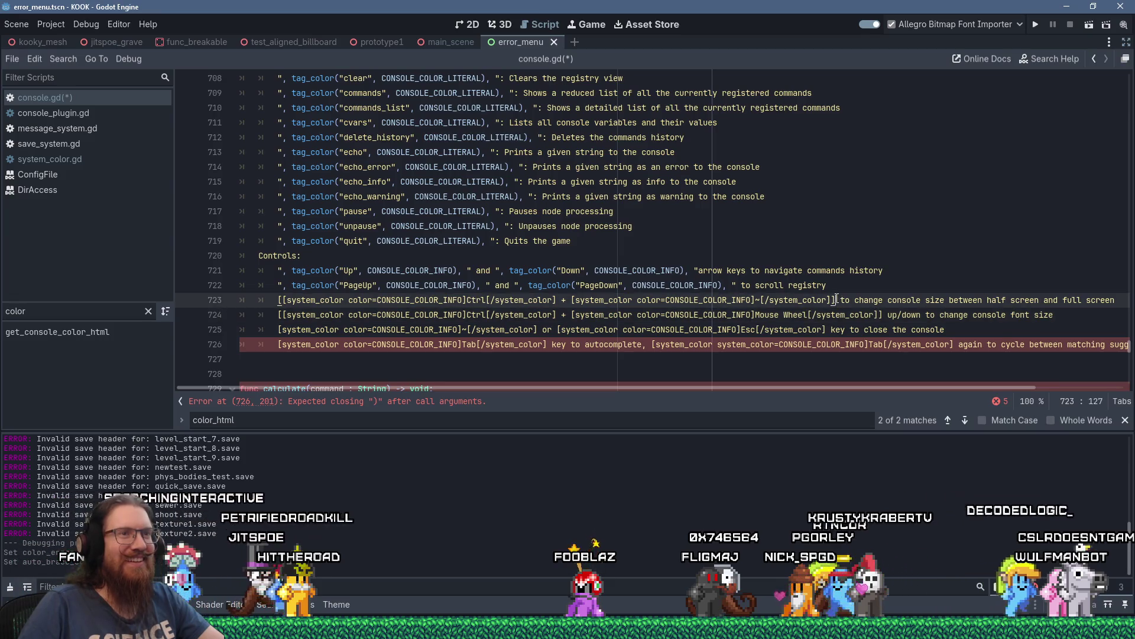
{"action": "key", "text": "shift+Home"}
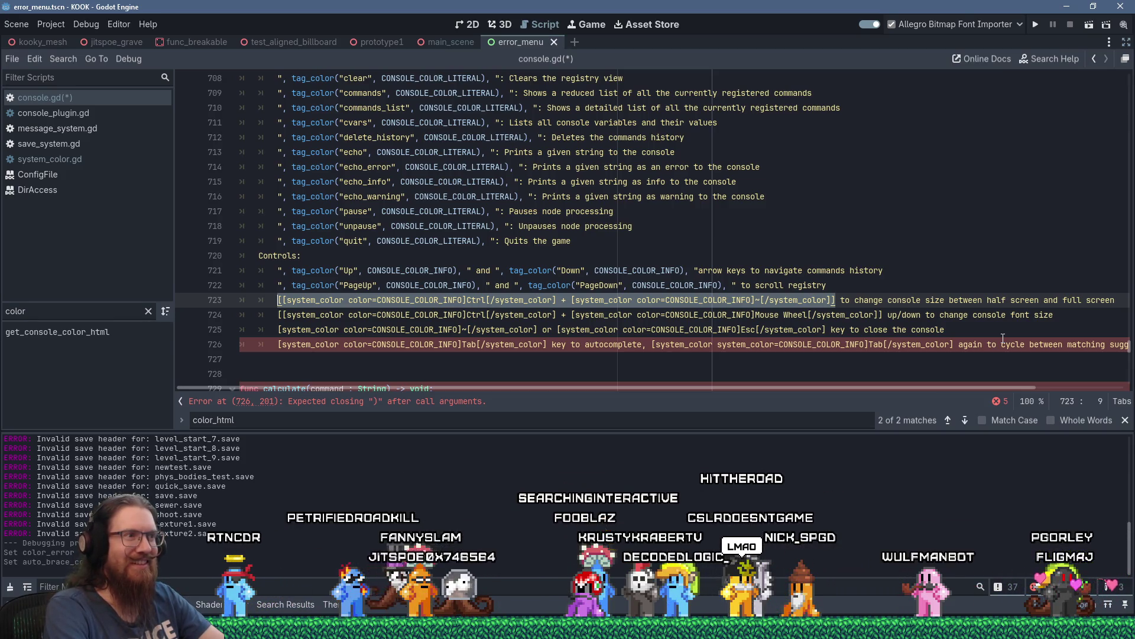
Paste the Up/Down calls into line 723, join them with " + ", and rename them Ctrl and ~.
{"action": "key", "text": "shift+Insert"}
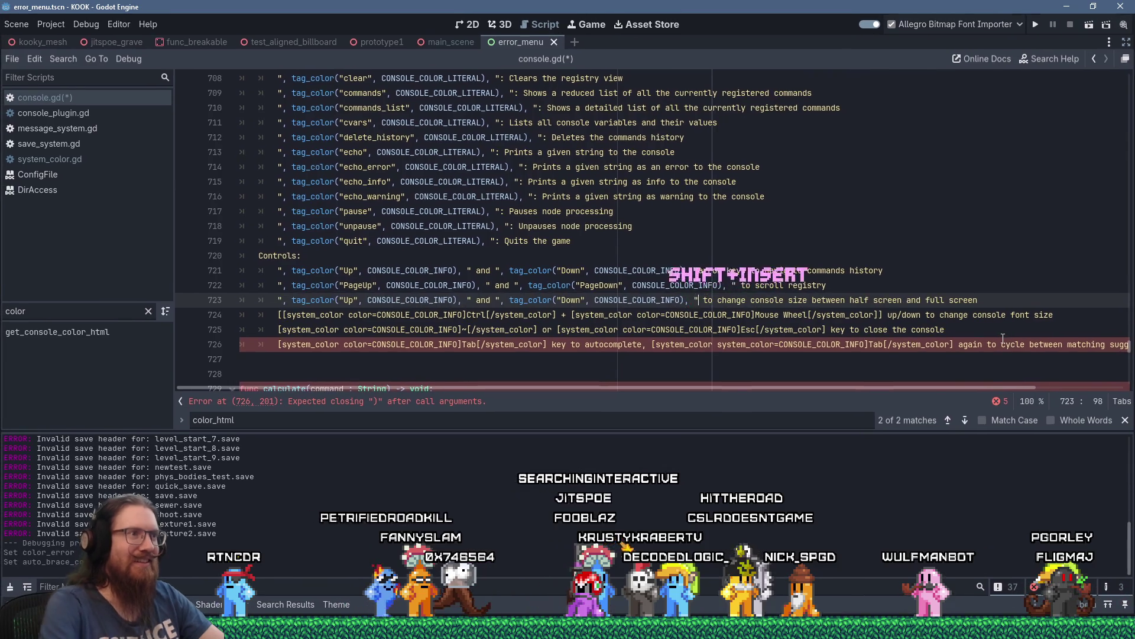
{"action": "double_click", "coordinate": [483, 299]}
{"action": "type", "text": "+"}
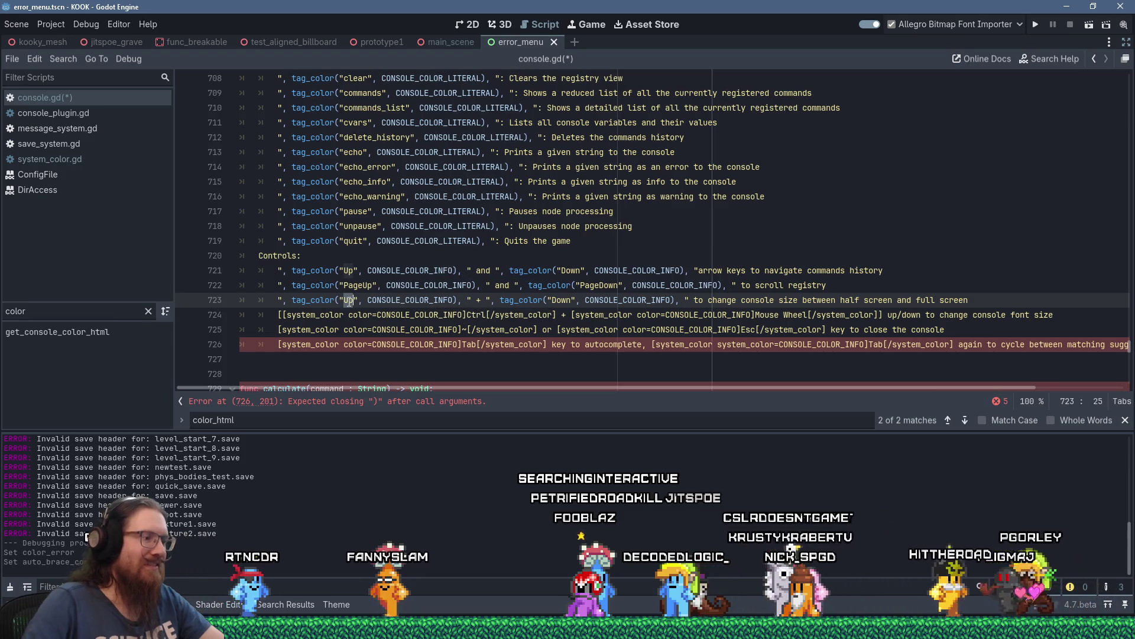
{"action": "double_click", "coordinate": [349, 300]}
{"action": "type", "text": "G"}
{"action": "key", "text": "shift+BackSpace"}
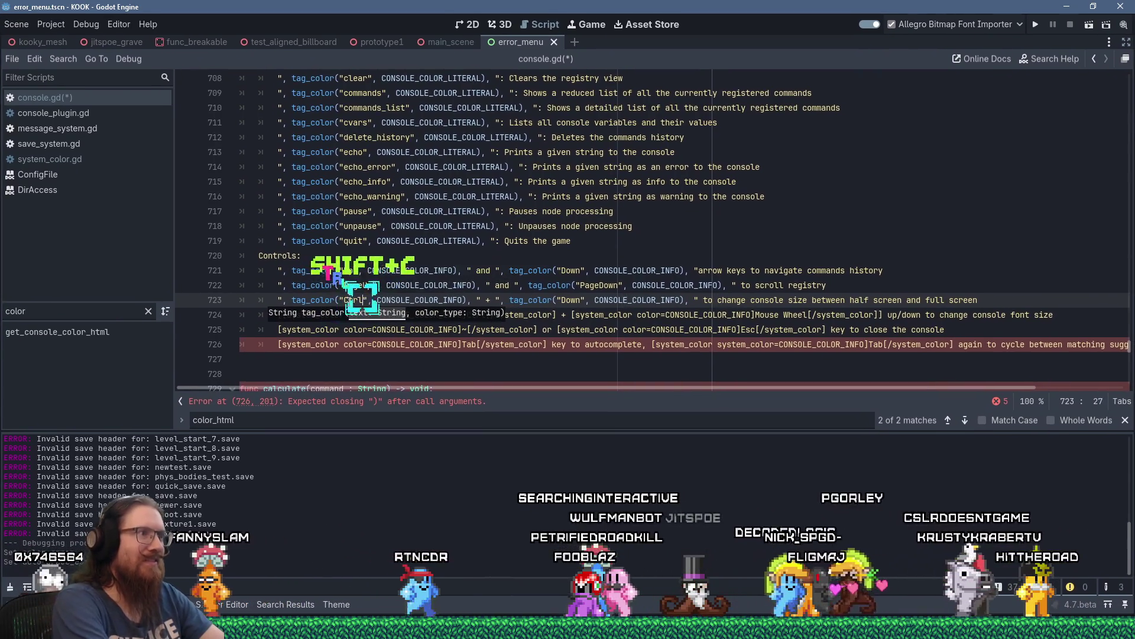
{"action": "type", "text": "Ctrl"}
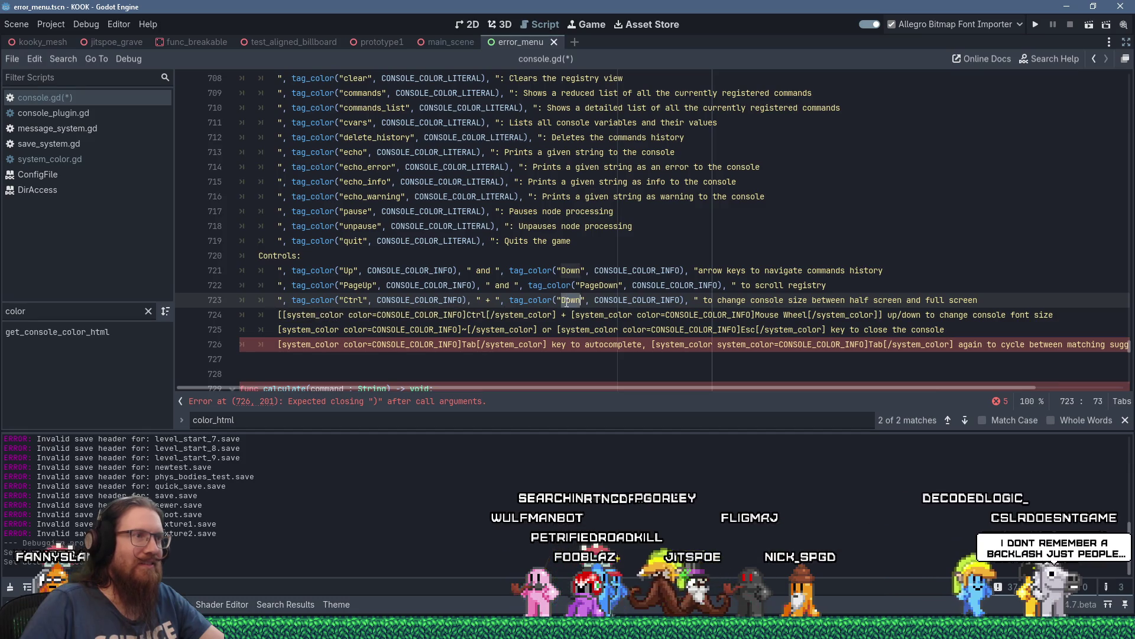
{"action": "type", "text": "~"}
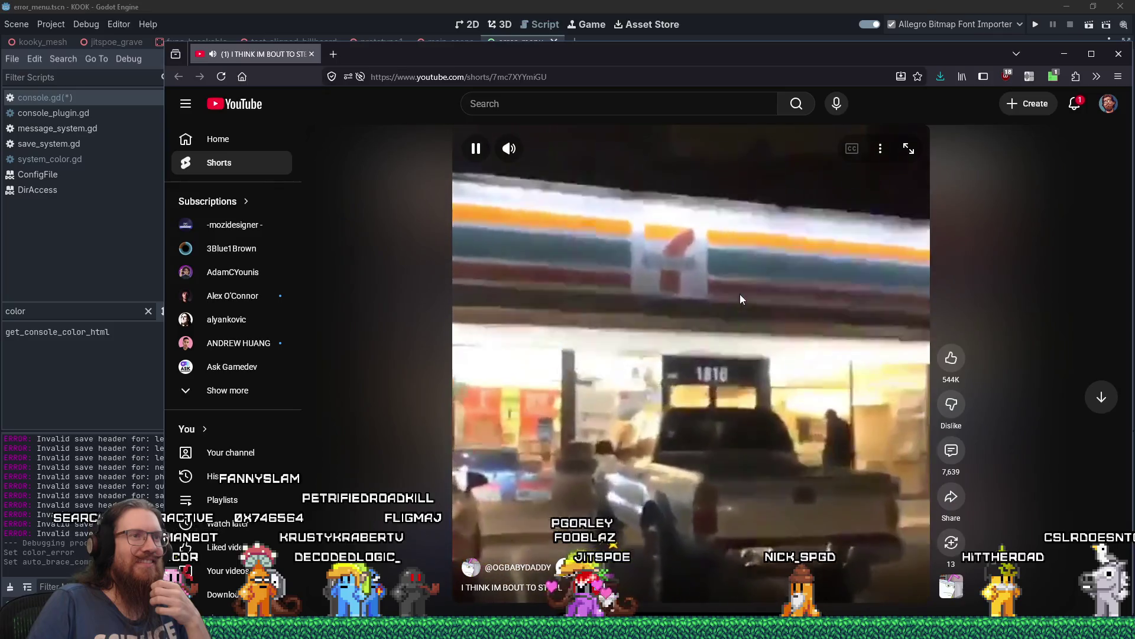
Pause the Short and open the console addon tutorial comment from notifications, expanding its replies.
{"action": "left_click", "coordinate": [741, 296]}
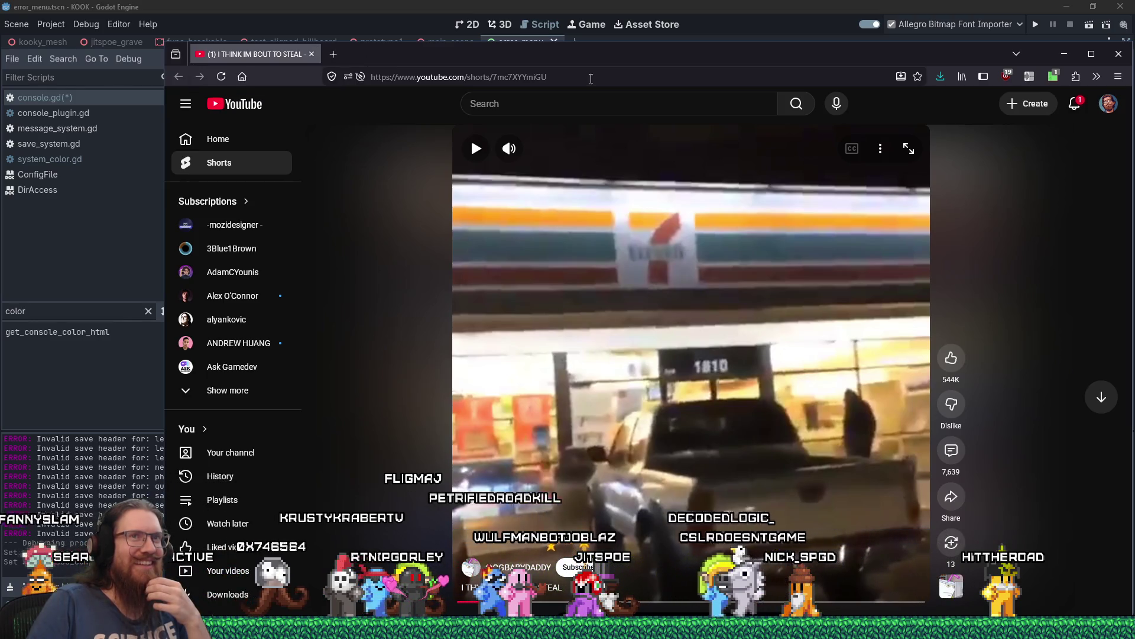
{"action": "left_click", "coordinate": [1074, 105]}
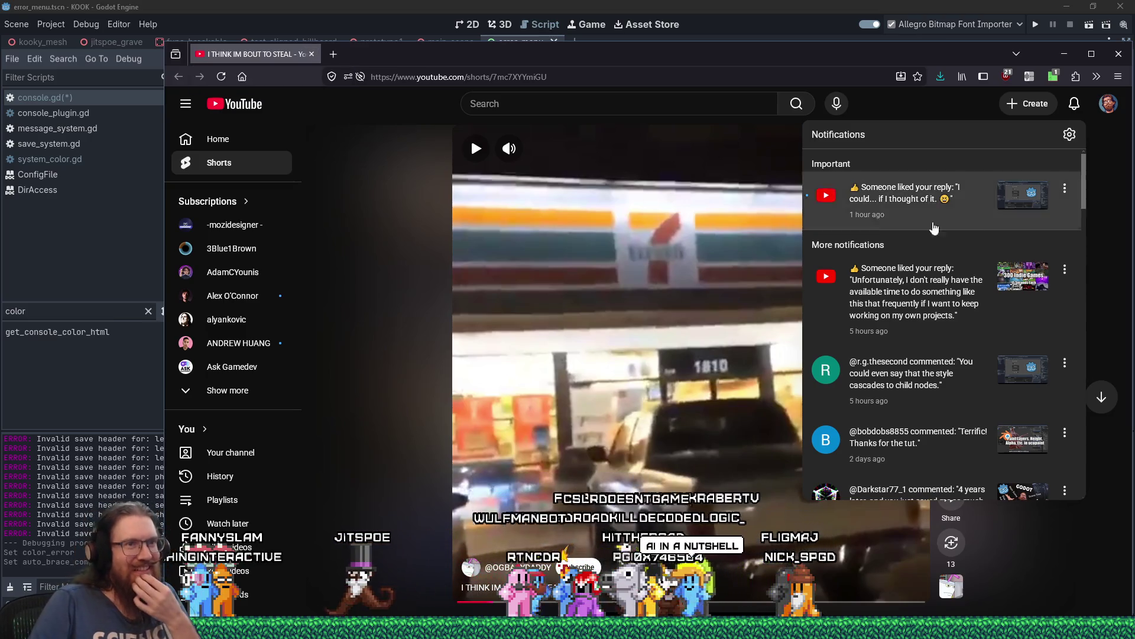
{"action": "scroll", "coordinate": [931, 226], "scroll_direction": "down", "scroll_amount": 3}
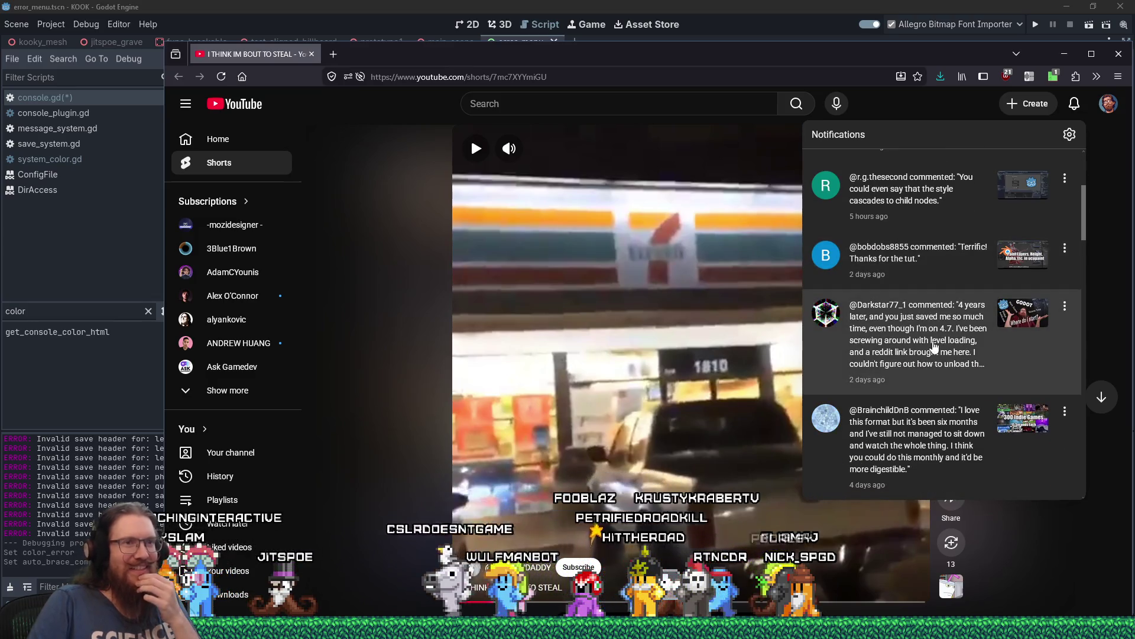
{"action": "scroll", "coordinate": [950, 352], "scroll_direction": "down", "scroll_amount": 2}
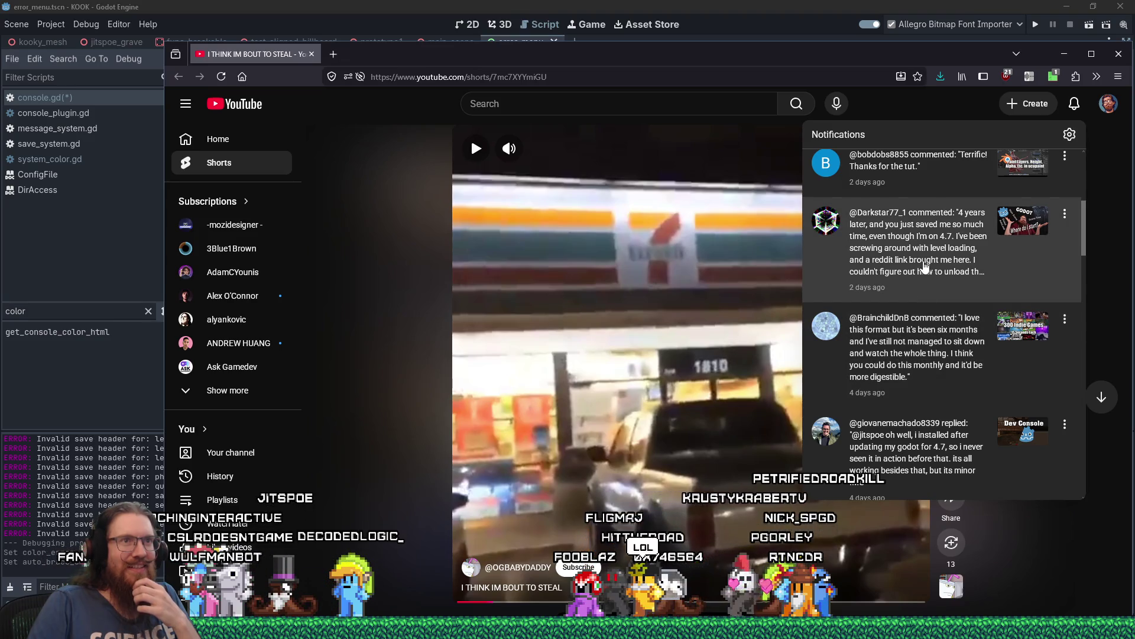
{"action": "scroll", "coordinate": [929, 365], "scroll_direction": "down", "scroll_amount": 1}
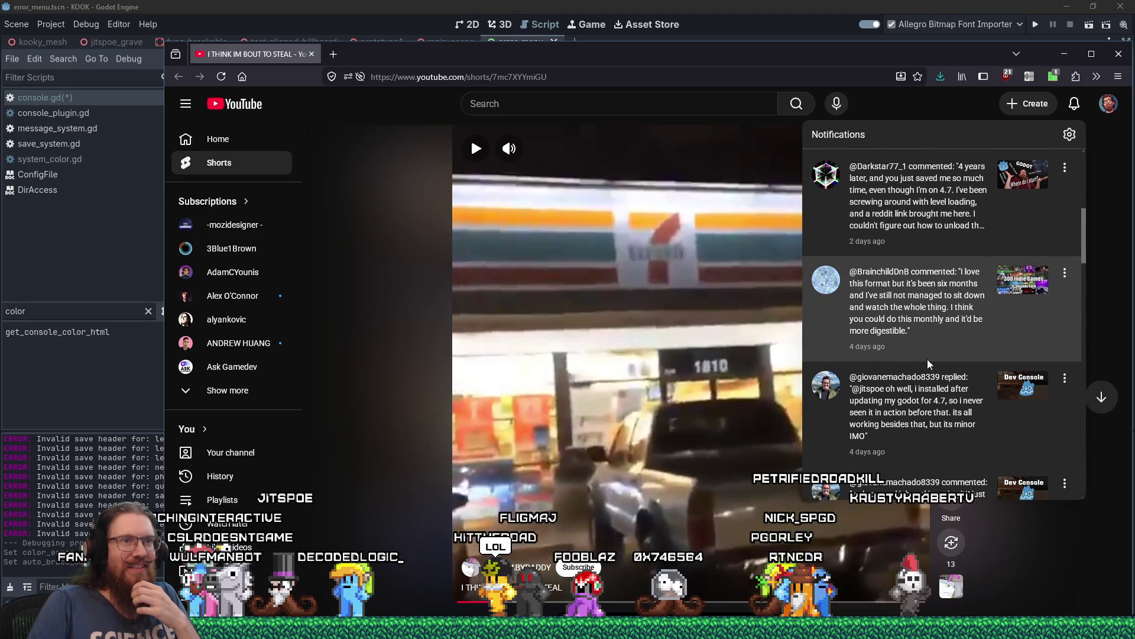
{"action": "left_click", "coordinate": [918, 408]}
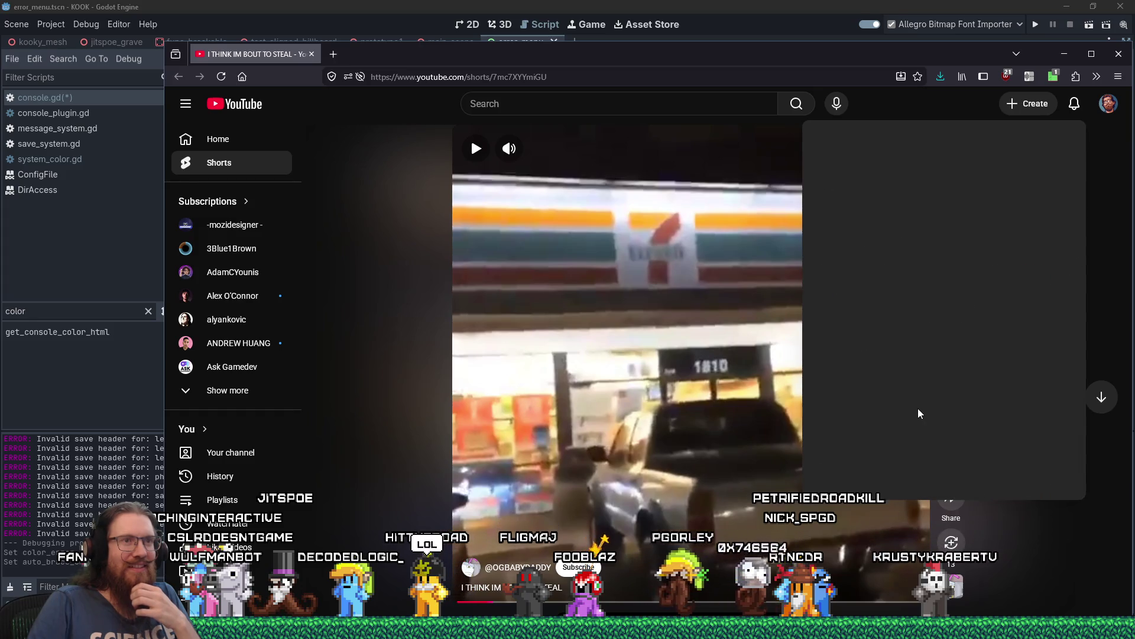
{"action": "left_click", "coordinate": [887, 421]}
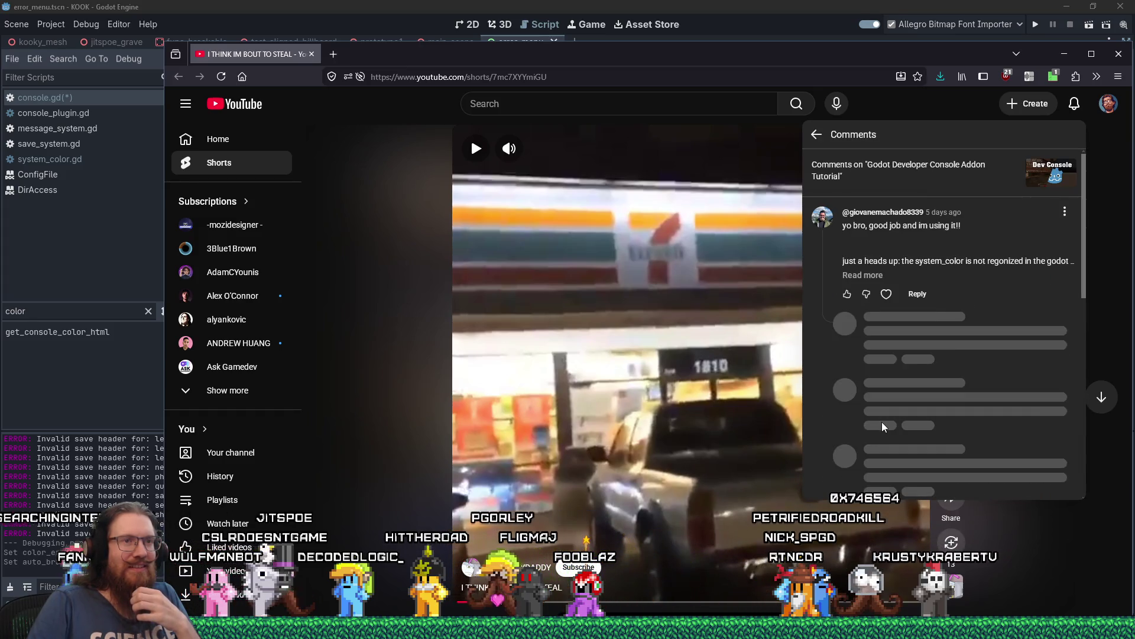
{"action": "scroll", "coordinate": [900, 420], "scroll_direction": "down", "scroll_amount": 2}
{"action": "left_click", "coordinate": [922, 347]}
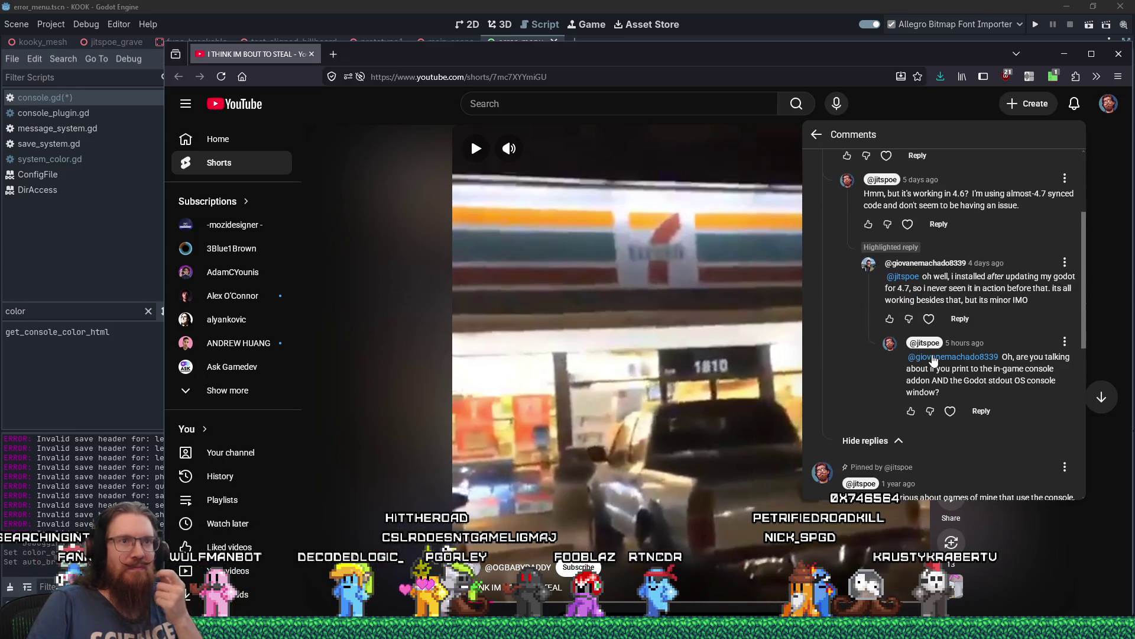
{"action": "scroll", "coordinate": [924, 373], "scroll_direction": "down", "scroll_amount": 1}
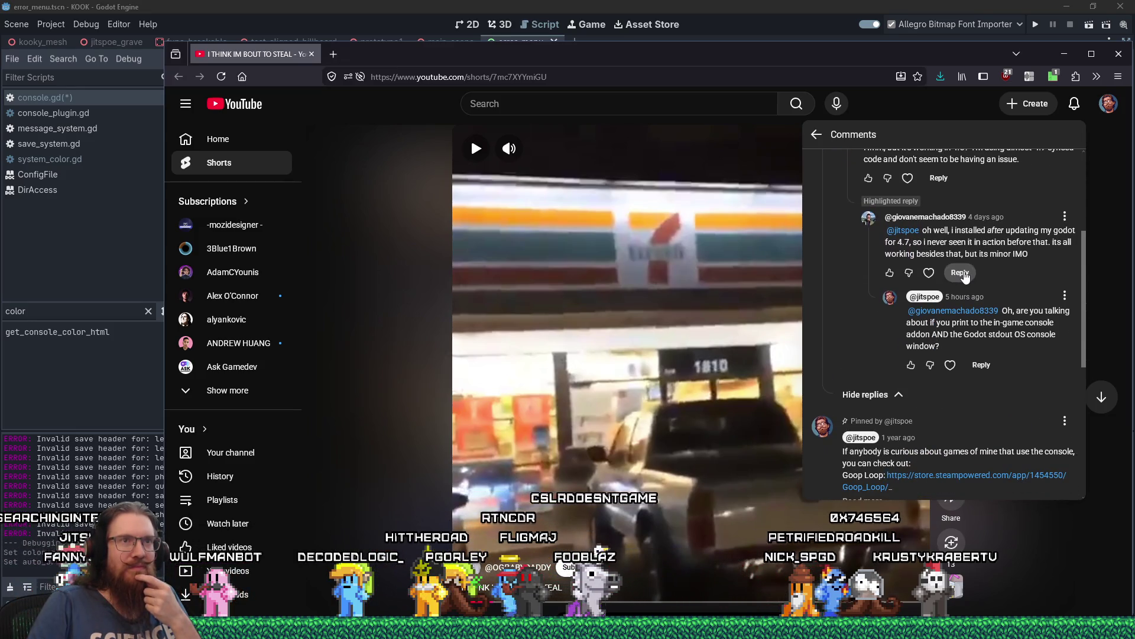
{"action": "scroll", "coordinate": [964, 272], "scroll_direction": "up", "scroll_amount": 3}
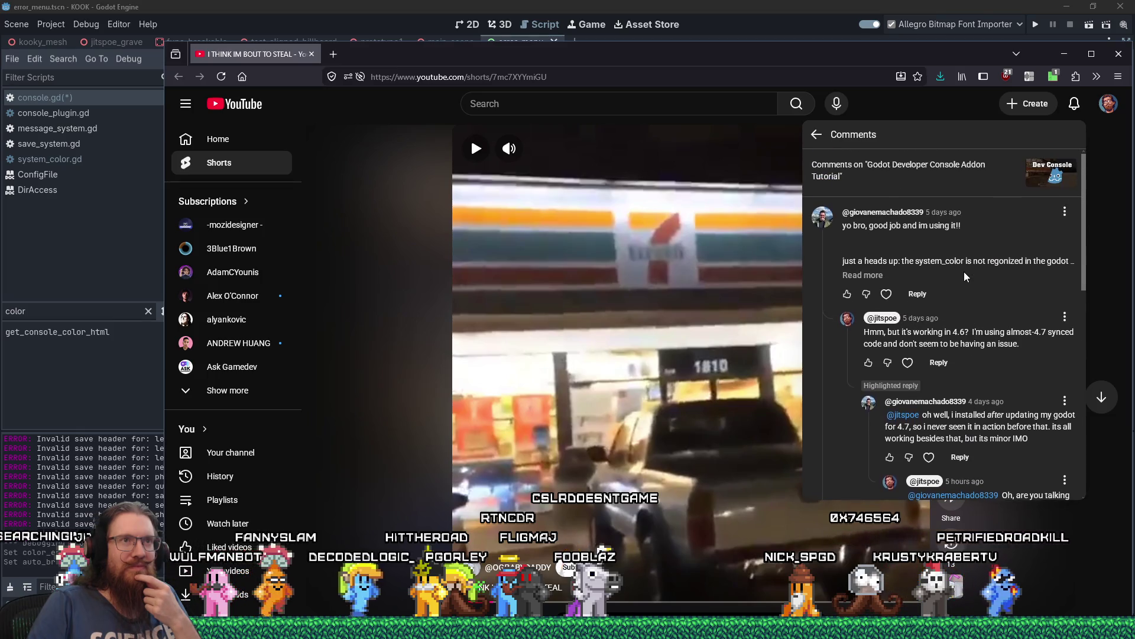
Post the reply 'Ok, I've figured out what the problem is and am working on a fix.'.
{"action": "left_click", "coordinate": [916, 294]}
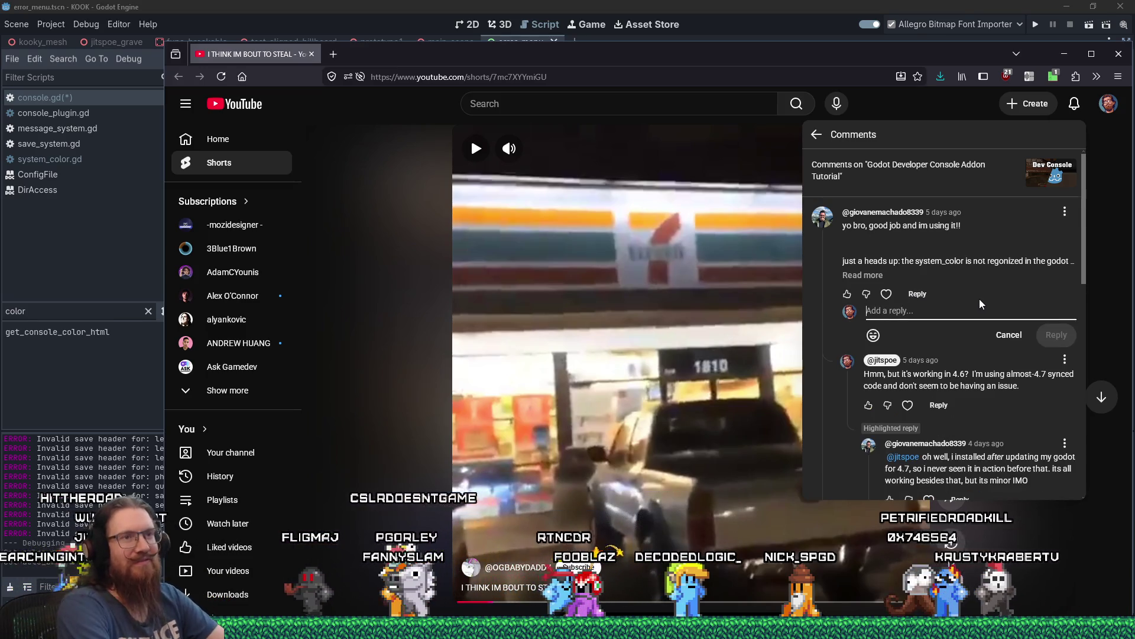
{"action": "type", "text": "Ok, I've figured out what the prob"}
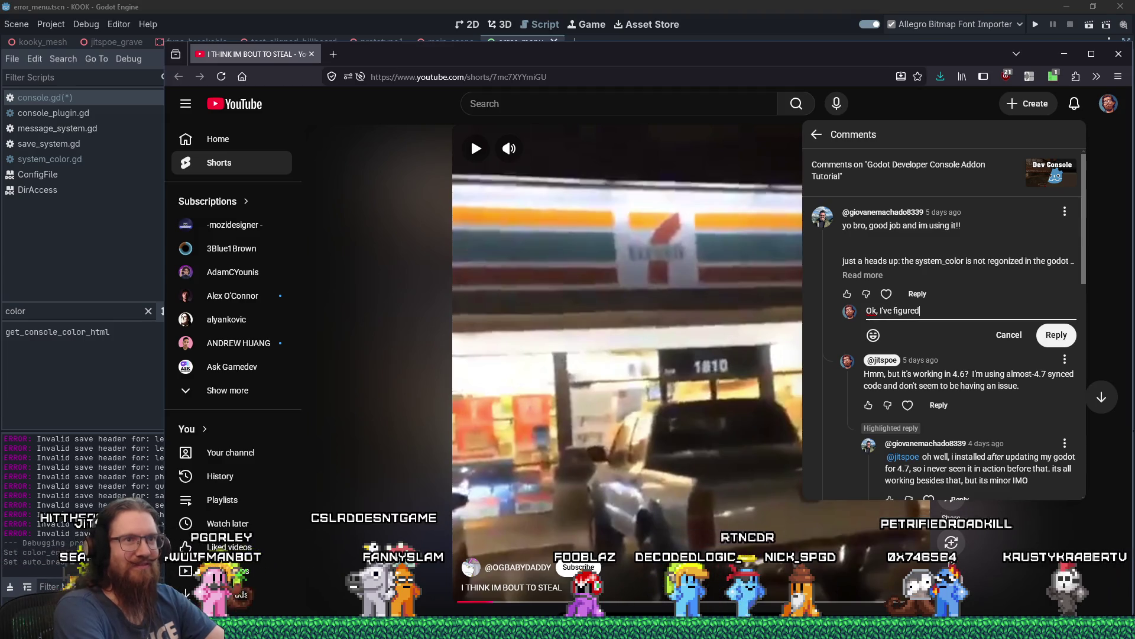
{"action": "type", "text": "lem is"}
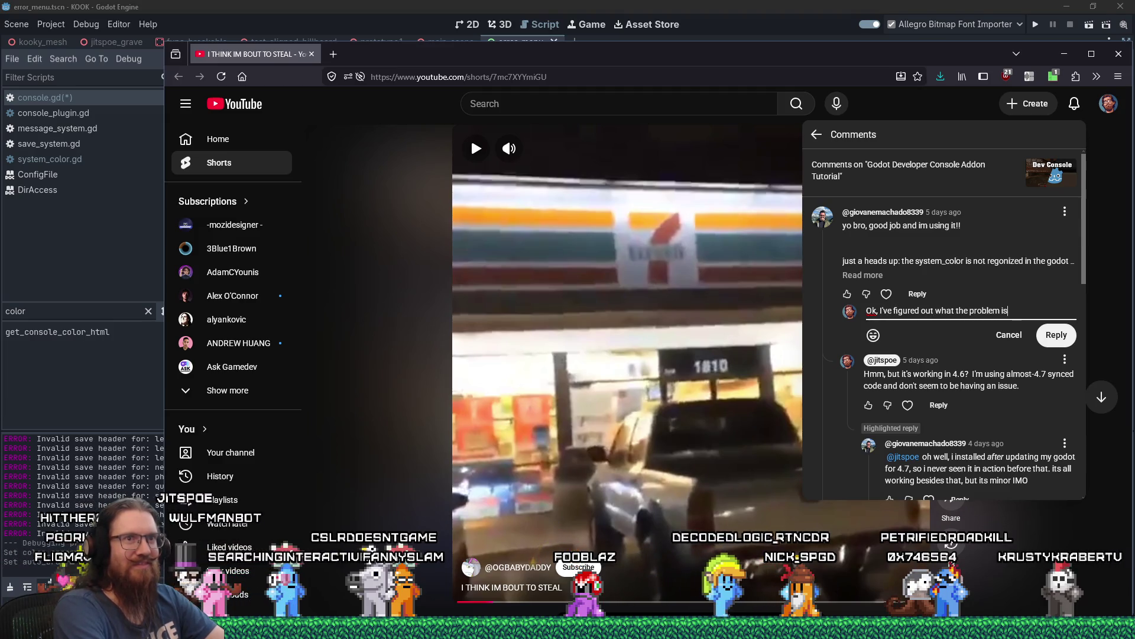
{"action": "type", "text": " and am working on a fix."}
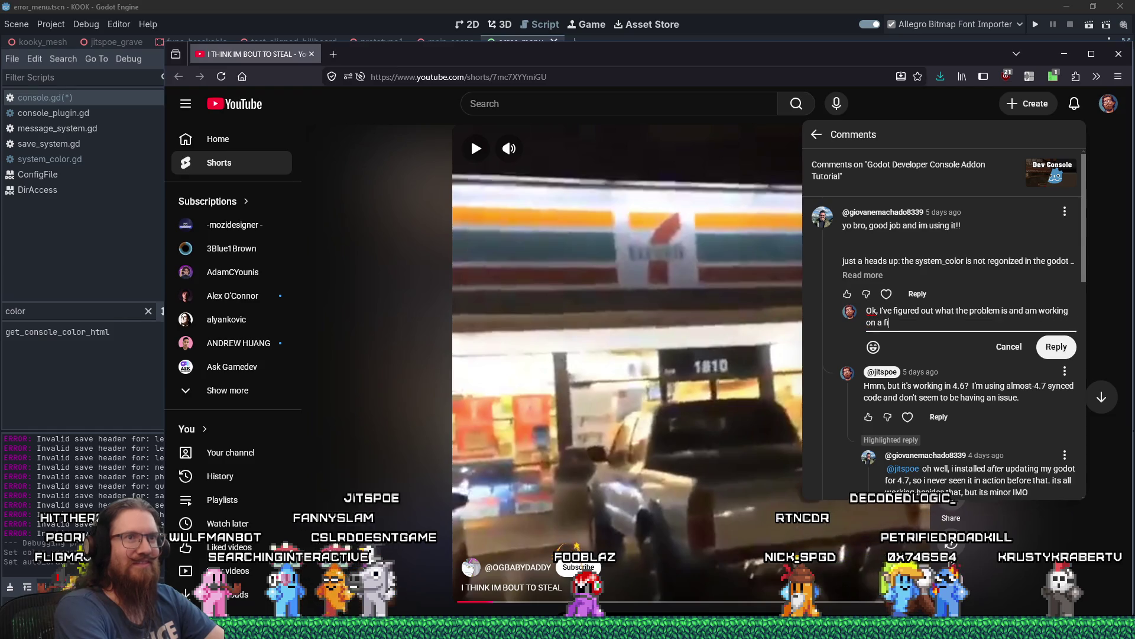
{"action": "left_click", "coordinate": [1056, 347]}
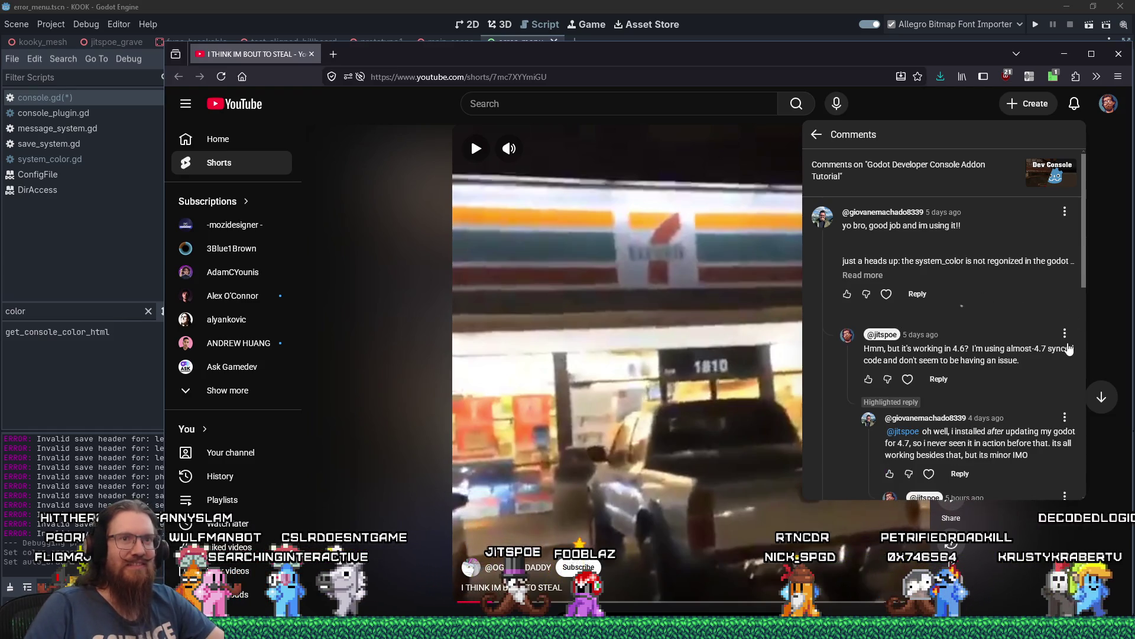
{"action": "scroll", "coordinate": [878, 349], "scroll_direction": "down", "scroll_amount": 5}
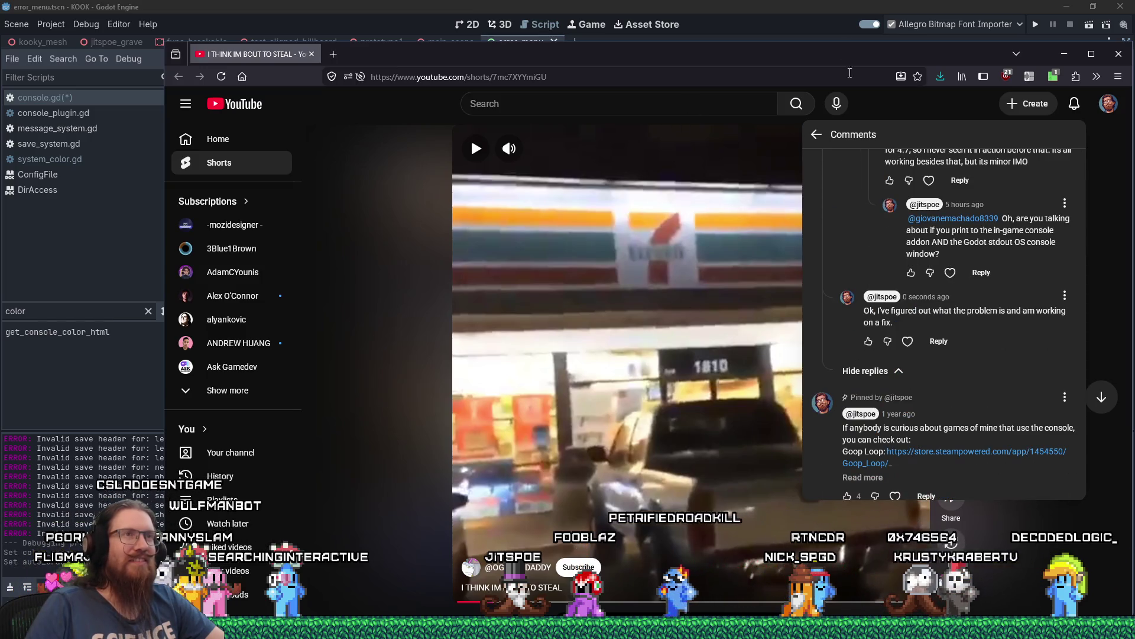
{"action": "left_click", "coordinate": [843, 5]}
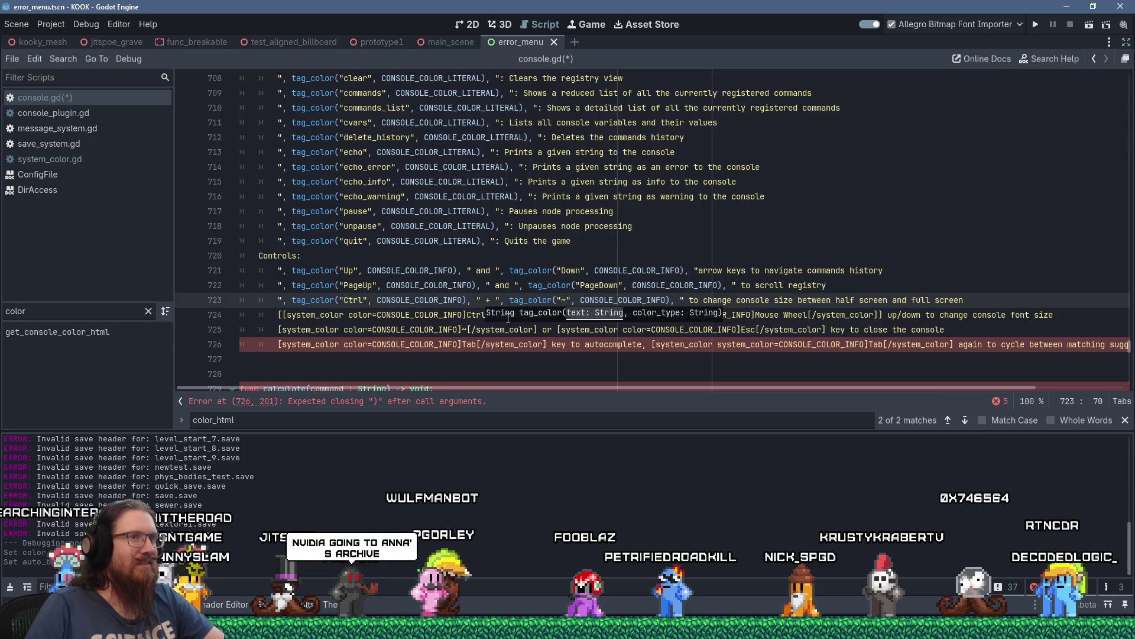
Paste the copied tag_color("Up") … tag_color("Down") prefix at the start of lines 724, 725 and 726.
{"action": "left_click", "coordinate": [282, 314]}
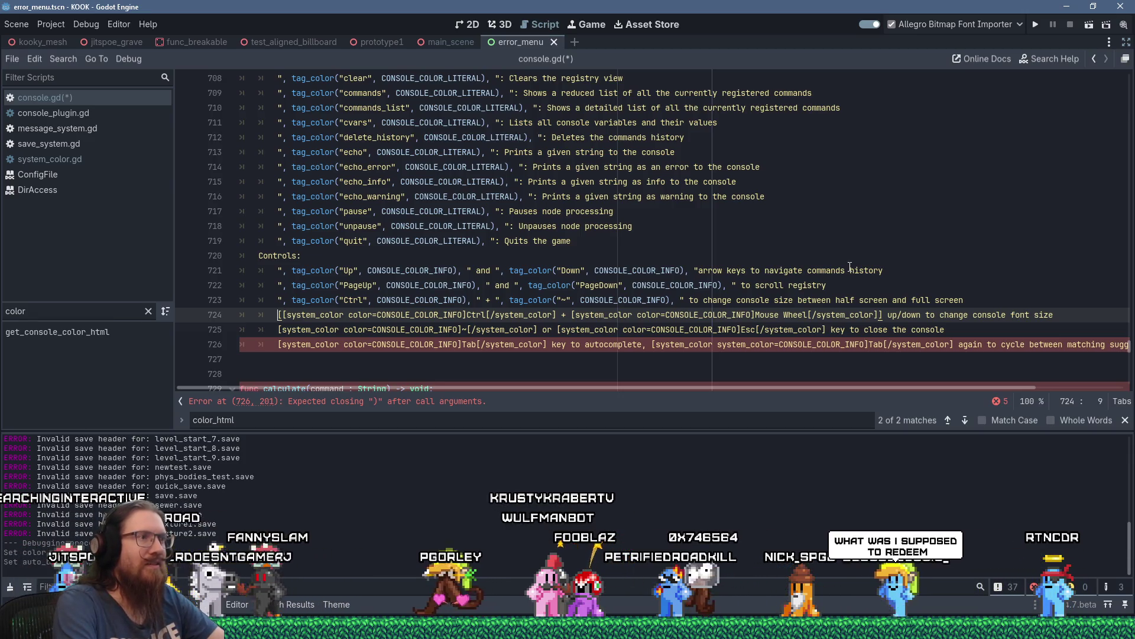
{"action": "key", "text": "shift+Insert"}
{"action": "key", "text": "Down"}
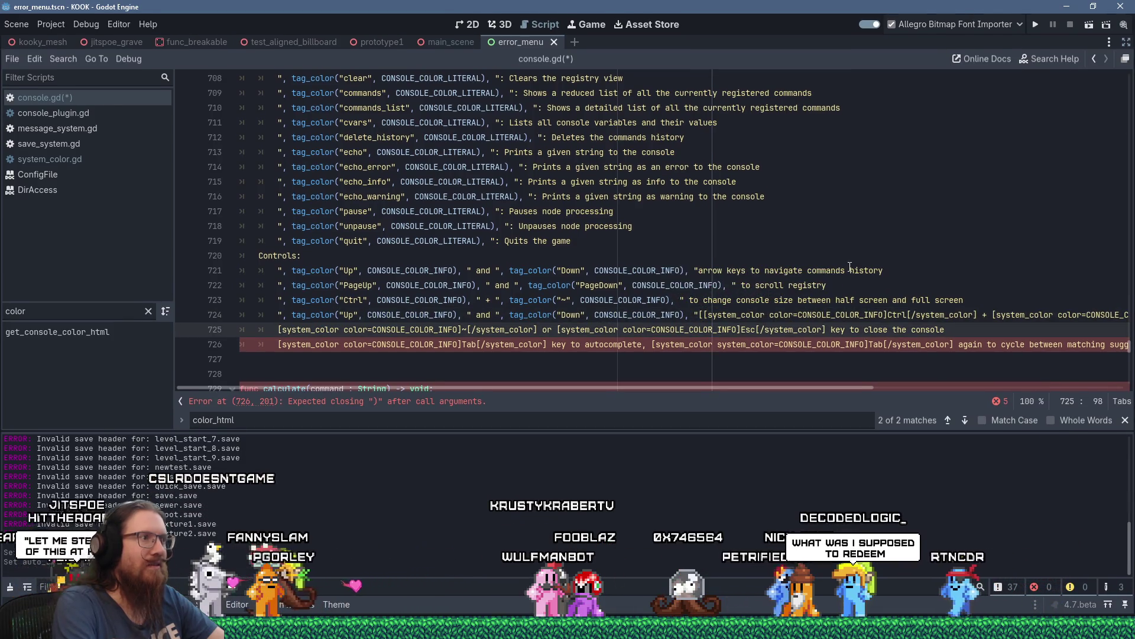
{"action": "type", "text": "\", tag_color(\"Up\", CONSOLE_COLOR_INFO), \" and \", tag_color(\"Down\", CONSOLE_COLOR_INFO), \""}
{"action": "key", "text": "Down"}
{"action": "key", "text": "shift+Insert"}
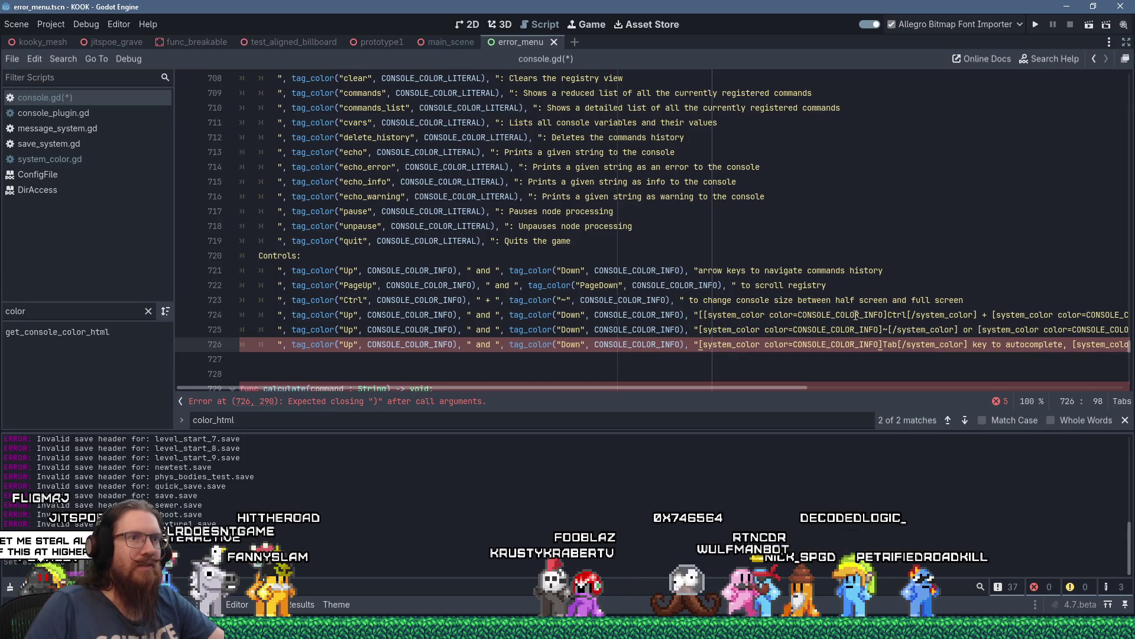
On line 724, move Ctrl from the old text into the first tag_color call, replacing Up.
{"action": "double_click", "coordinate": [899, 314]}
{"action": "right_click", "coordinate": [899, 314]}
{"action": "left_click", "coordinate": [910, 378]}
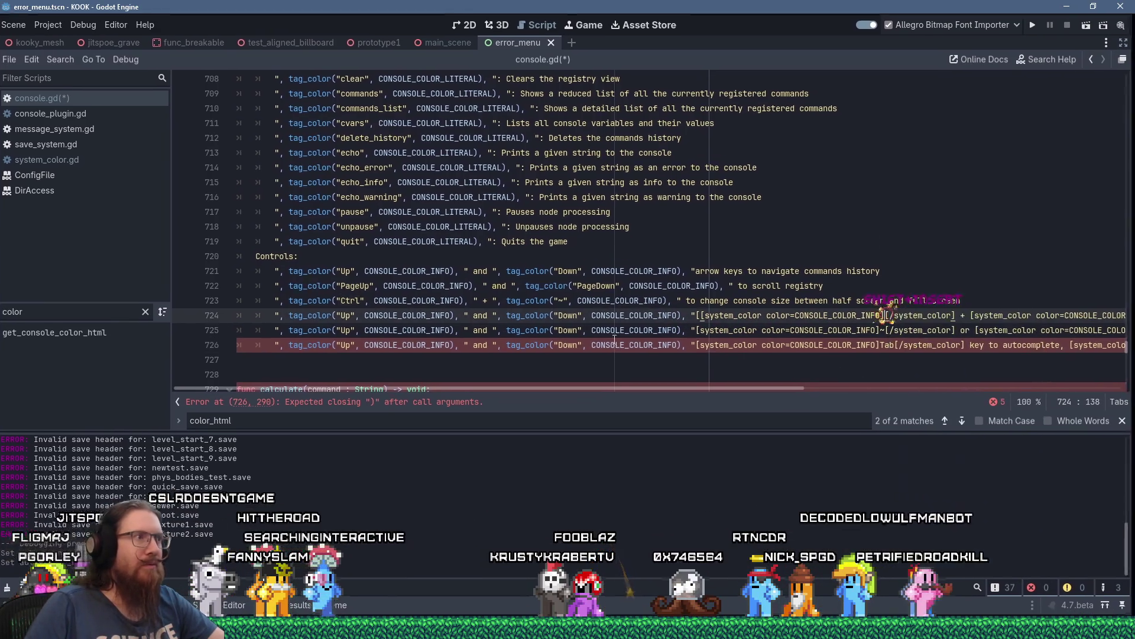
{"action": "right_click", "coordinate": [346, 314]}
{"action": "left_click", "coordinate": [346, 314]}
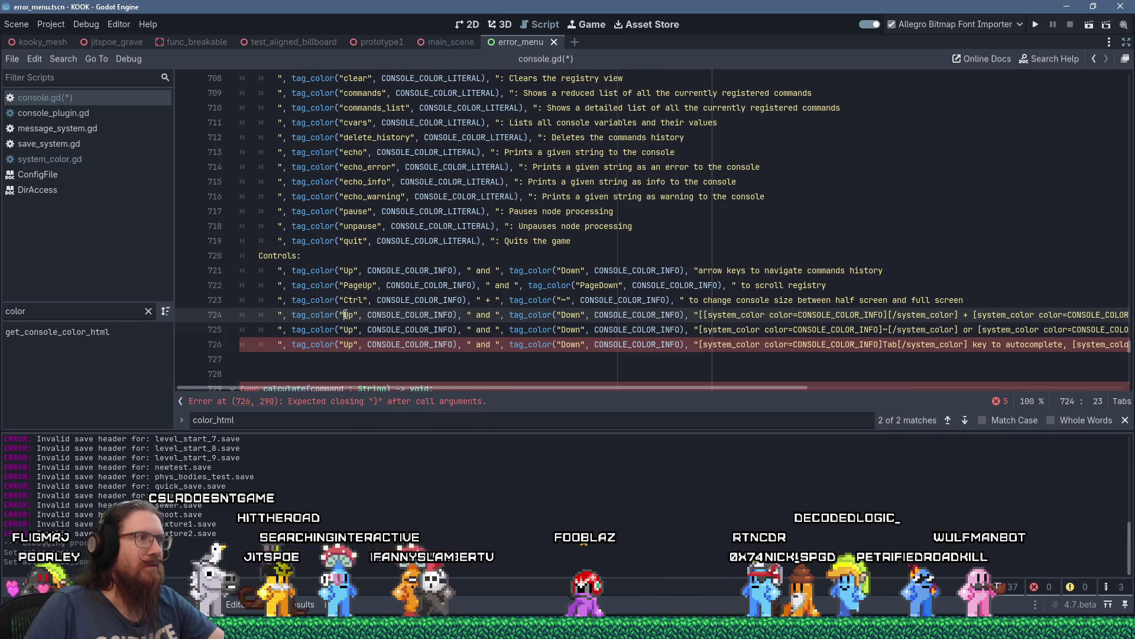
{"action": "double_click", "coordinate": [346, 314]}
{"action": "right_click", "coordinate": [347, 314]}
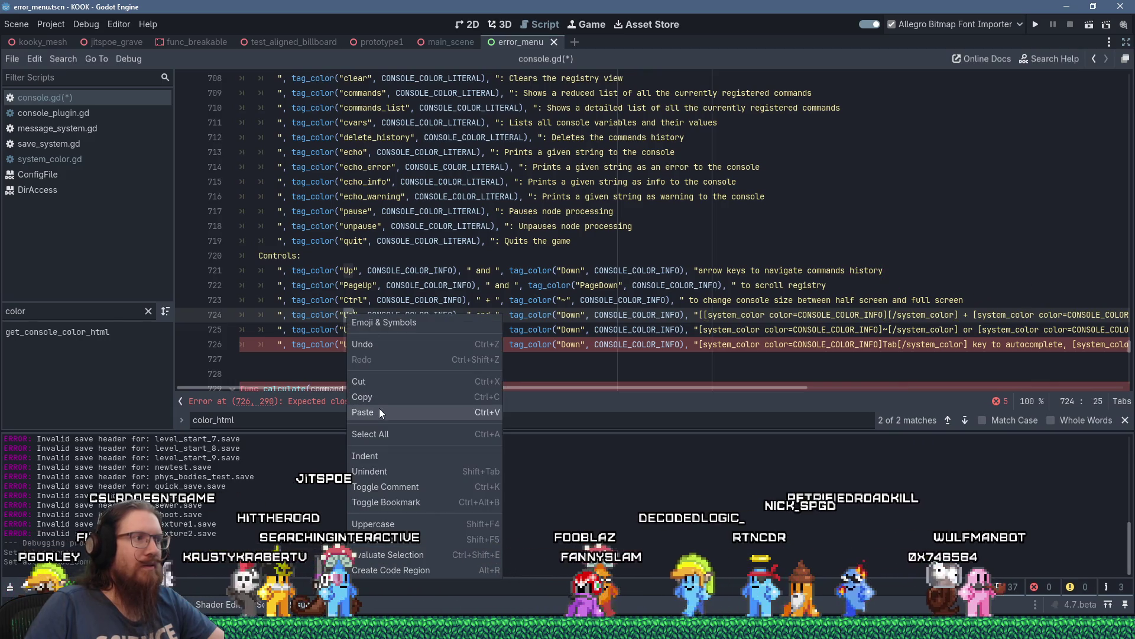
{"action": "left_click", "coordinate": [378, 408]}
On line 724, change 'and' to '+' and put Mouse Wheel in place of Down.
{"action": "left_click_drag", "start_coordinate": [740, 389], "coordinate": [879, 390]}
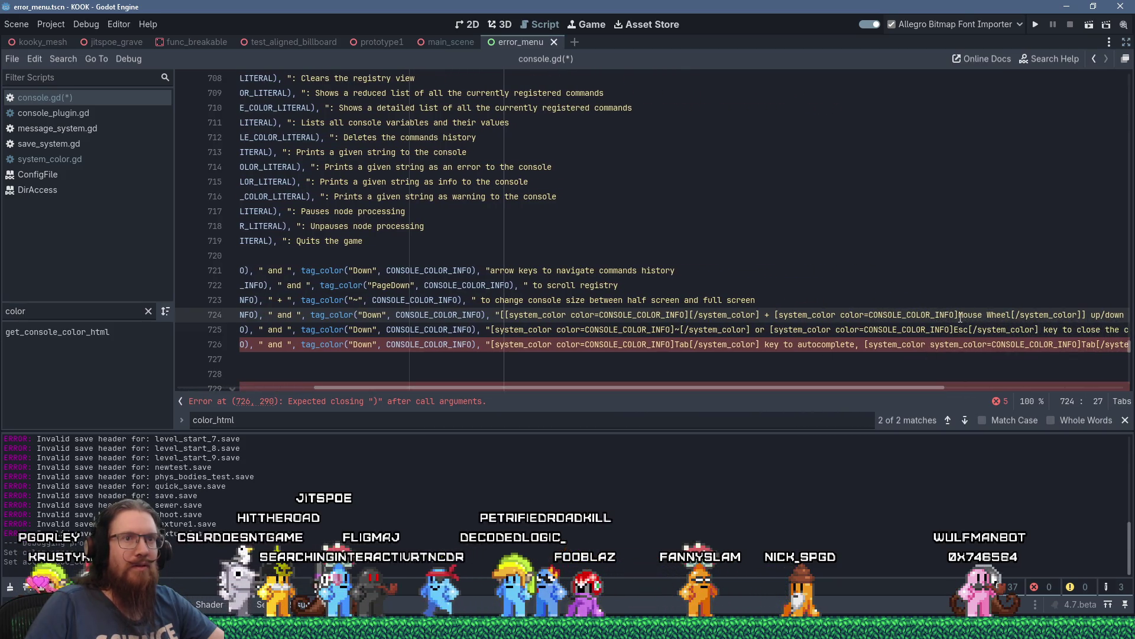
{"action": "right_click", "coordinate": [1010, 315]}
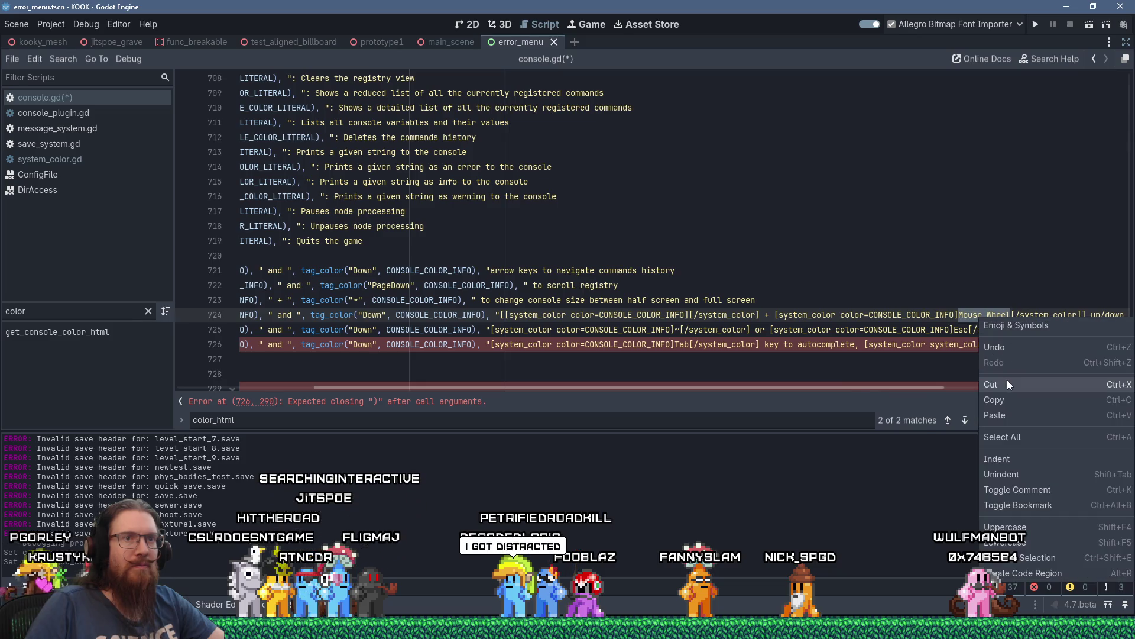
{"action": "left_click", "coordinate": [1006, 379]}
{"action": "left_click_drag", "start_coordinate": [884, 389], "coordinate": [747, 389]}
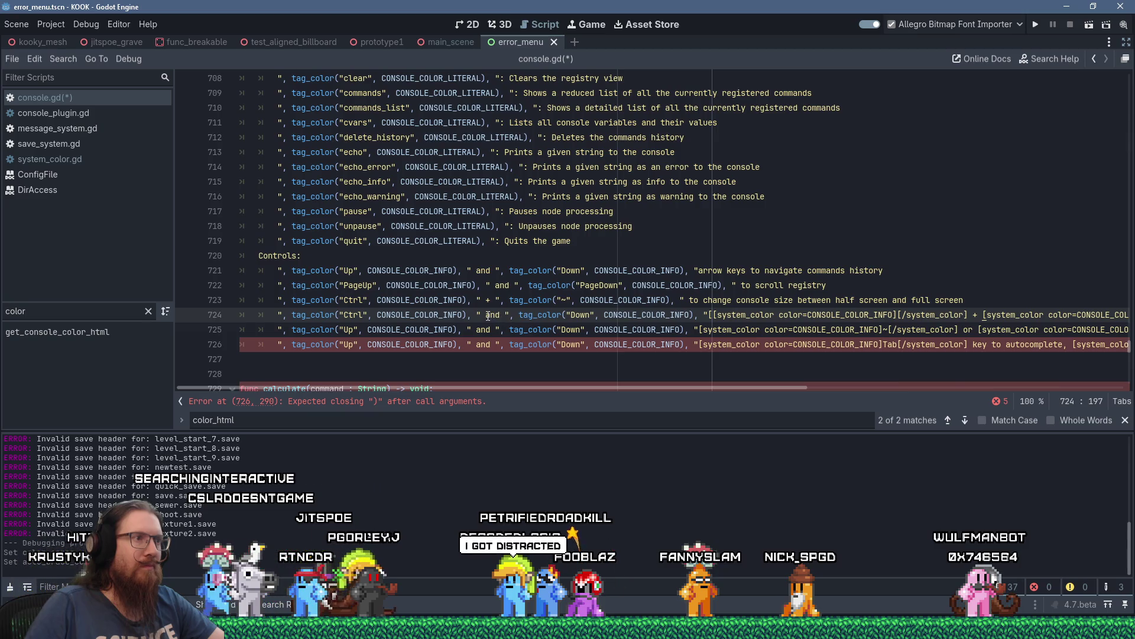
{"action": "left_click", "coordinate": [504, 317]}
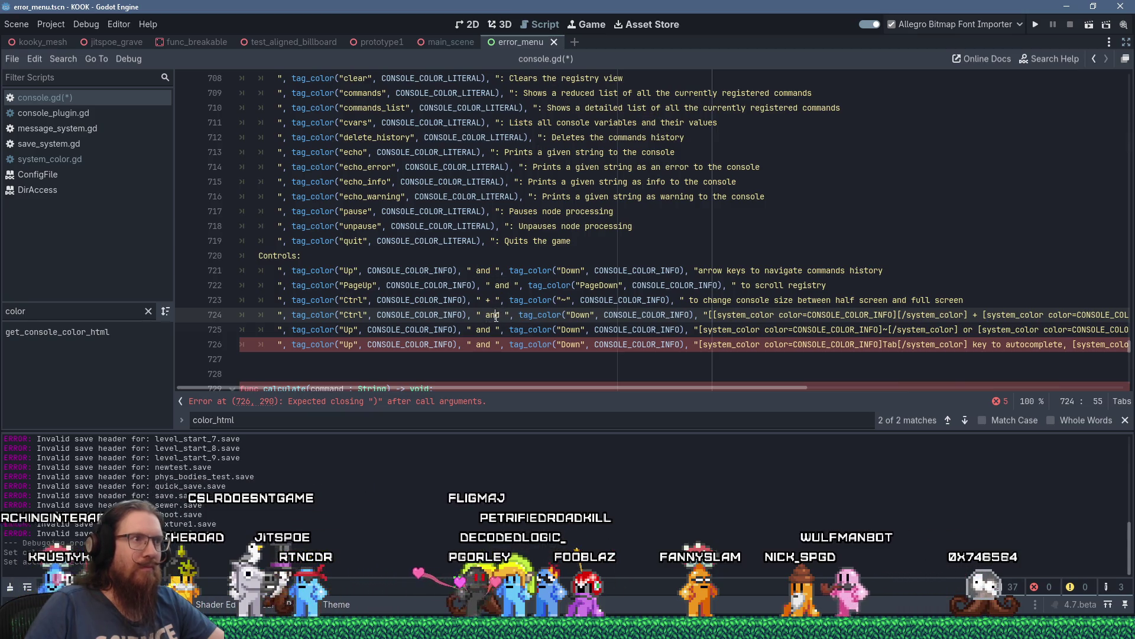
{"action": "double_click", "coordinate": [497, 317]}
{"action": "type", "text": "+"}
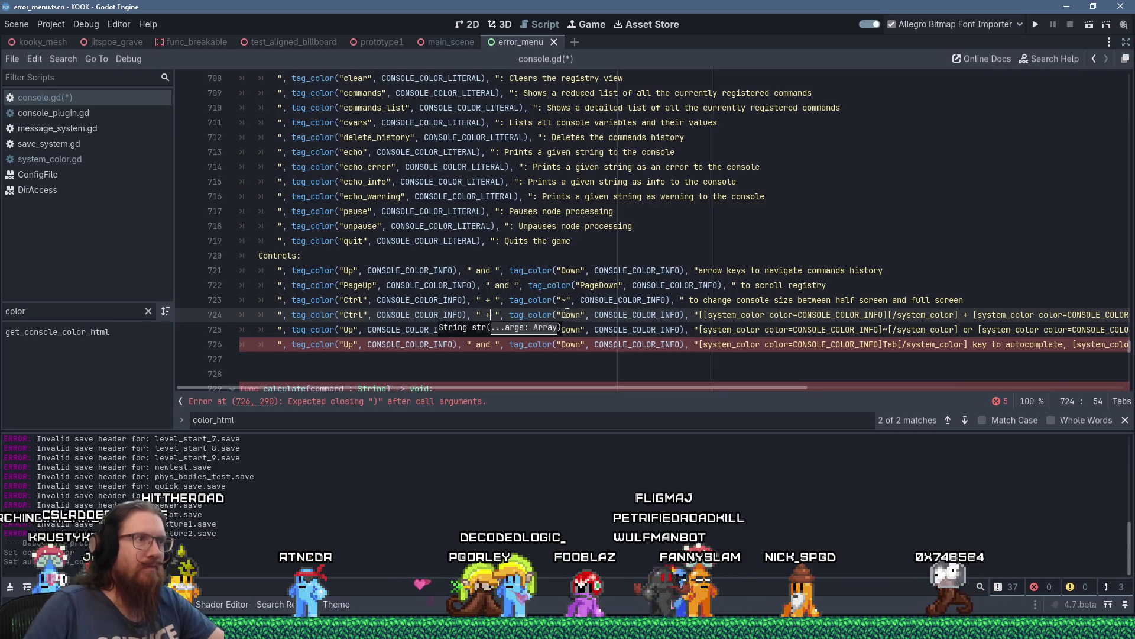
{"action": "double_click", "coordinate": [564, 315]}
{"action": "type", "text": "Mouse Wheel"}
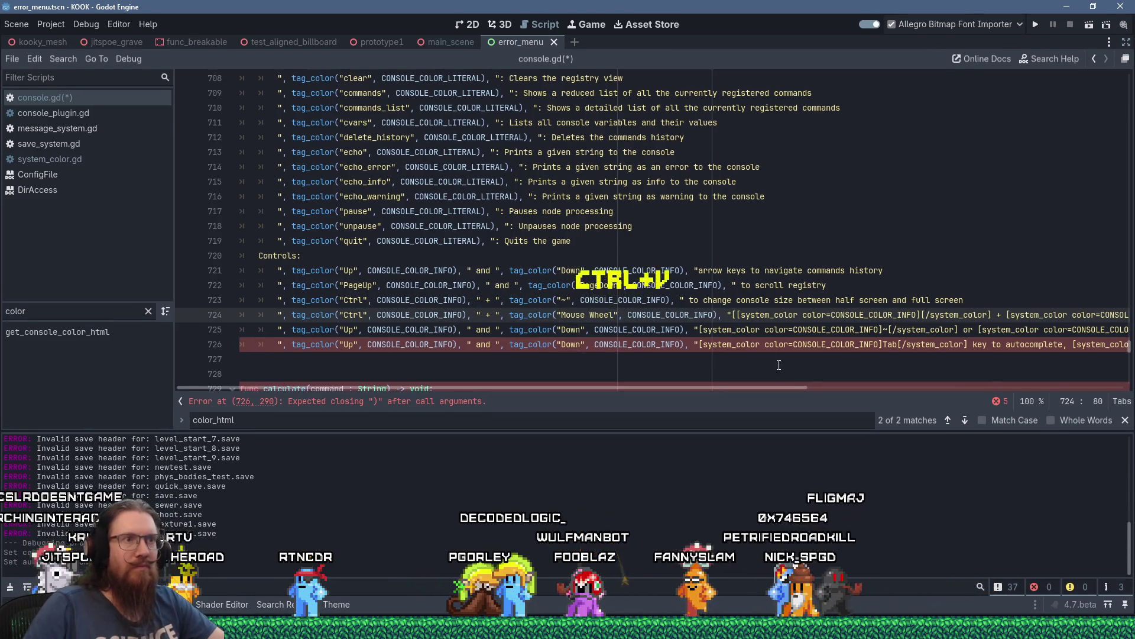
Delete the leftover system_color markup from line 724.
{"action": "left_click_drag", "start_coordinate": [754, 389], "coordinate": [954, 395]}
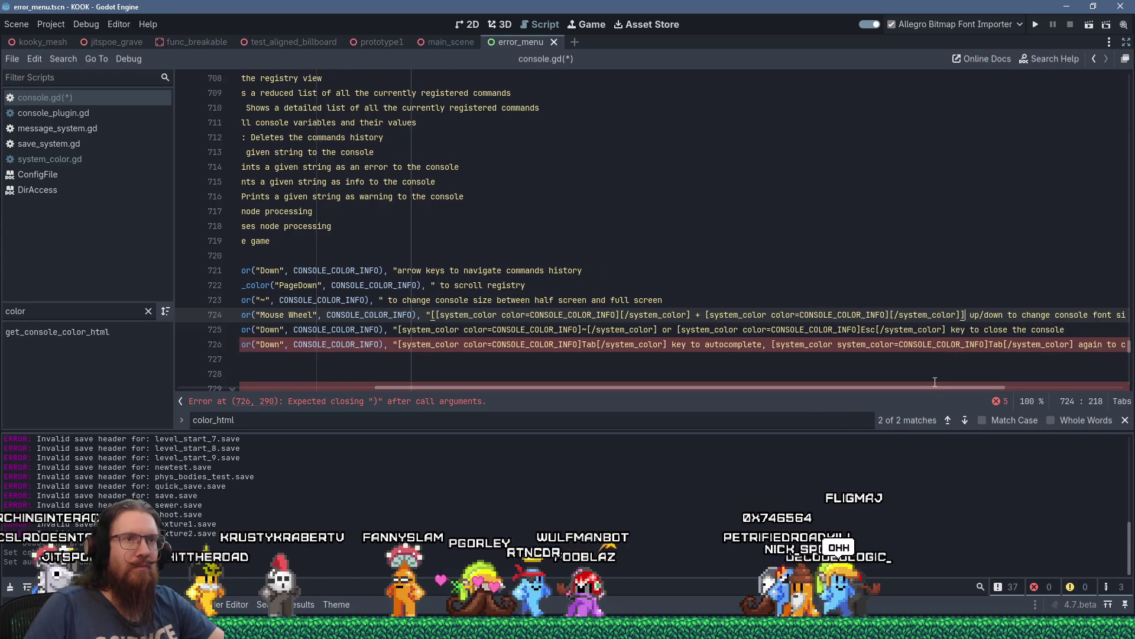
{"action": "mouse_move", "coordinate": [921, 389]}
{"action": "left_mouse_down"}
{"action": "mouse_move", "coordinate": [786, 391]}
{"action": "mouse_move", "coordinate": [976, 394]}
{"action": "left_mouse_up"}
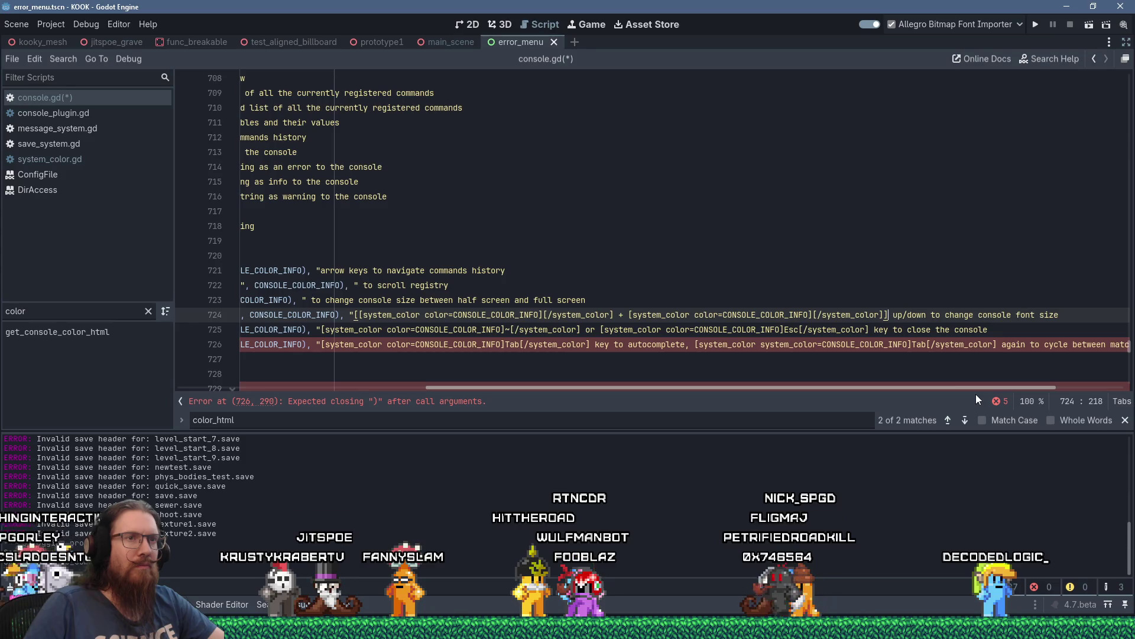
{"action": "left_click", "coordinate": [928, 315]}
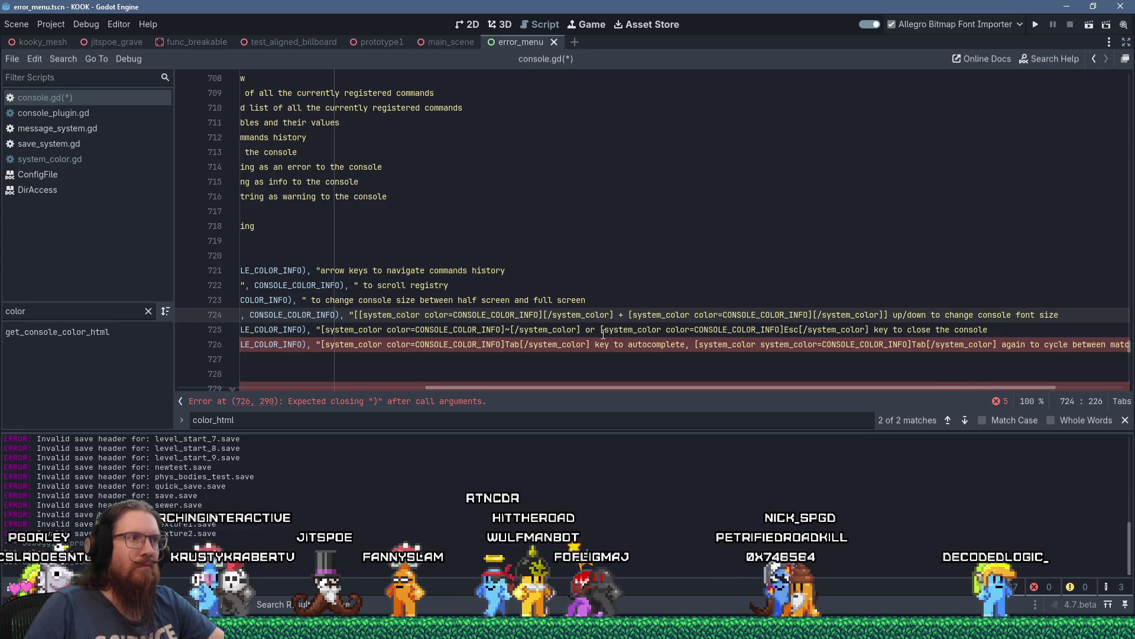
{"action": "left_click", "coordinate": [354, 314], "text": "shift"}
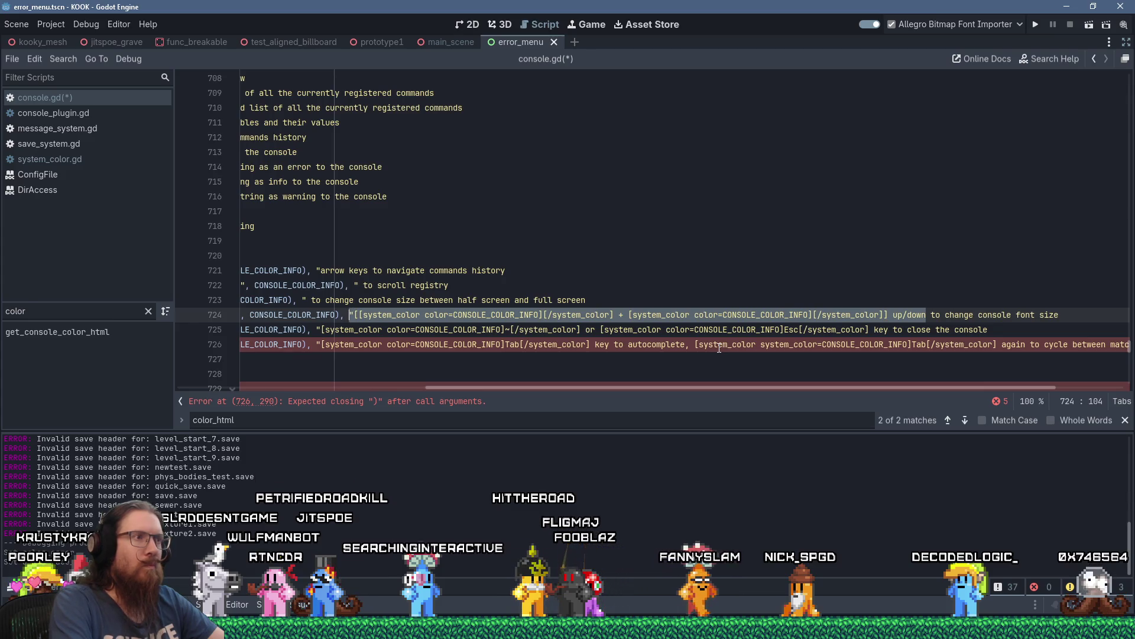
{"action": "key", "text": "Right"}
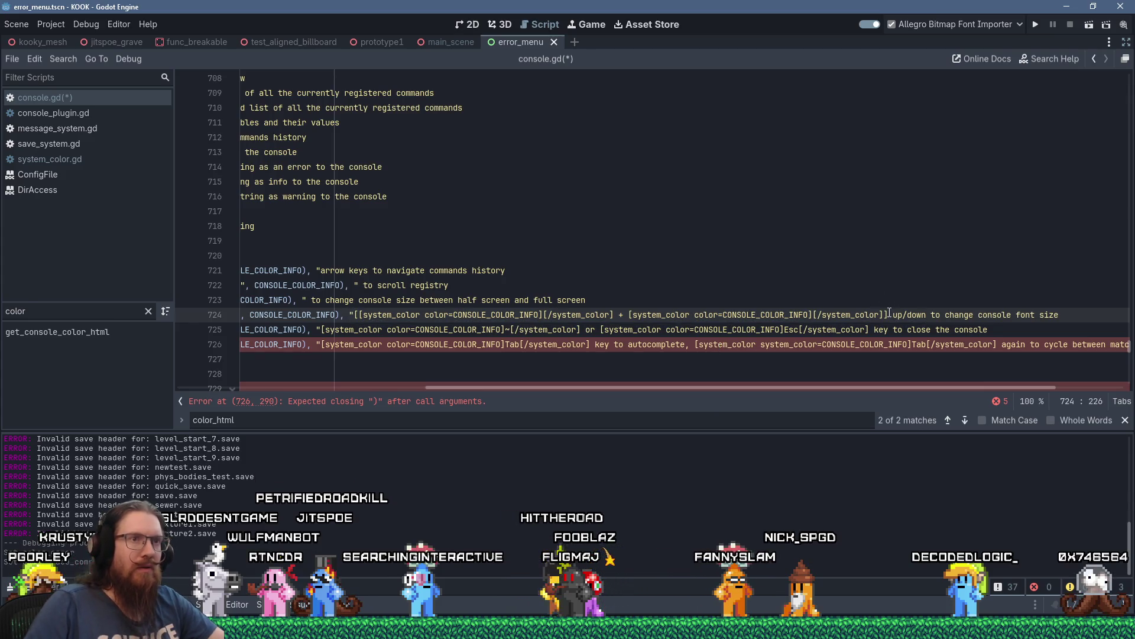
{"action": "left_click", "coordinate": [354, 315], "text": "shift"}
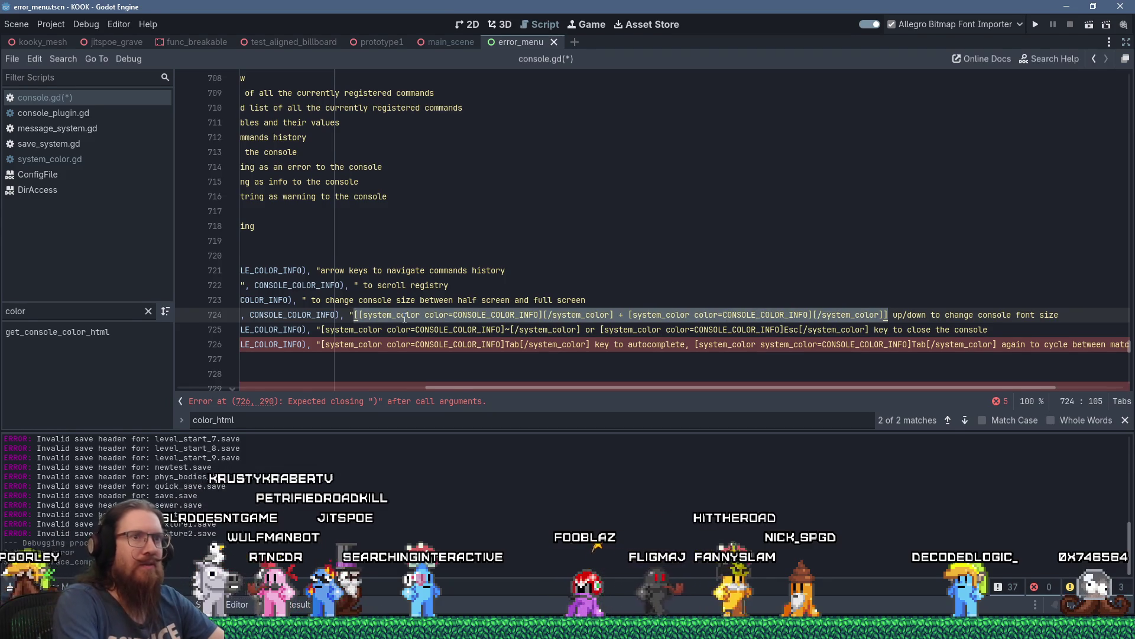
{"action": "key", "text": "Delete"}
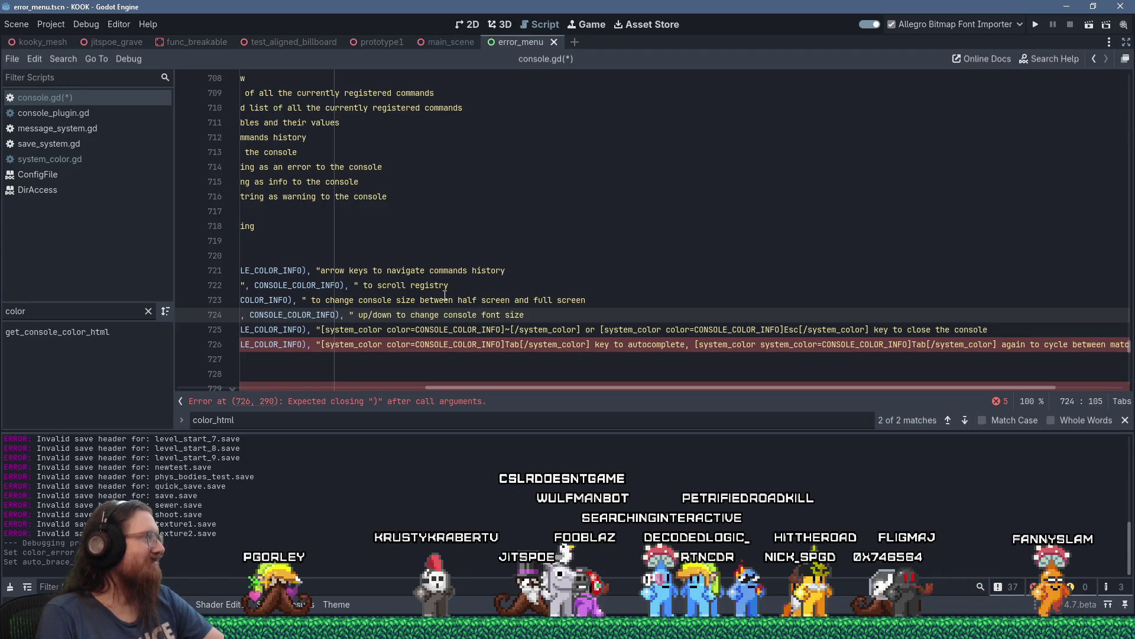
{"action": "left_click_drag", "start_coordinate": [691, 389], "coordinate": [424, 368]}
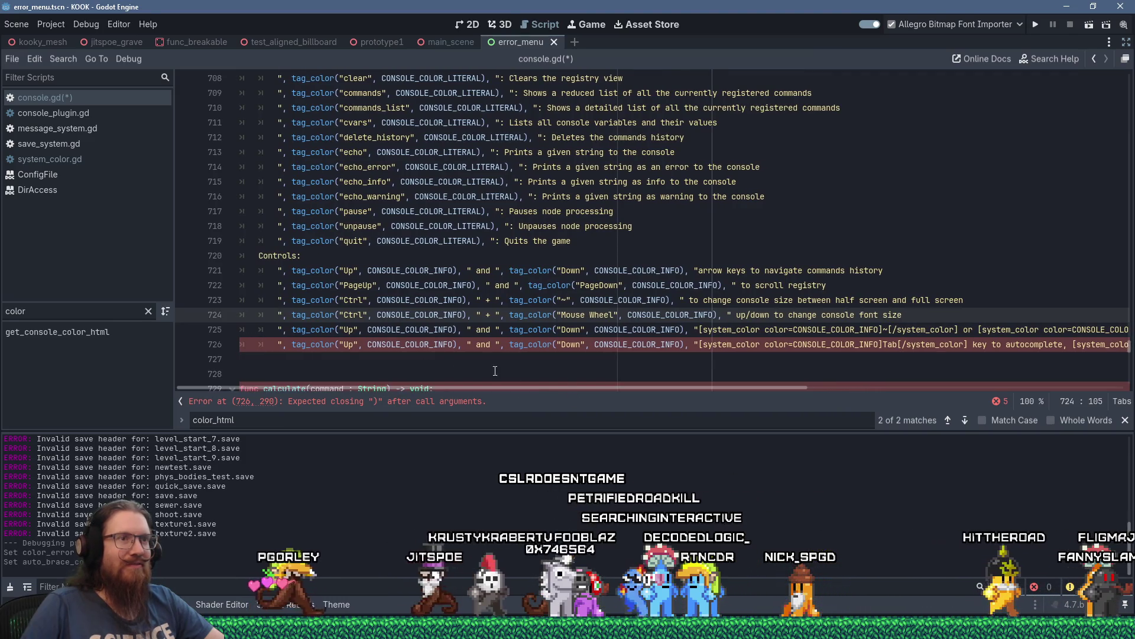
Make line 725 read tag_color("~") or tag_color("Esc") and remove its old system_color markup.
{"action": "left_click", "coordinate": [352, 331]}
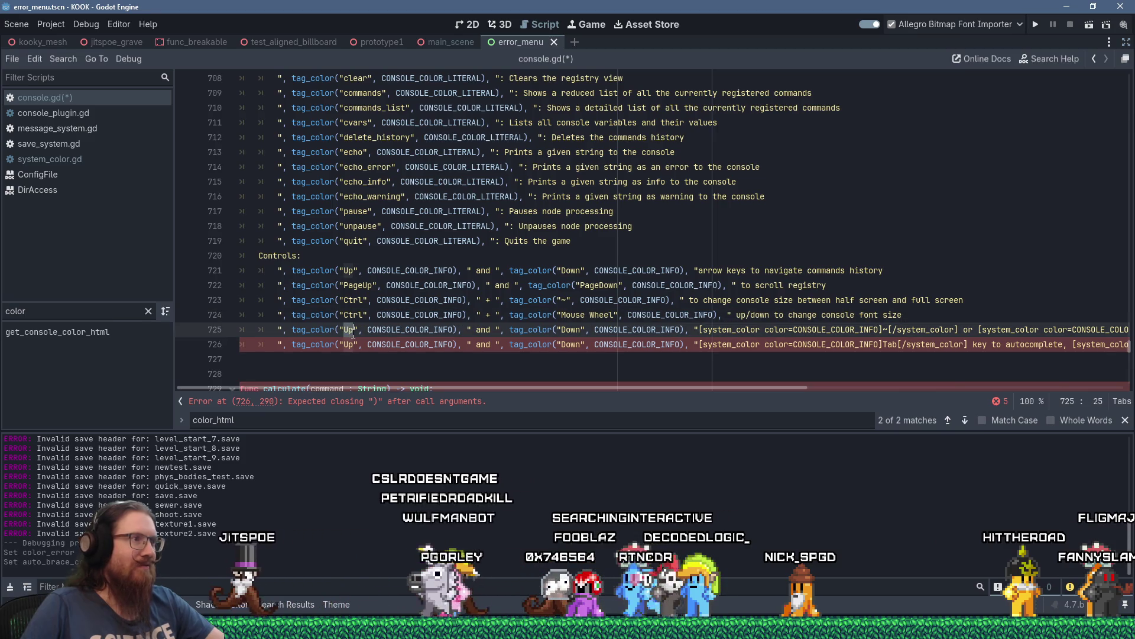
{"action": "type", "text": "~"}
{"action": "mouse_move", "coordinate": [589, 394]}
{"action": "left_mouse_down"}
{"action": "mouse_move", "coordinate": [709, 399]}
{"action": "mouse_move", "coordinate": [546, 388]}
{"action": "left_mouse_up"}
{"action": "double_click", "coordinate": [480, 331]}
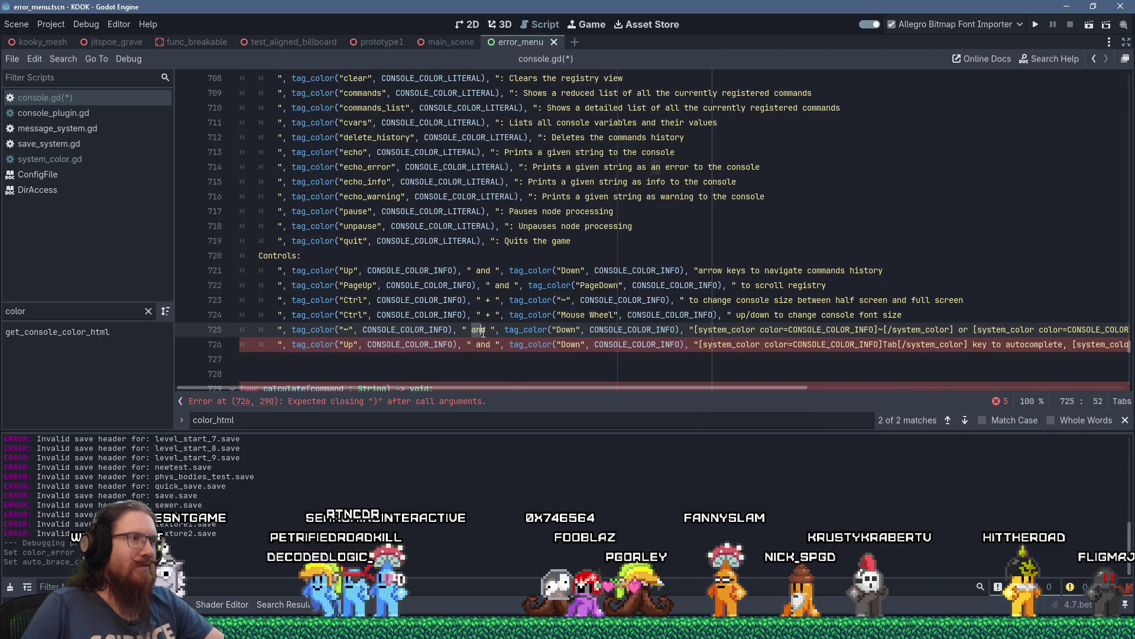
{"action": "type", "text": "or"}
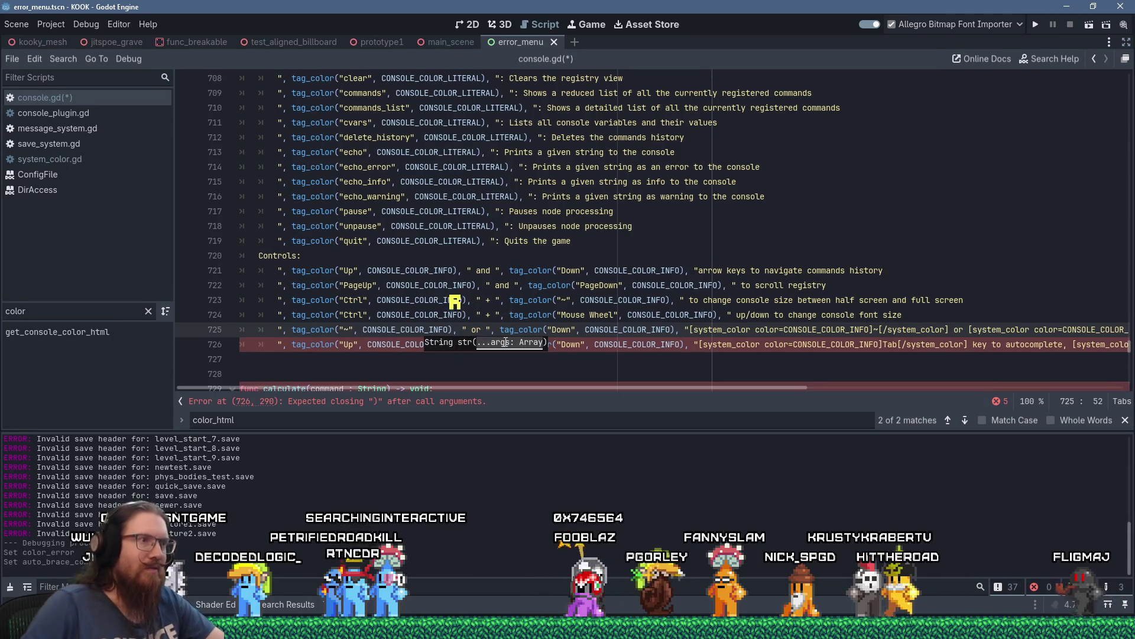
{"action": "double_click", "coordinate": [562, 330]}
{"action": "type", "text": "Esc"}
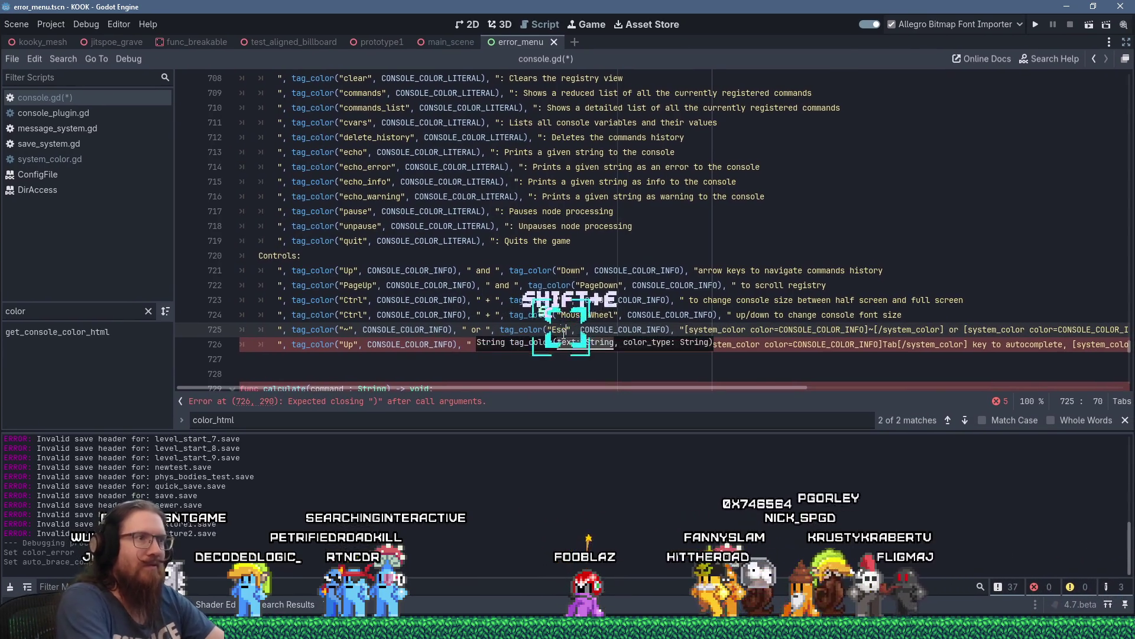
{"action": "left_click", "coordinate": [689, 330]}
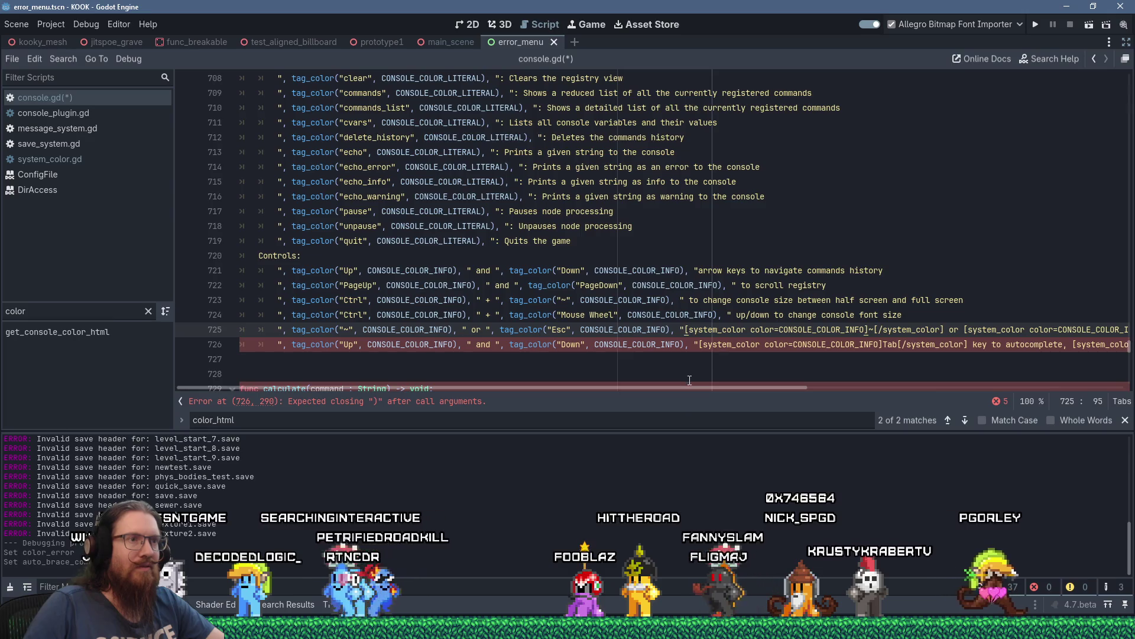
{"action": "left_click_drag", "start_coordinate": [695, 389], "coordinate": [924, 396]}
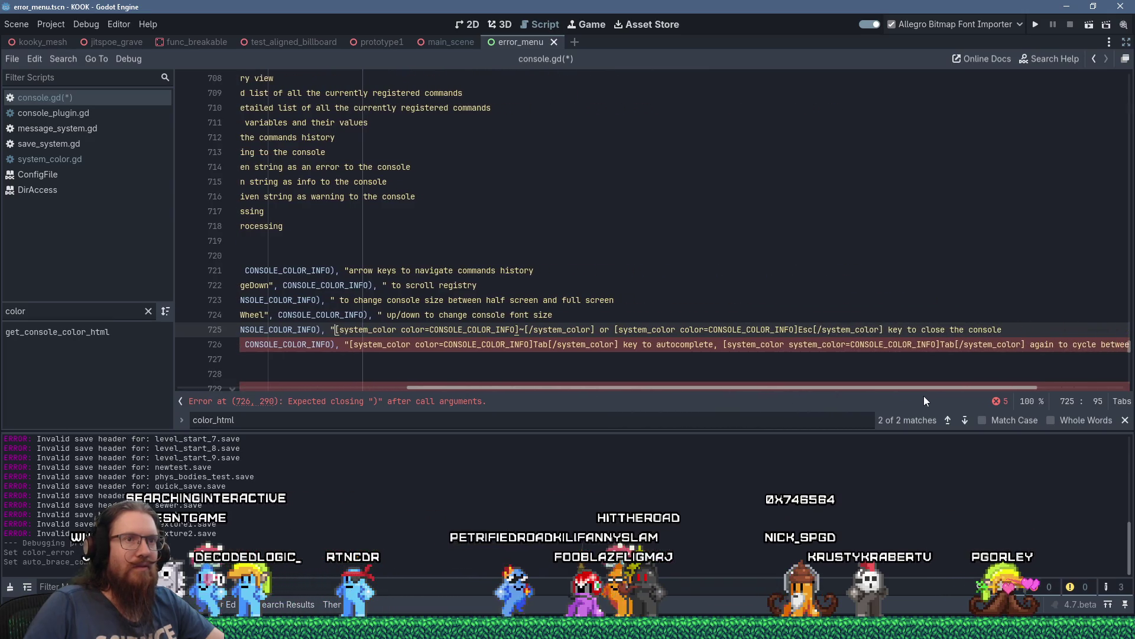
{"action": "left_click", "coordinate": [884, 329], "text": "shift"}
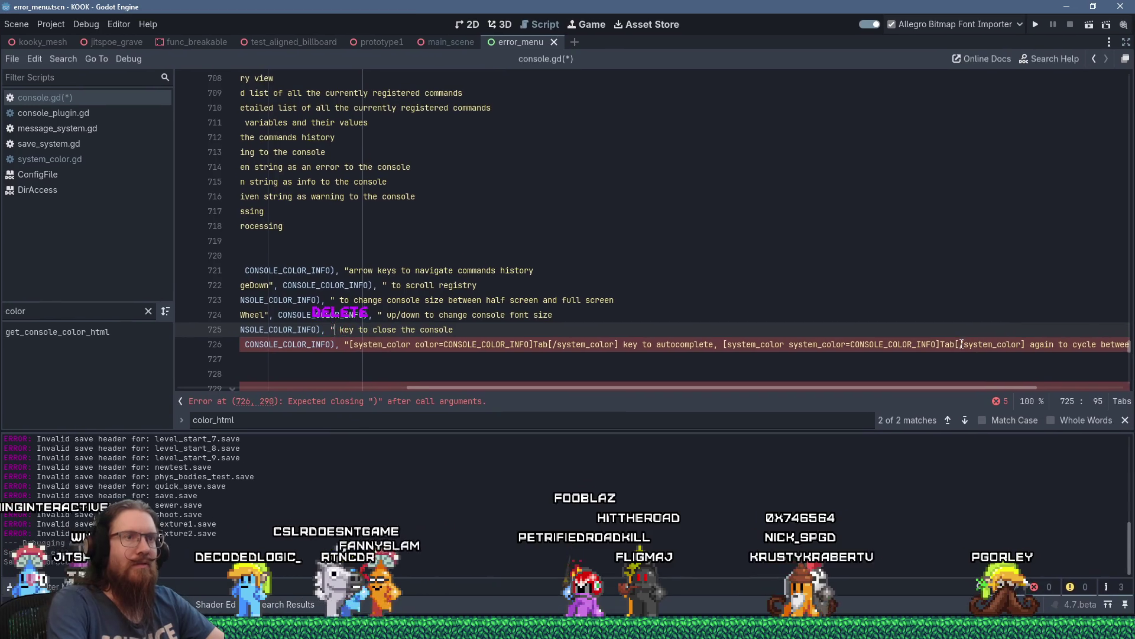
{"action": "key", "text": "ctrl+v"}
{"action": "key", "text": "Home"}
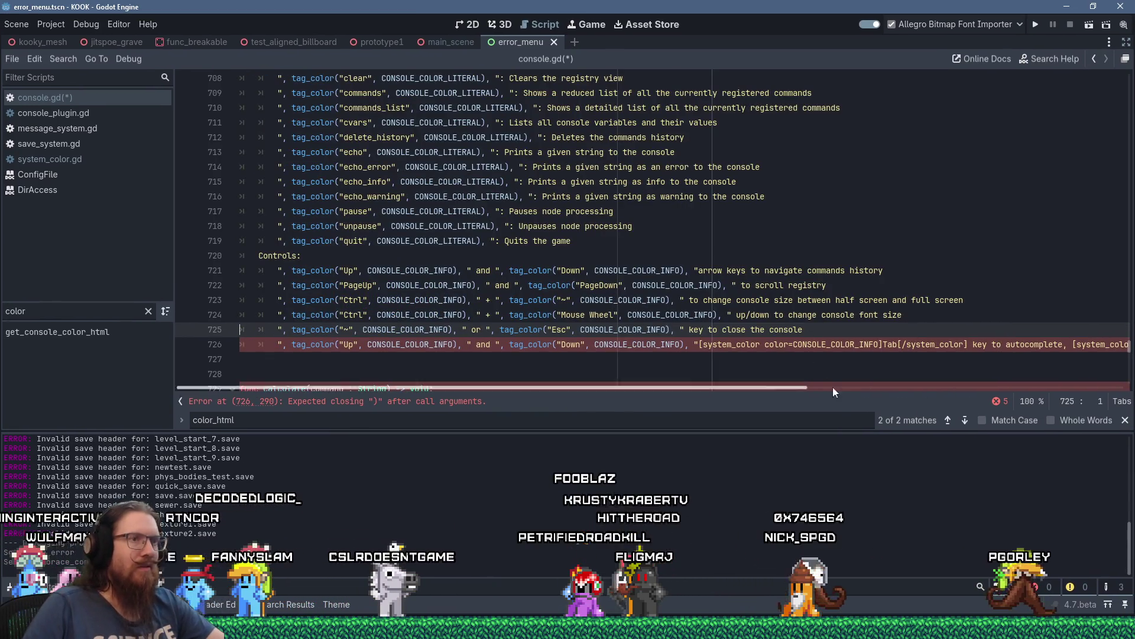
{"action": "left_click", "coordinate": [349, 344]}
{"action": "type", "text": "Tab"}
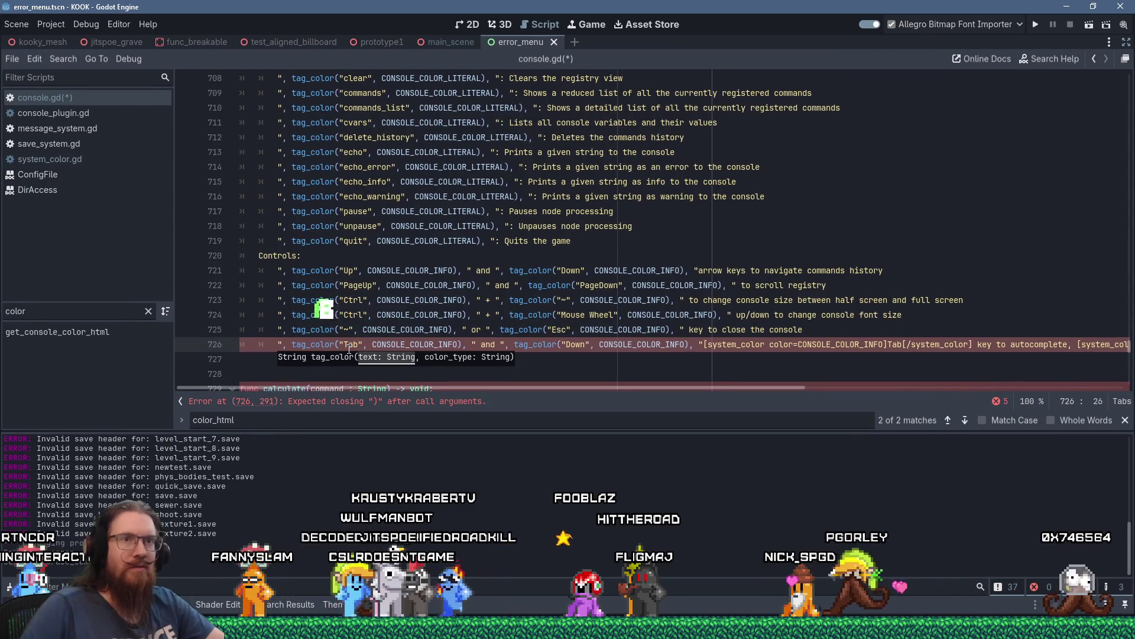
{"action": "mouse_move", "coordinate": [768, 389]}
{"action": "left_mouse_down"}
{"action": "mouse_move", "coordinate": [1100, 414]}
{"action": "mouse_move", "coordinate": [543, 399]}
{"action": "left_mouse_up"}
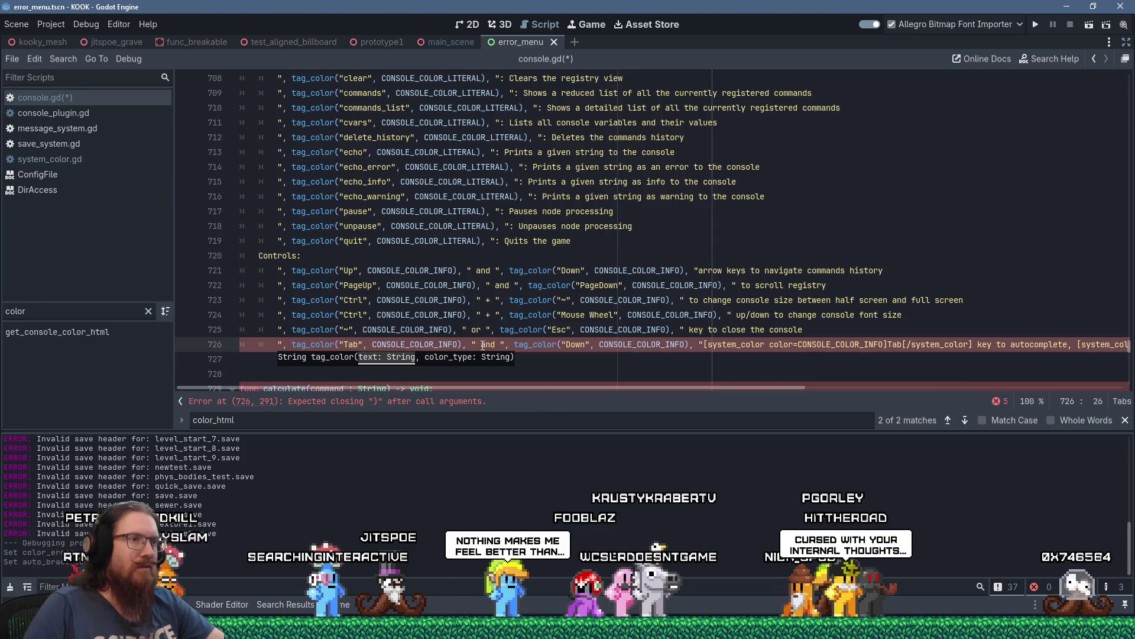
{"action": "left_click_drag", "start_coordinate": [828, 352], "coordinate": [977, 349]}
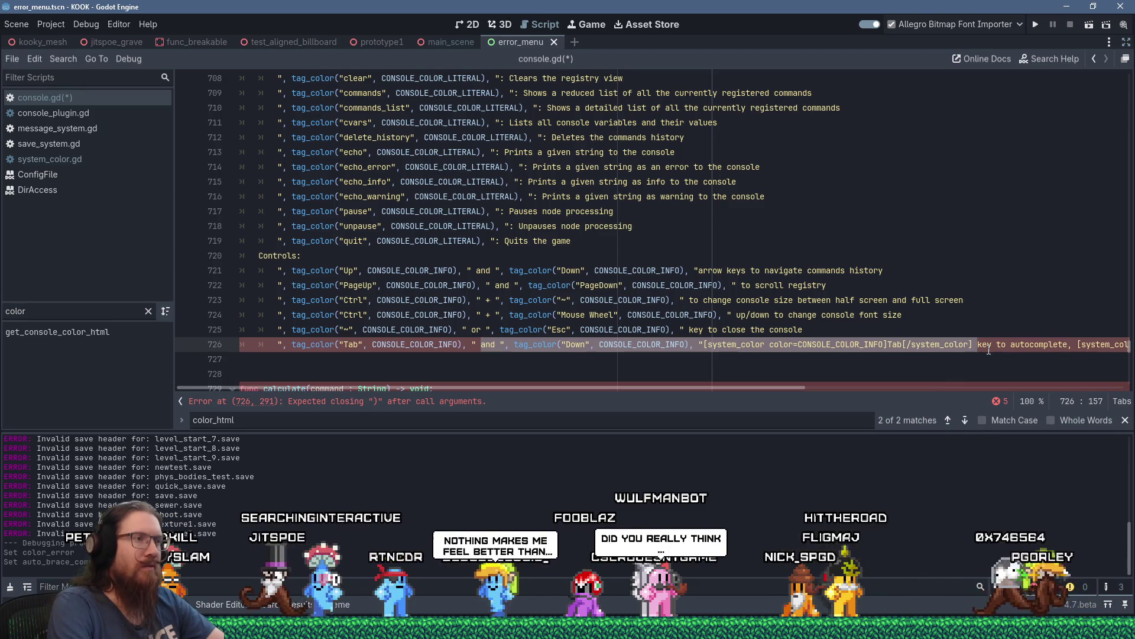
{"action": "key", "text": "Delete"}
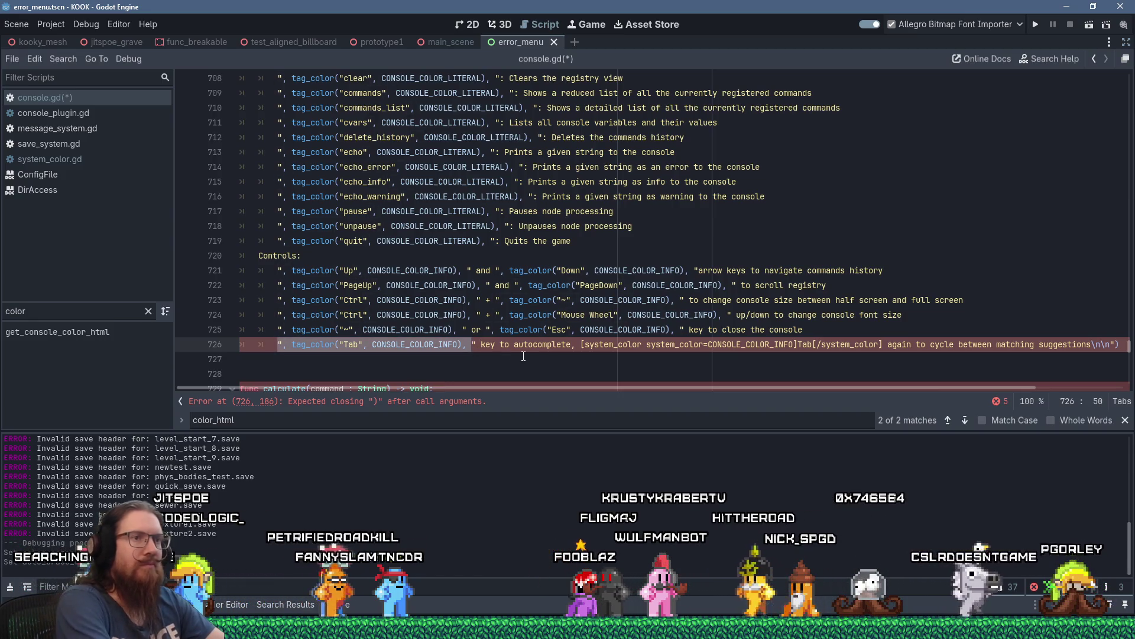
{"action": "left_click", "coordinate": [571, 345]}
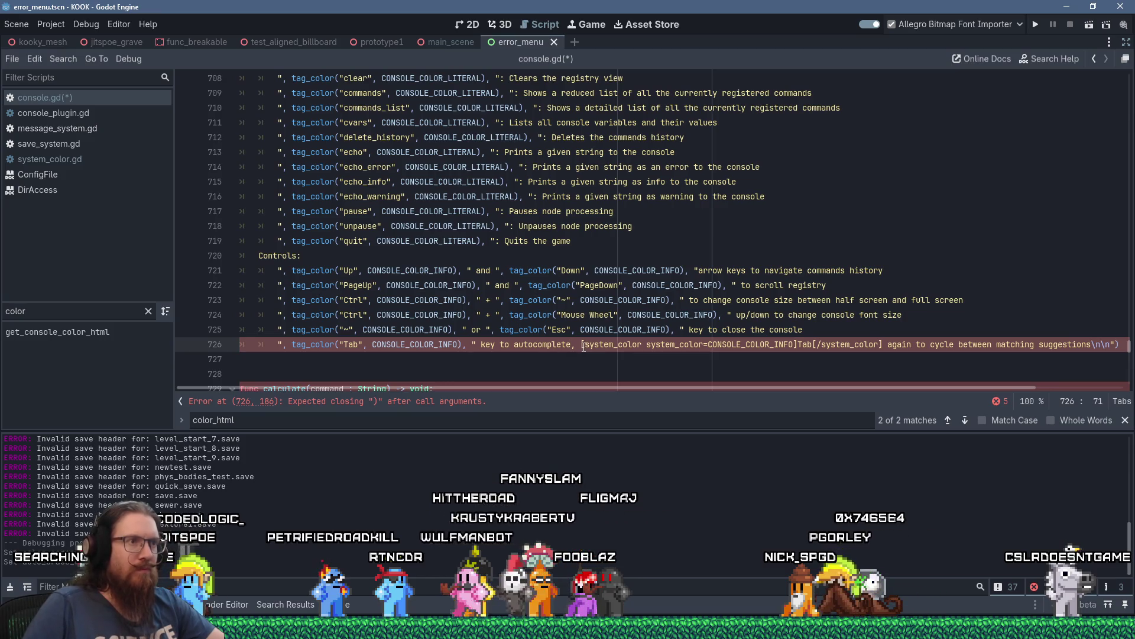
{"action": "left_click", "coordinate": [883, 345], "text": "shift"}
{"action": "type", "text": "\", tag_color(\"Tab\", CONSOLE_COLOR_INFO),"}
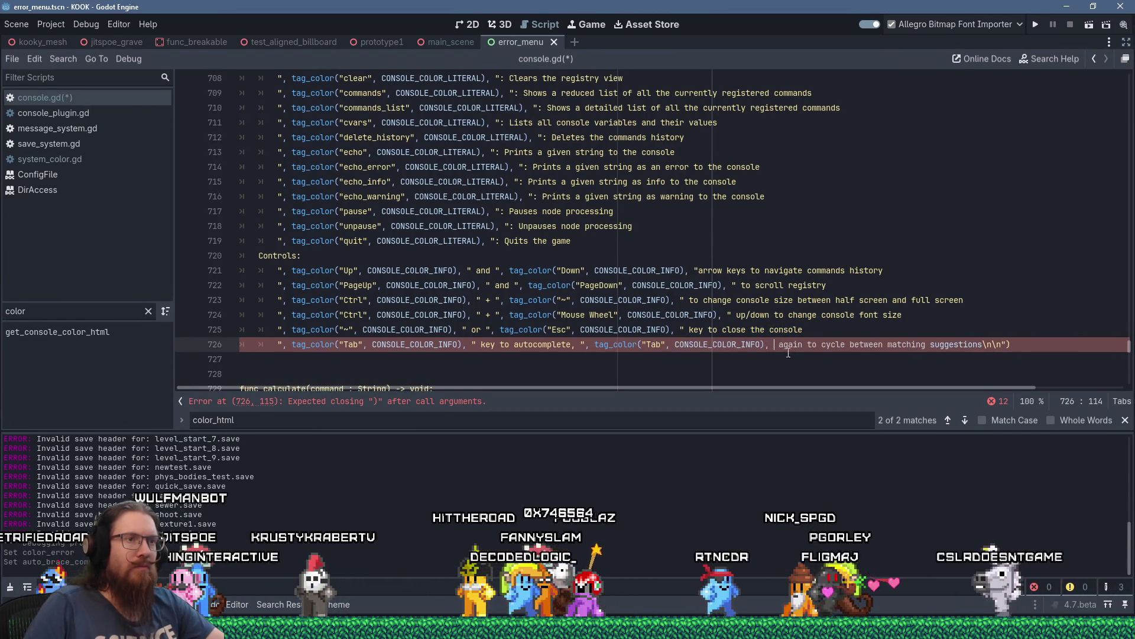
{"action": "type", "text": "\""}
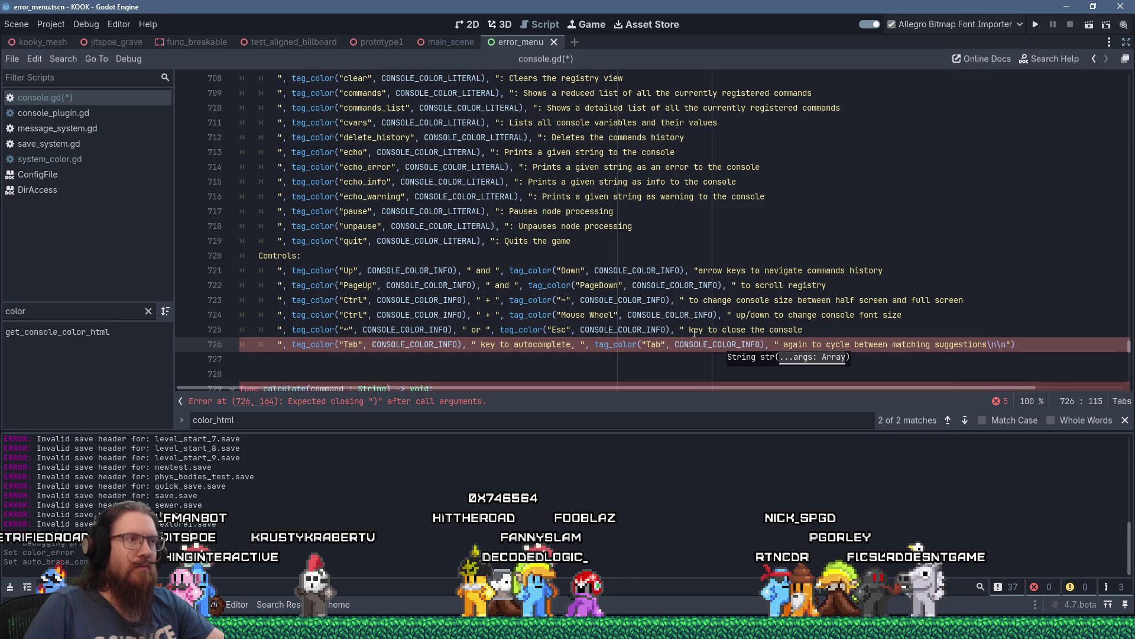
{"action": "left_click", "coordinate": [500, 355]}
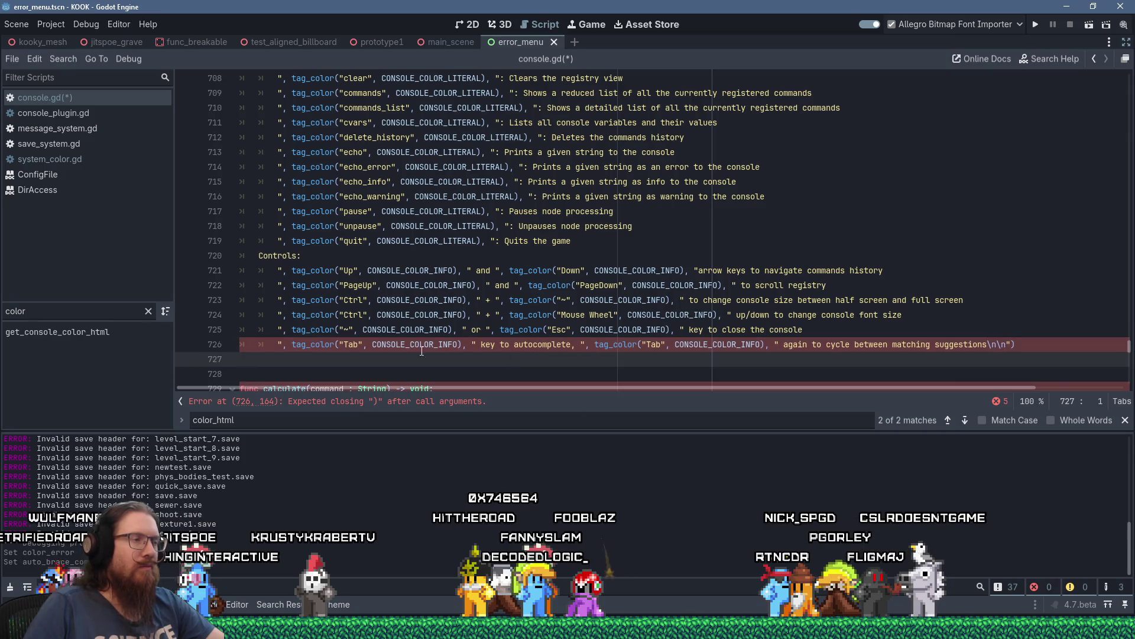
{"action": "left_click", "coordinate": [344, 346]}
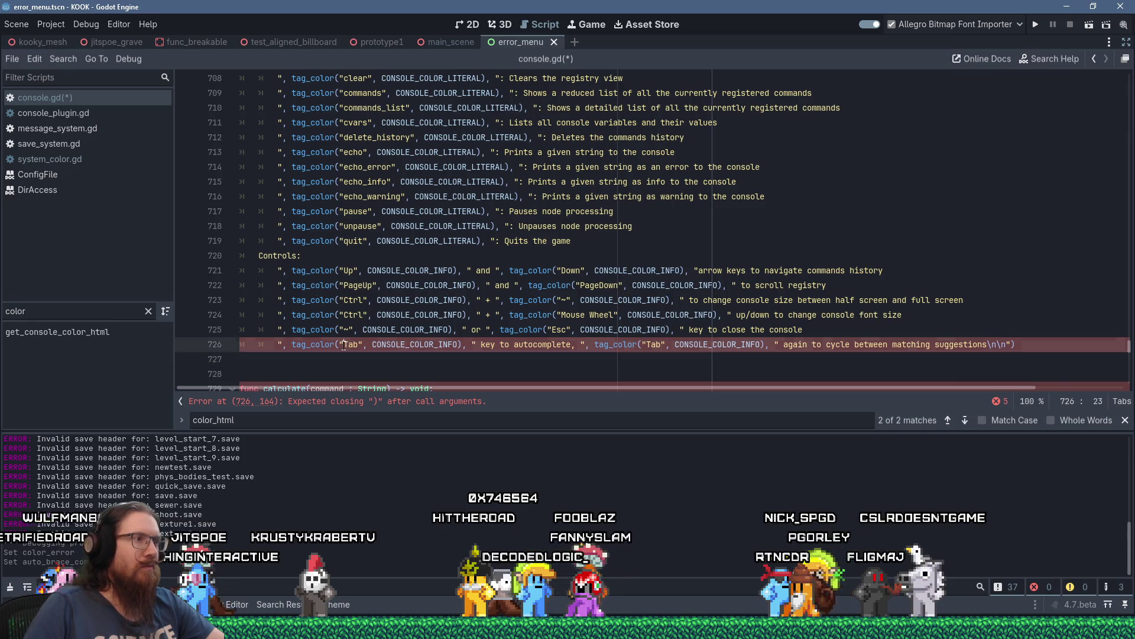
{"action": "left_click", "coordinate": [473, 344]}
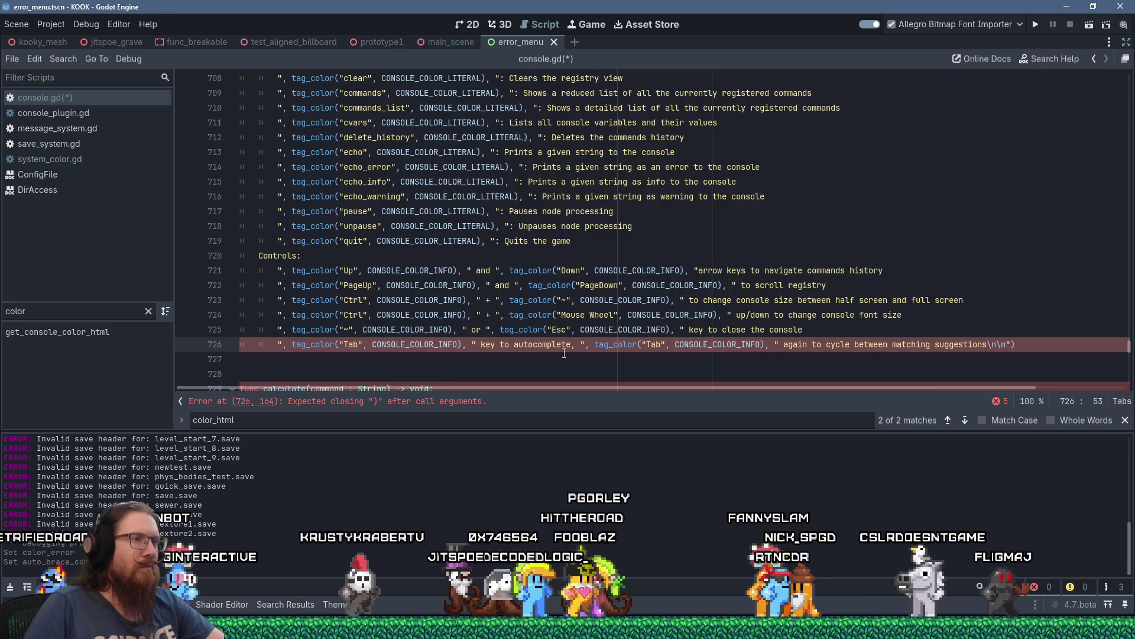
{"action": "left_click", "coordinate": [588, 345]}
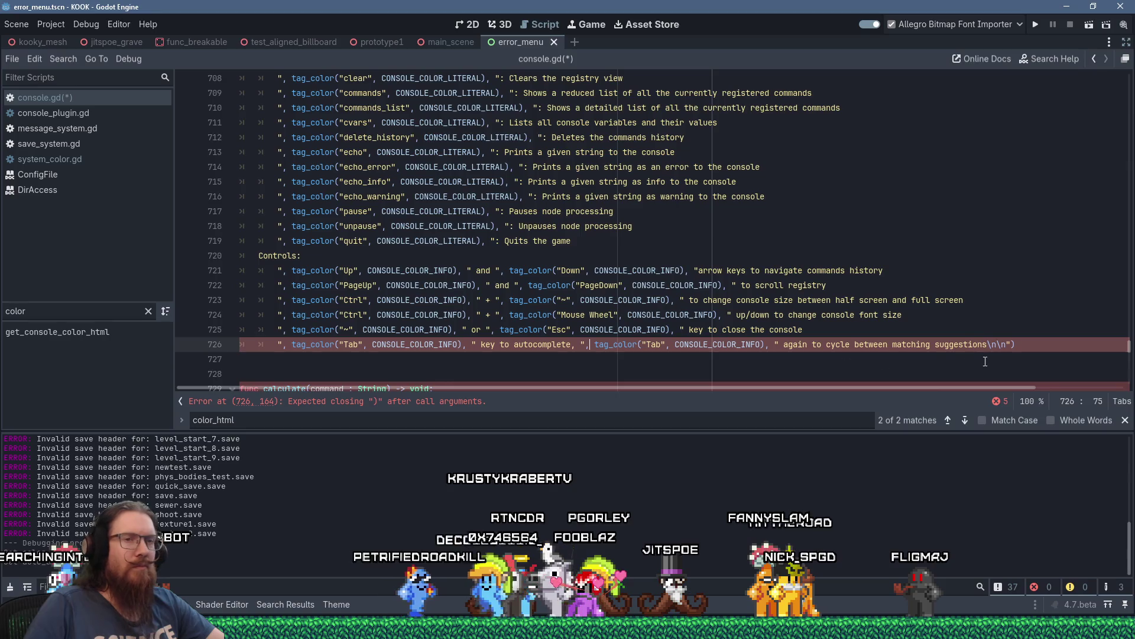
{"action": "left_click", "coordinate": [457, 401]}
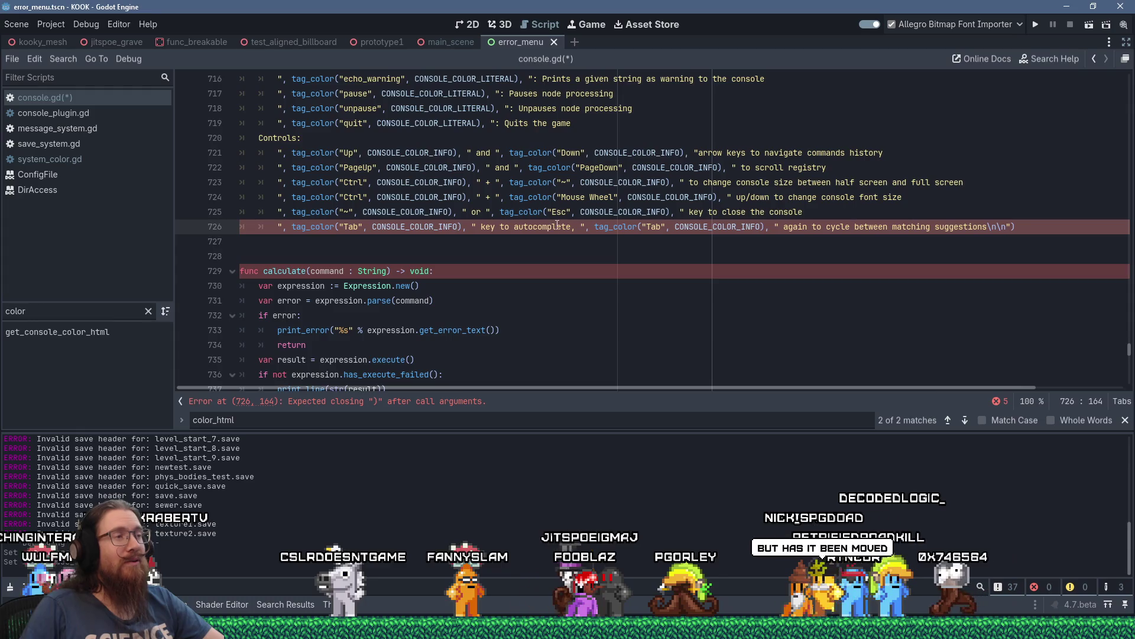
Check line 726's tag_color brackets and add the missing closing parenthesis at its end.
{"action": "mouse_move", "coordinate": [605, 230]}
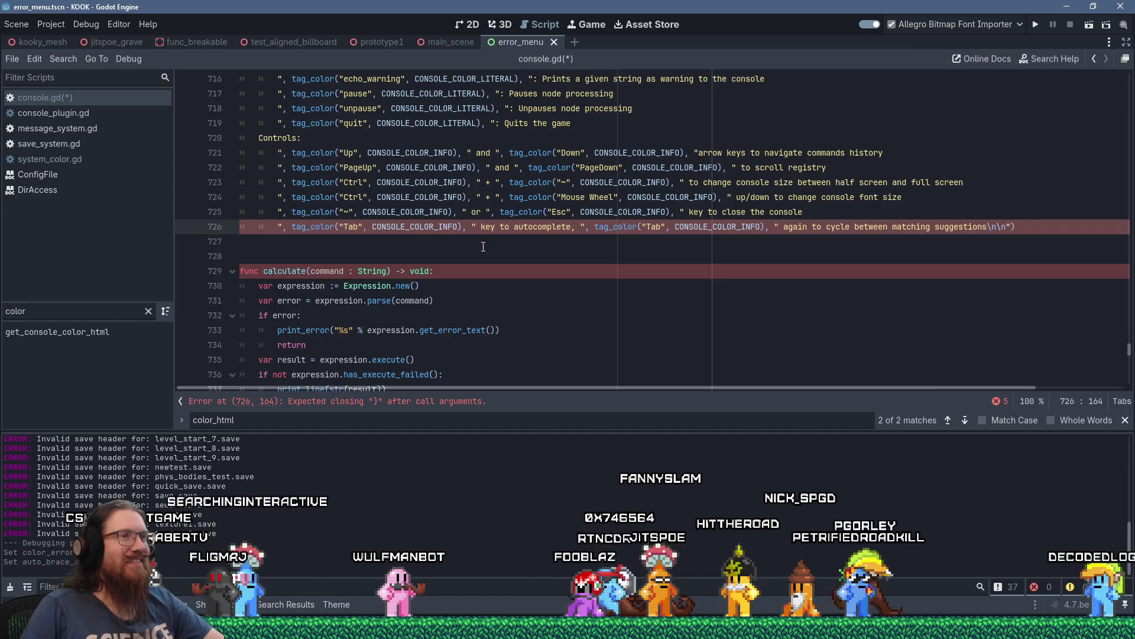
{"action": "left_click", "coordinate": [676, 231]}
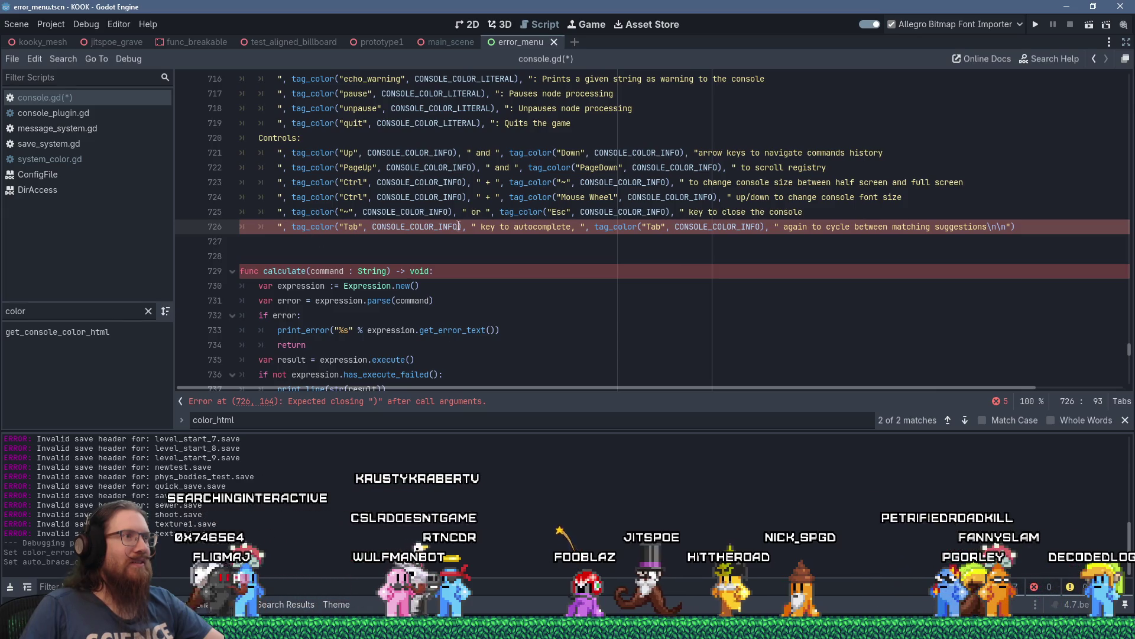
{"action": "left_click", "coordinate": [481, 227]}
{"action": "left_click_drag", "start_coordinate": [484, 228], "coordinate": [596, 227]}
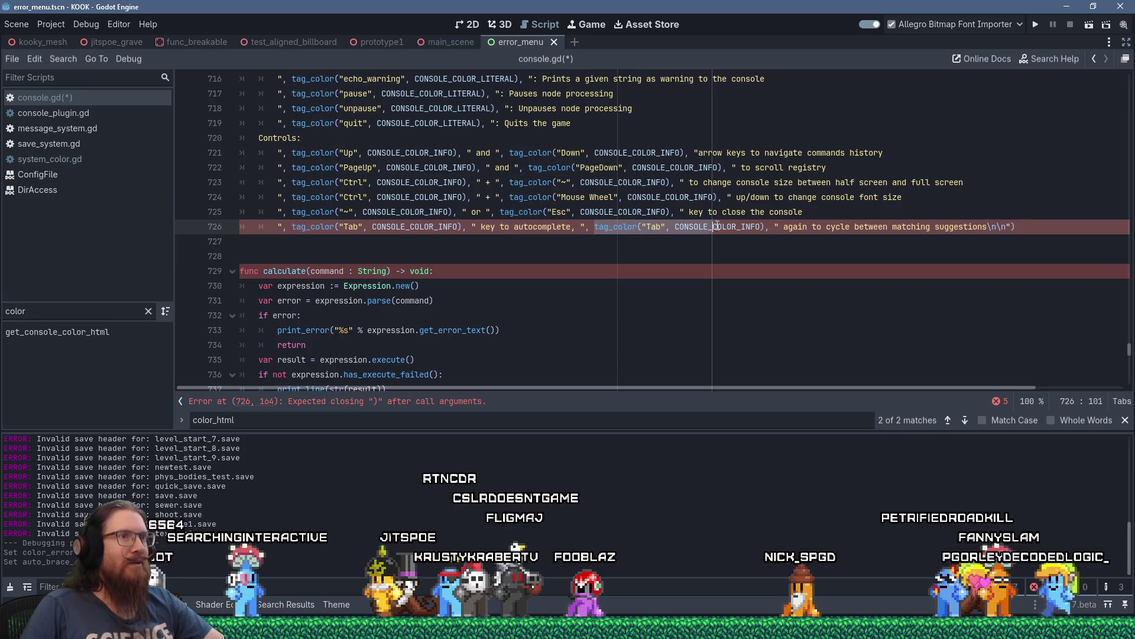
{"action": "left_click_drag", "start_coordinate": [595, 227], "coordinate": [1016, 229]}
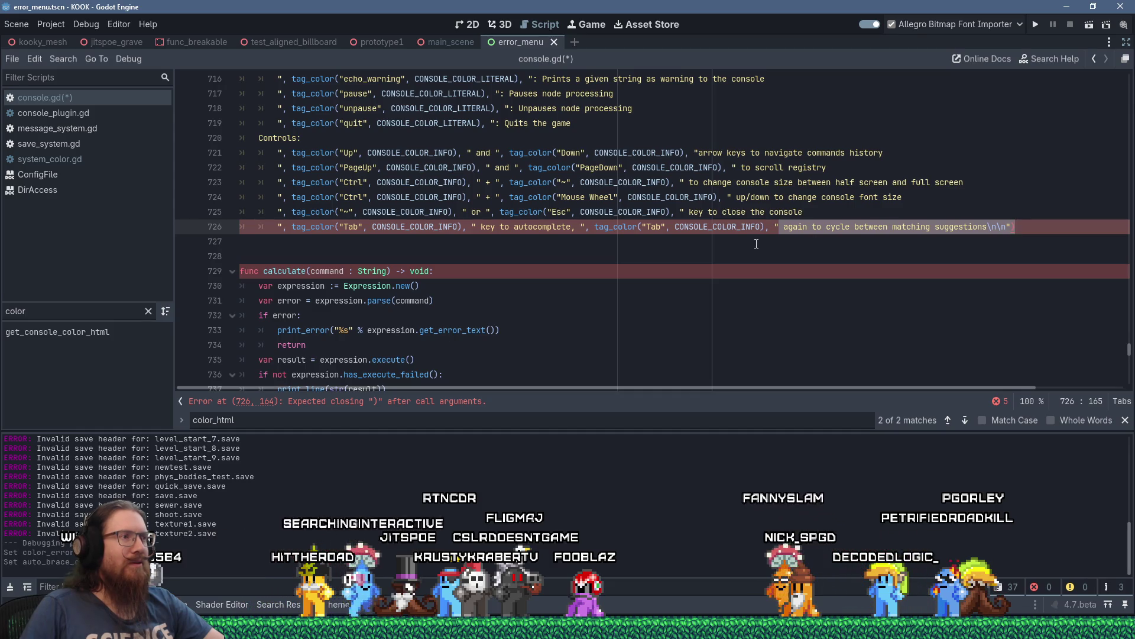
{"action": "left_click", "coordinate": [1015, 229]}
{"action": "type", "text": ")"}
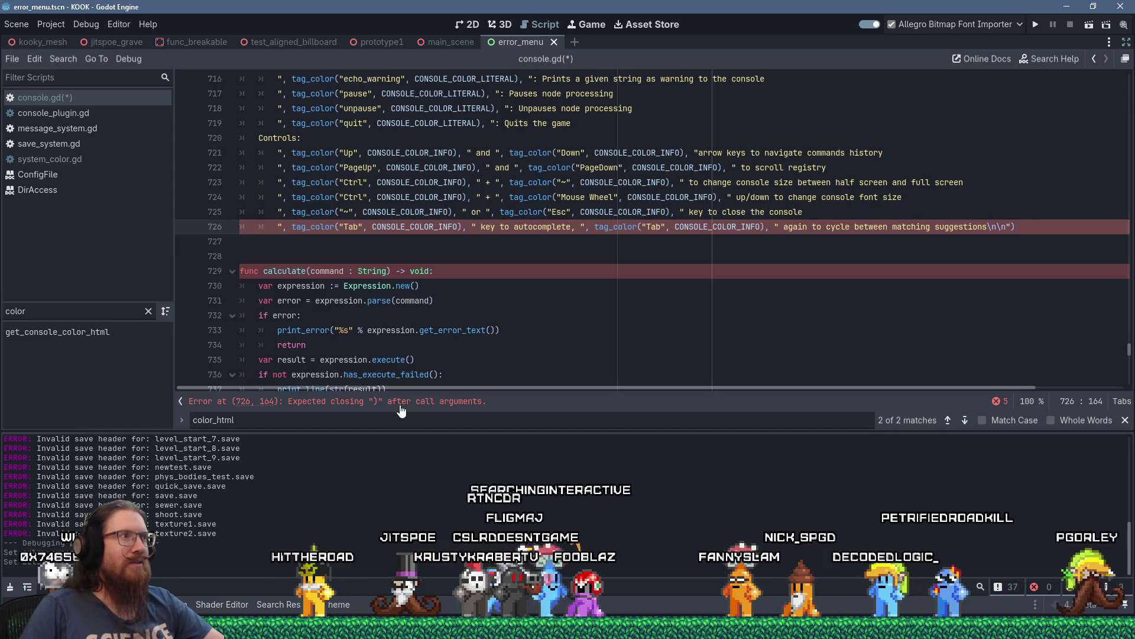
{"action": "scroll", "coordinate": [1025, 230], "scroll_direction": "up", "scroll_amount": 3}
{"action": "scroll", "coordinate": [1025, 230], "scroll_direction": "up", "scroll_amount": 3}
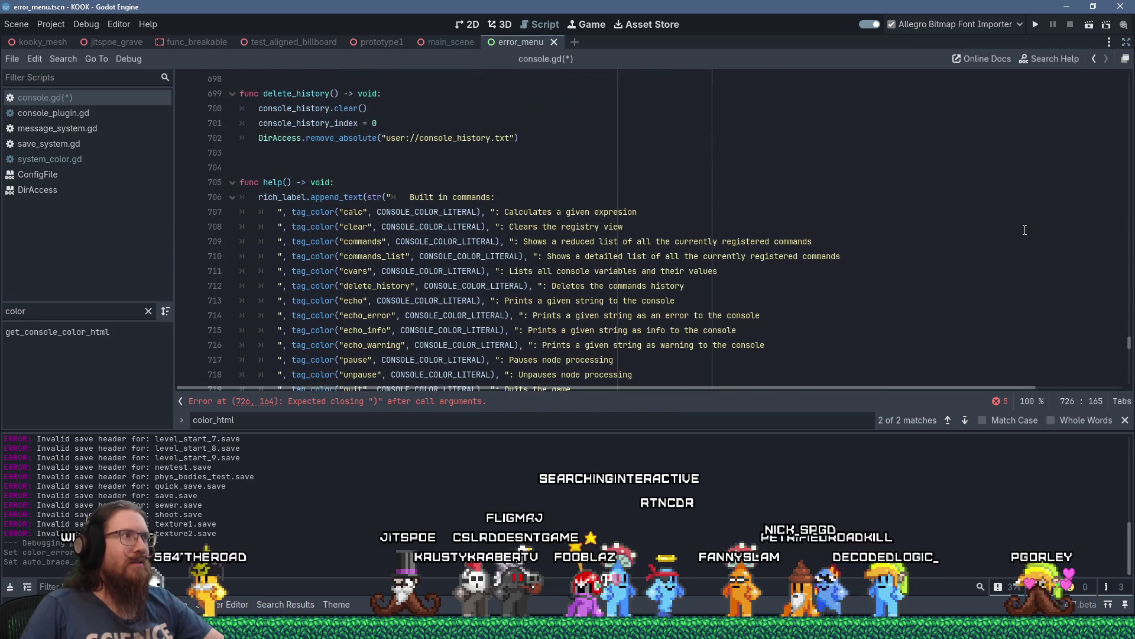
{"action": "type", "text": ")"}
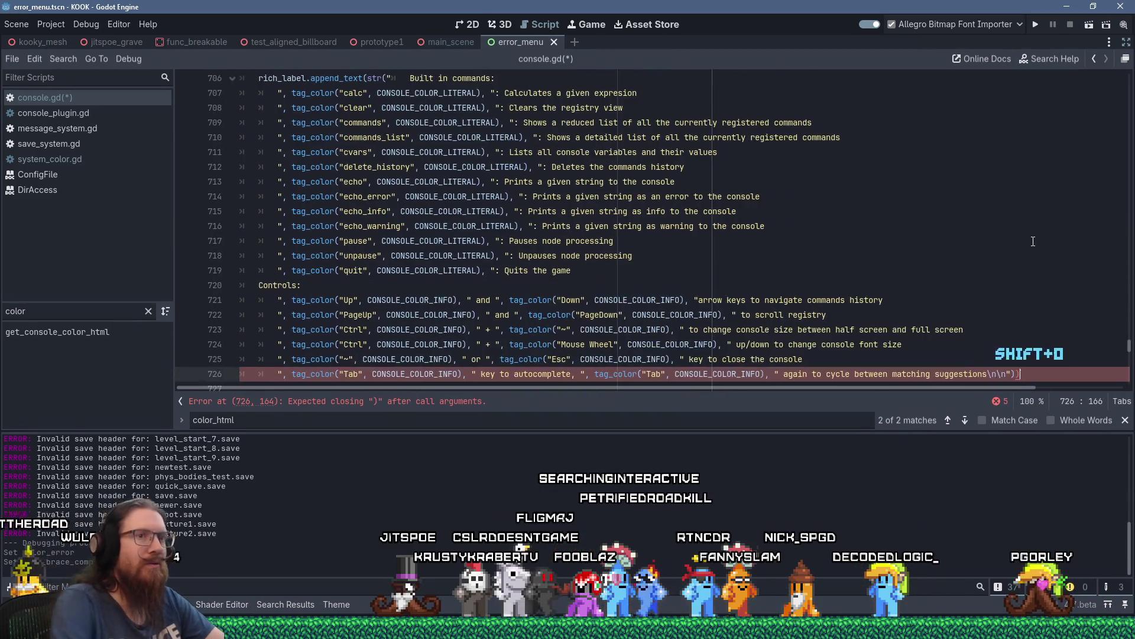
{"action": "scroll", "coordinate": [806, 211], "scroll_direction": "down", "scroll_amount": 3}
{"action": "left_click", "coordinate": [521, 275]}
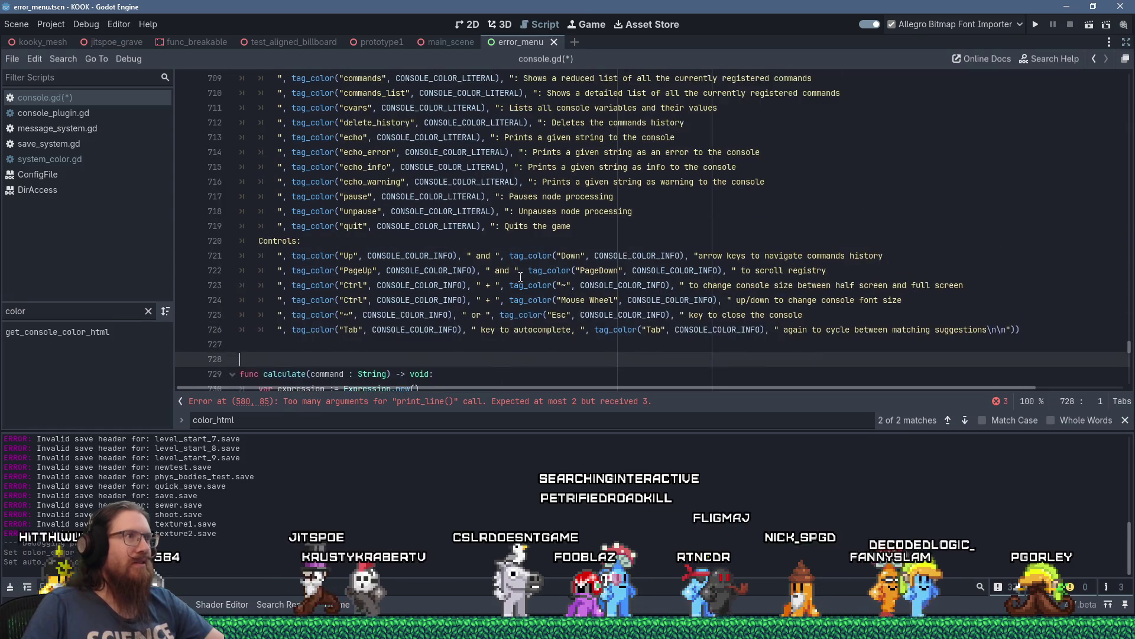
On line 580, move the stray ) from after CONSOLE_COLOR_ERROR to after text.
{"action": "scroll", "coordinate": [520, 277], "scroll_direction": "up", "scroll_amount": 5}
{"action": "scroll", "coordinate": [520, 277], "scroll_direction": "down", "scroll_amount": 7}
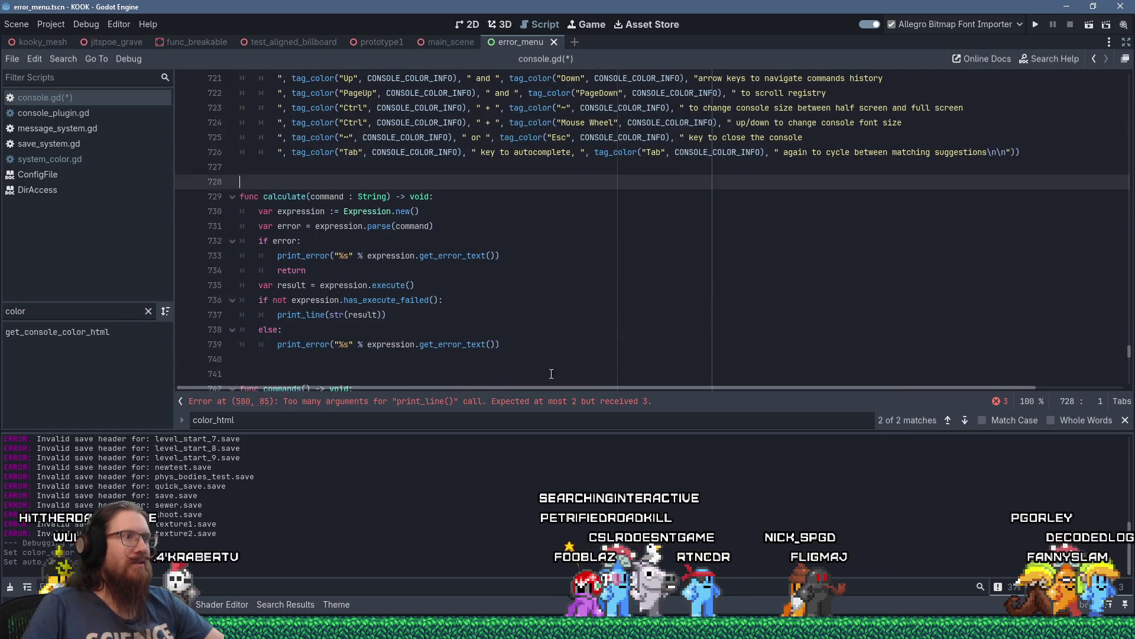
{"action": "left_click", "coordinate": [538, 402]}
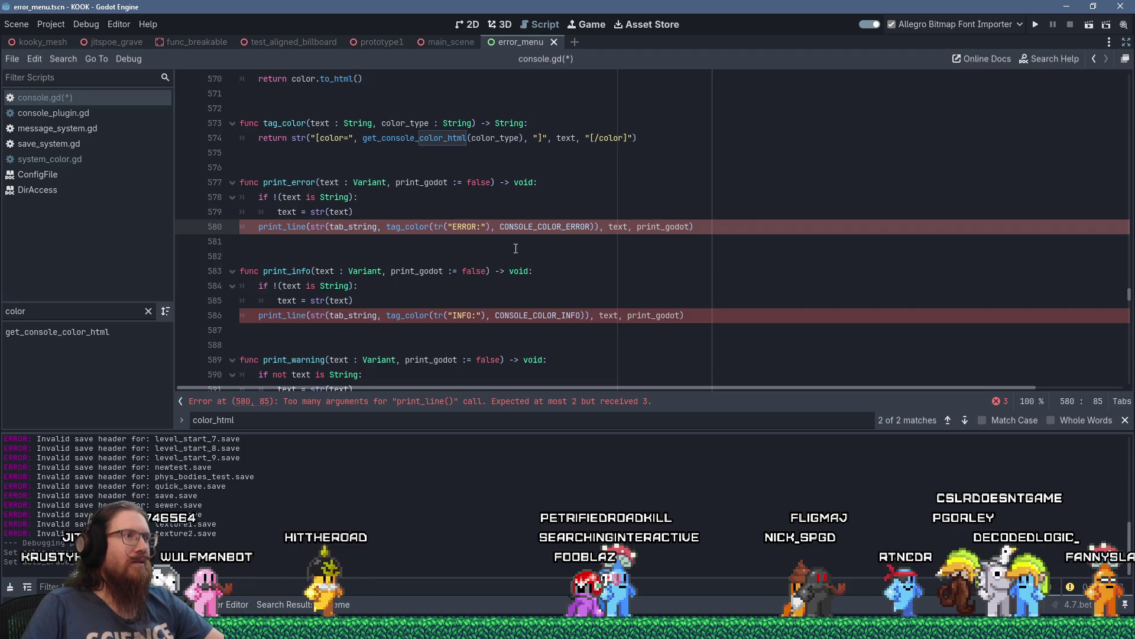
{"action": "left_click", "coordinate": [329, 227]}
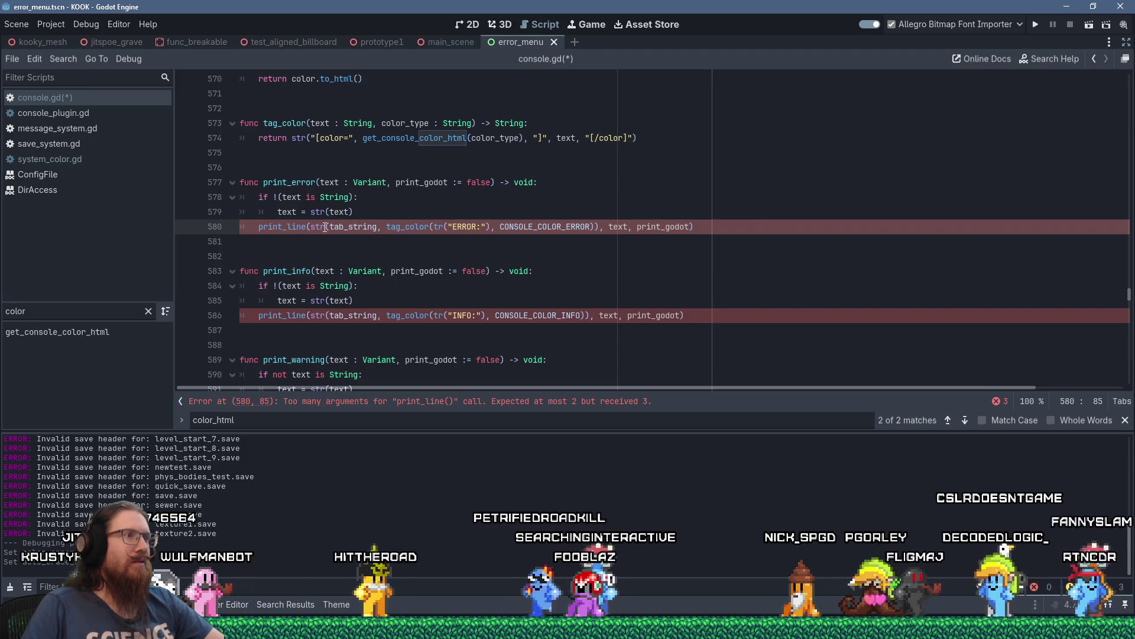
{"action": "left_click", "coordinate": [419, 228]}
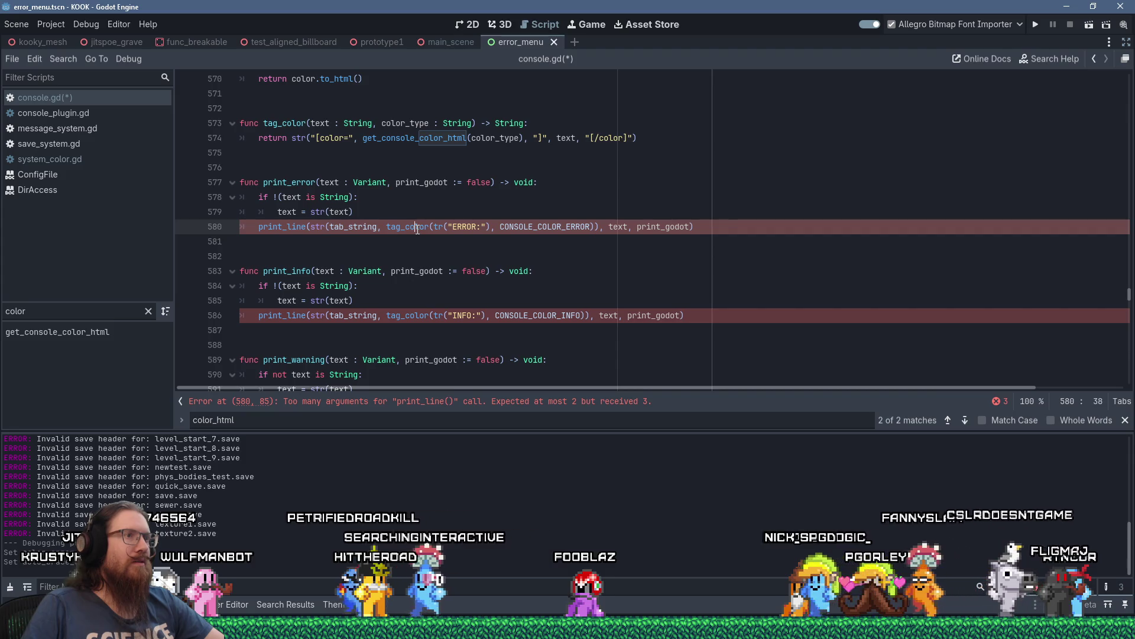
{"action": "left_click", "coordinate": [599, 227]}
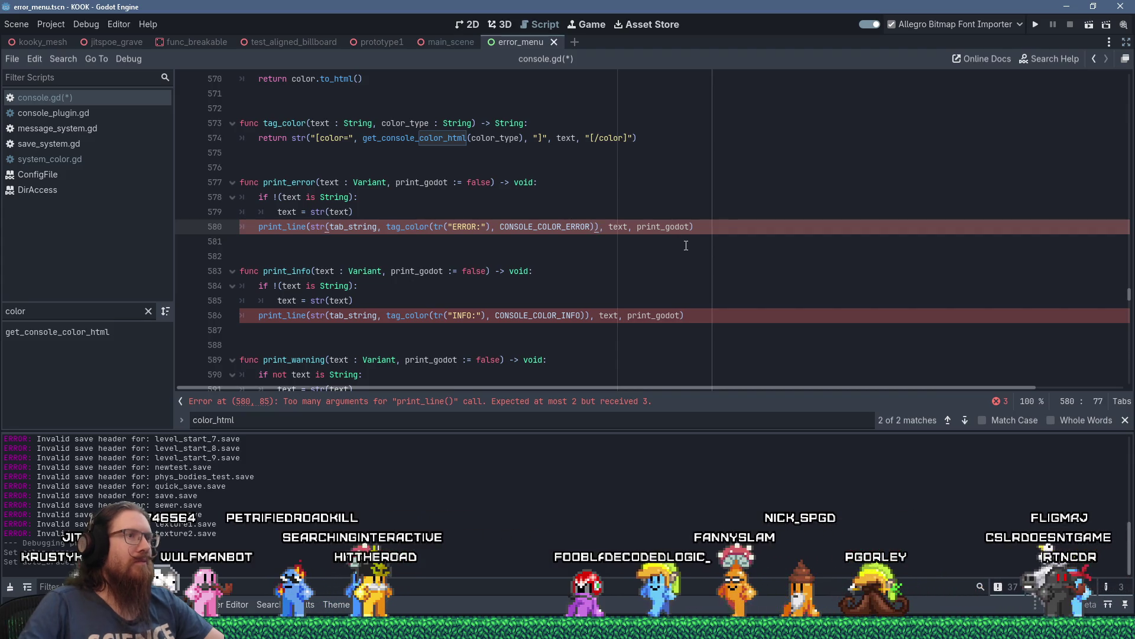
{"action": "key", "text": "BackSpace"}
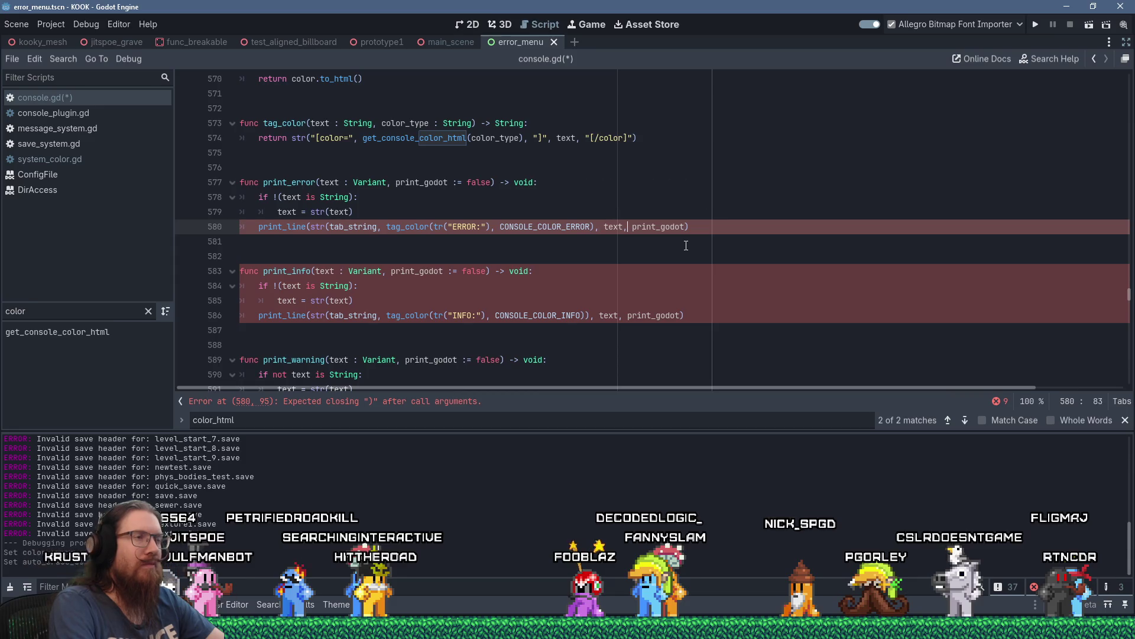
{"action": "key", "text": "ctrl+Left"}
{"action": "key", "text": "ctrl+Left"}
{"action": "key", "text": "ctrl+Left"}
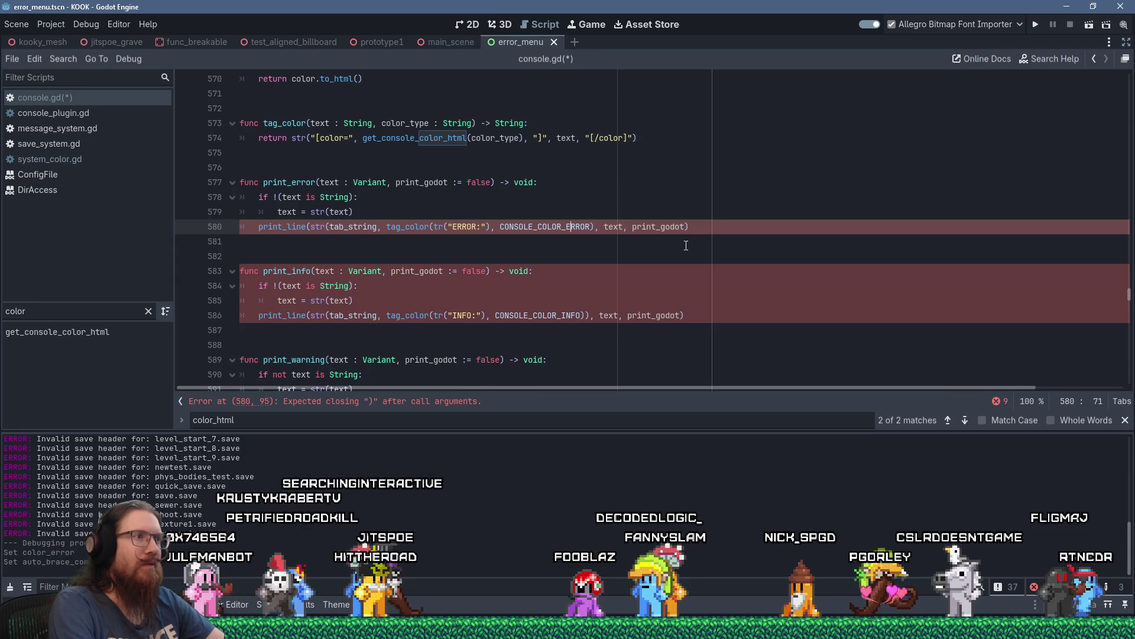
{"action": "key", "text": "ctrl+Right"}
{"action": "key", "text": "ctrl+Right"}
{"action": "key", "text": "ctrl+Right"}
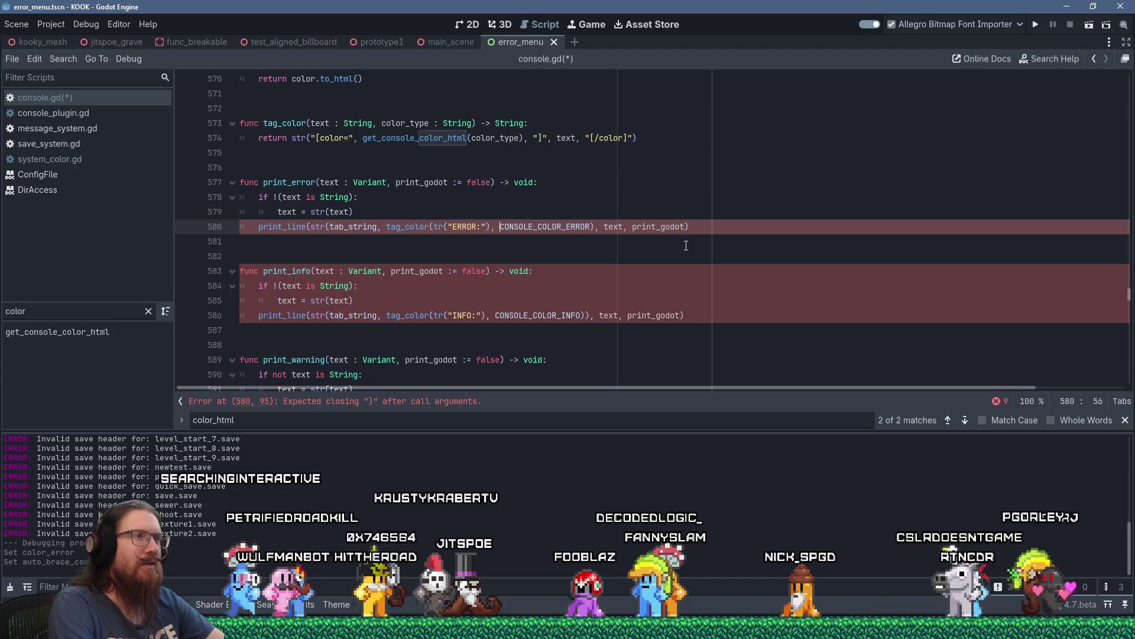
{"action": "type", "text": ")"}
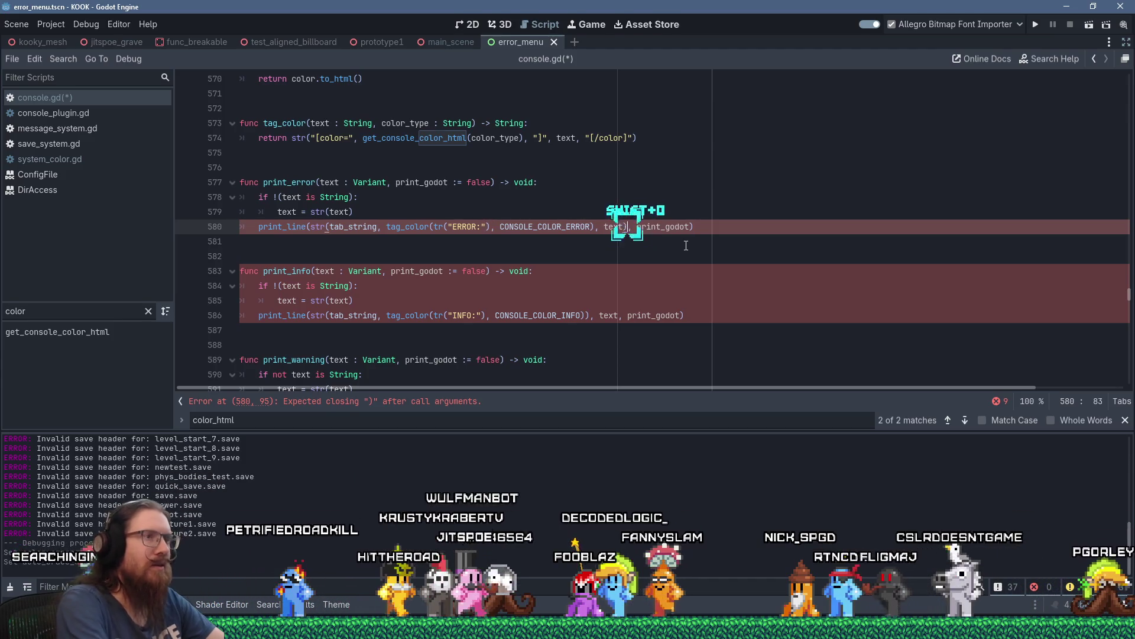
Fix the same misplaced parenthesis on lines 586 (CONSOLE_COLOR_INFO) and 592 (CONSOLE_COLOR_WARNING).
{"action": "key", "text": "Down"}
{"action": "key", "text": "Down"}
{"action": "key", "text": "Down"}
{"action": "key", "text": "Down"}
{"action": "key", "text": "Down"}
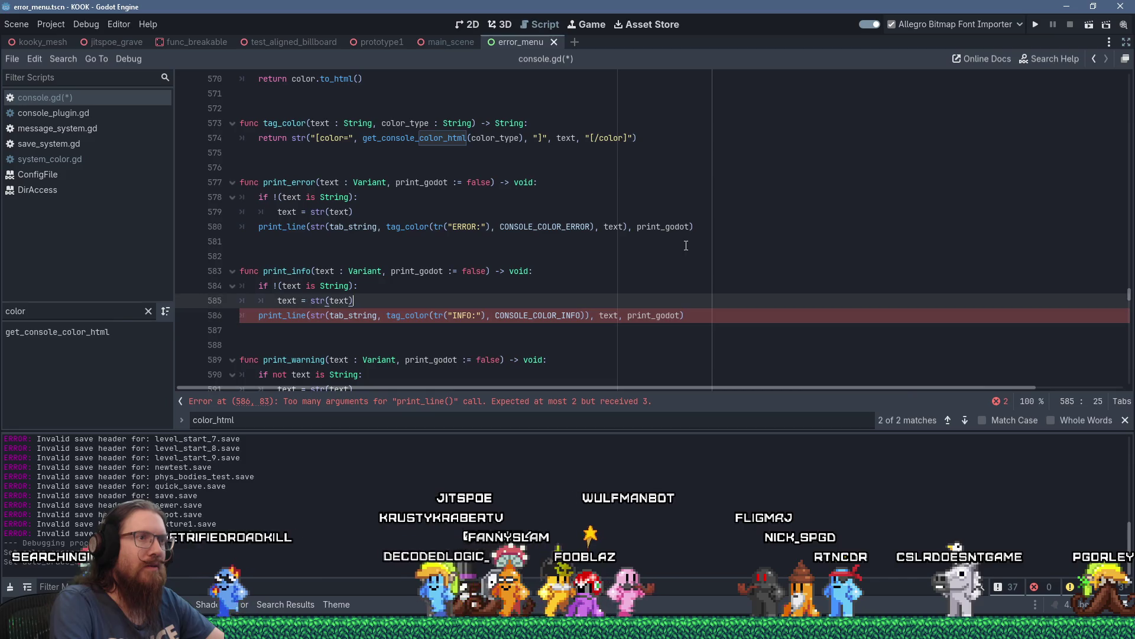
{"action": "key", "text": "End"}
{"action": "key", "text": "Left"}
{"action": "key", "text": "Left"}
{"action": "key", "text": "Left"}
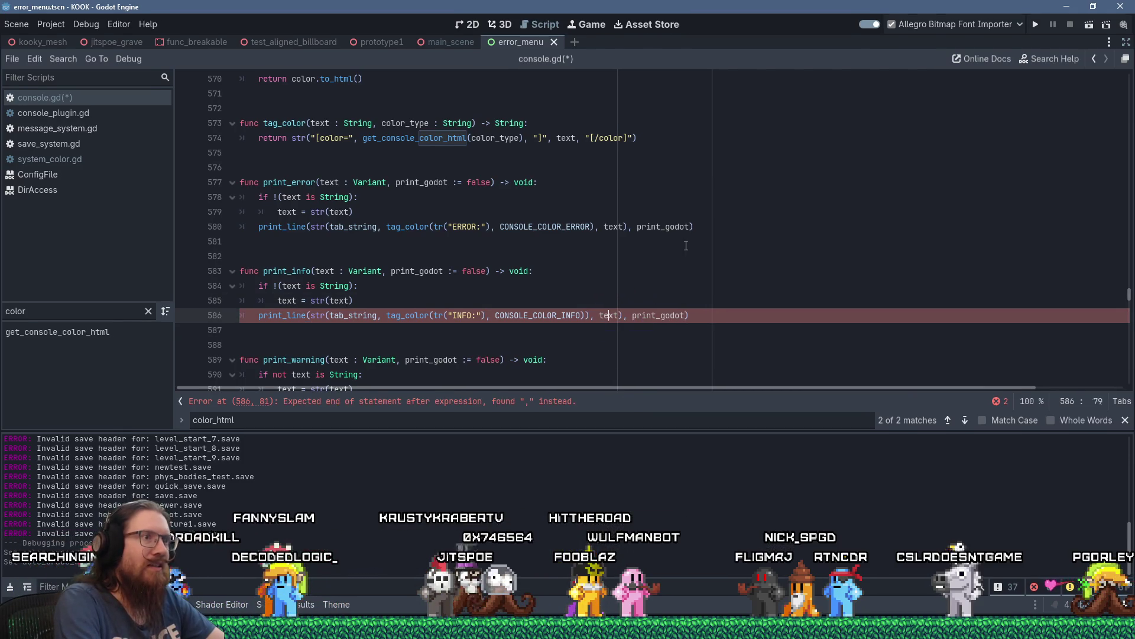
{"action": "key", "text": "Delete"}
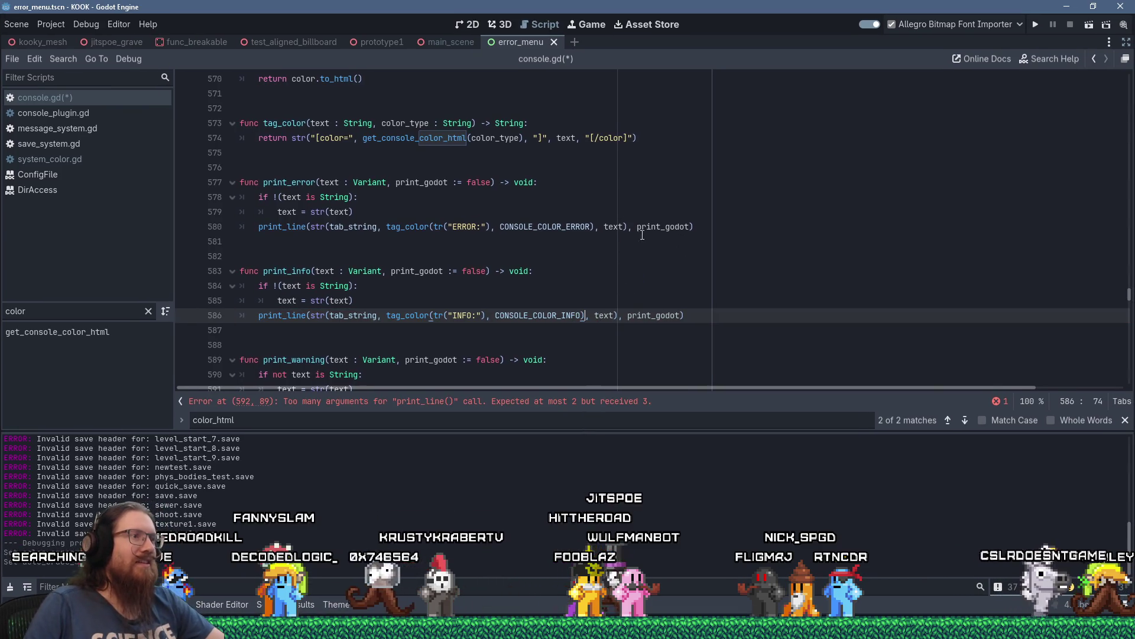
{"action": "left_click", "coordinate": [525, 402]}
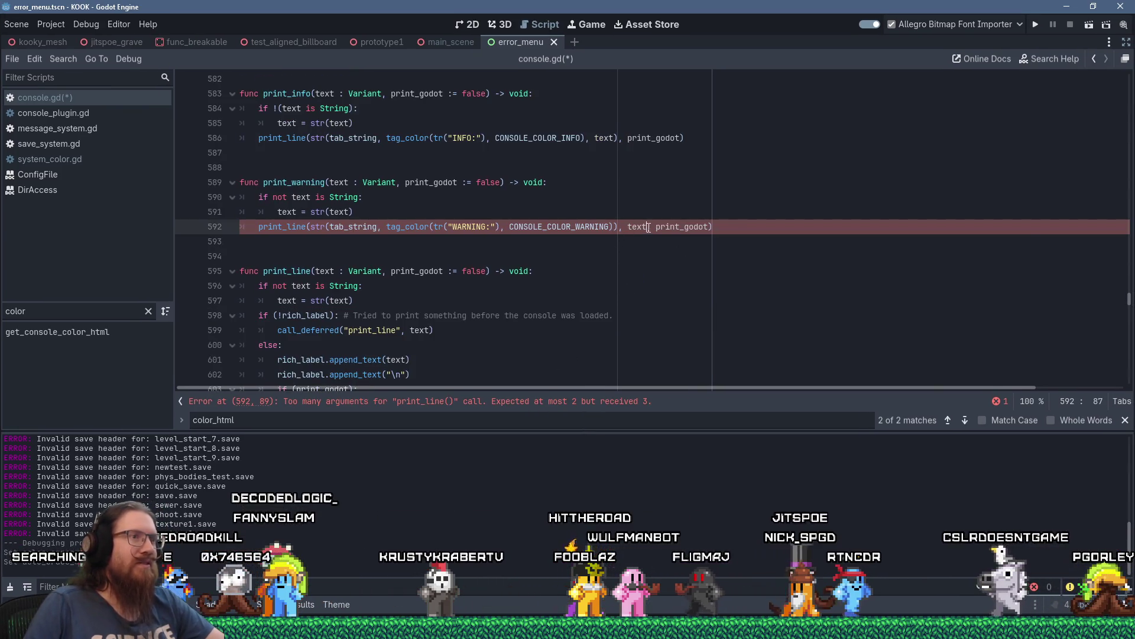
{"action": "type", "text": ")"}
{"action": "key", "text": "Left"}
{"action": "key", "text": "Left"}
{"action": "key", "text": "Left"}
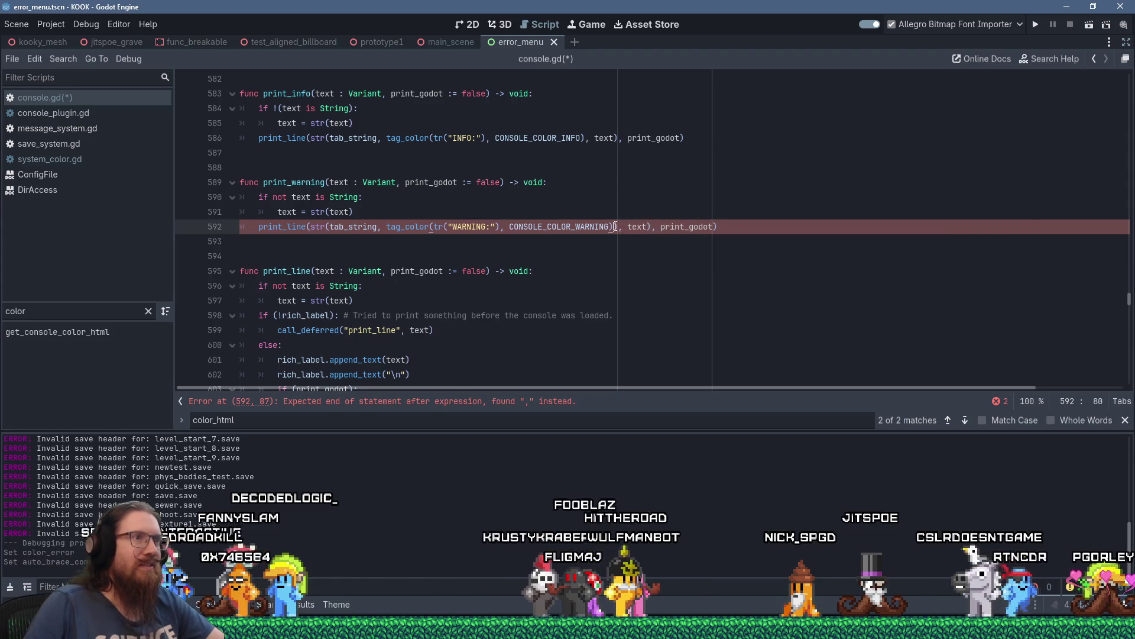
{"action": "key", "text": "Delete"}
Save console.gd and run the current scene.
{"action": "left_click", "coordinate": [603, 153]}
{"action": "scroll", "coordinate": [602, 195], "scroll_direction": "down", "scroll_amount": 4}
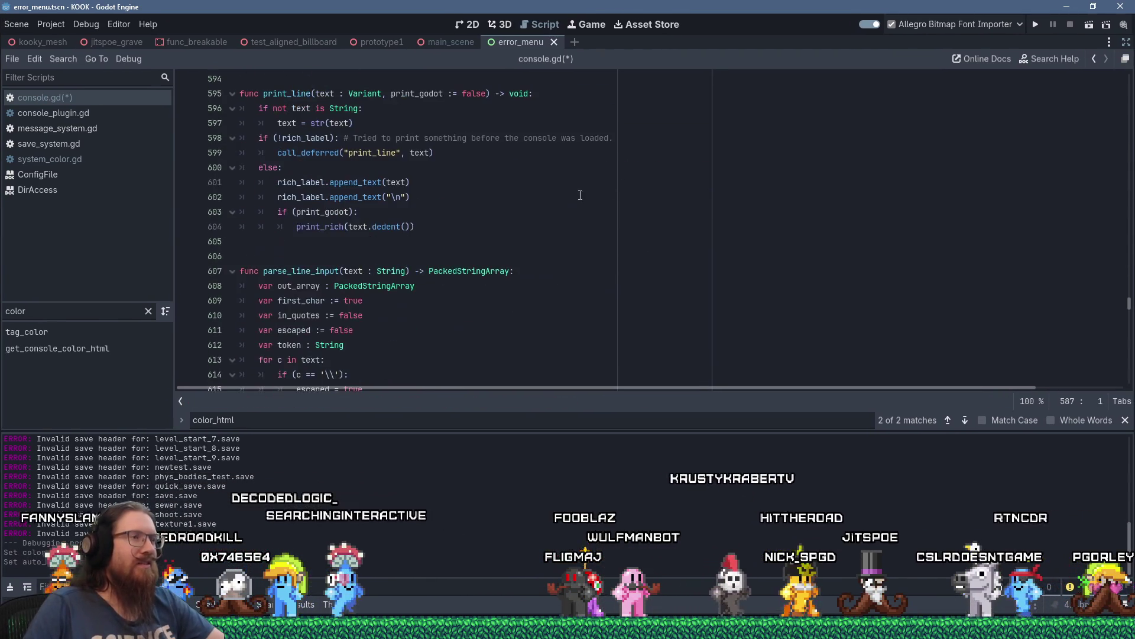
{"action": "left_click", "coordinate": [1035, 25]}
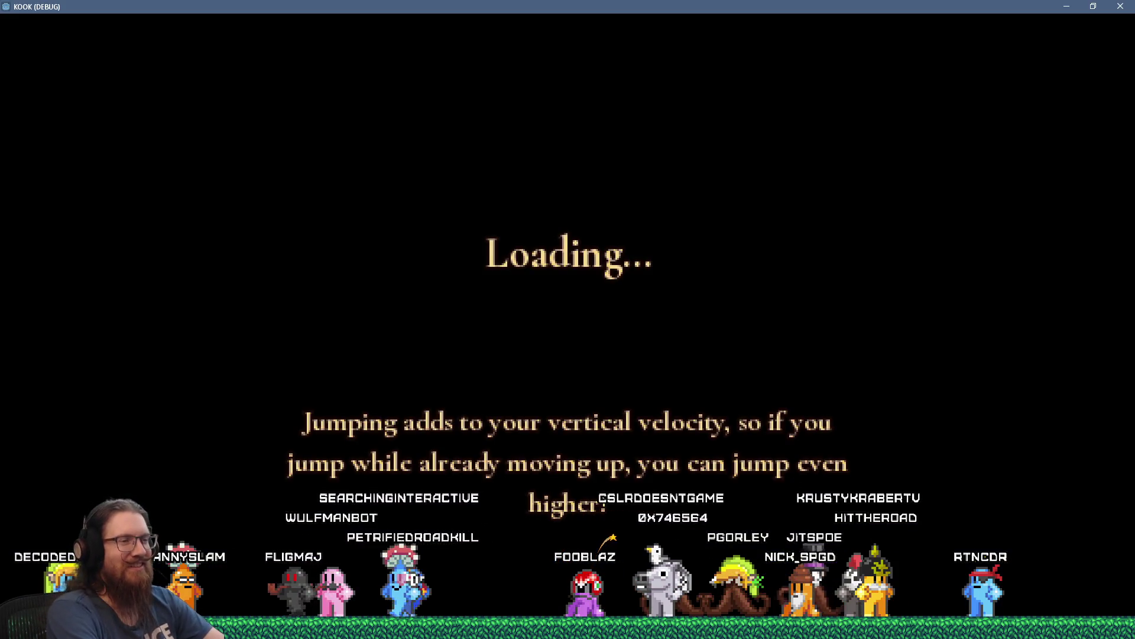
Open the in-game developer console and scroll through the help output.
{"action": "key", "text": "grave"}
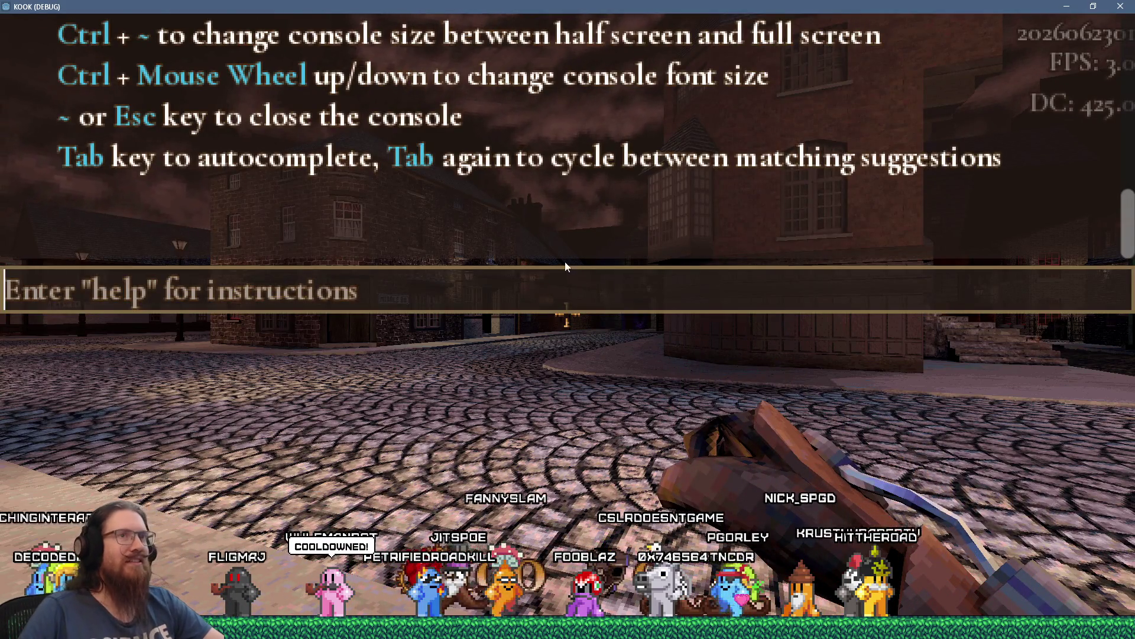
{"action": "scroll", "coordinate": [559, 232], "scroll_direction": "up", "scroll_amount": 5}
{"action": "scroll", "coordinate": [559, 234], "scroll_direction": "up", "scroll_amount": 8}
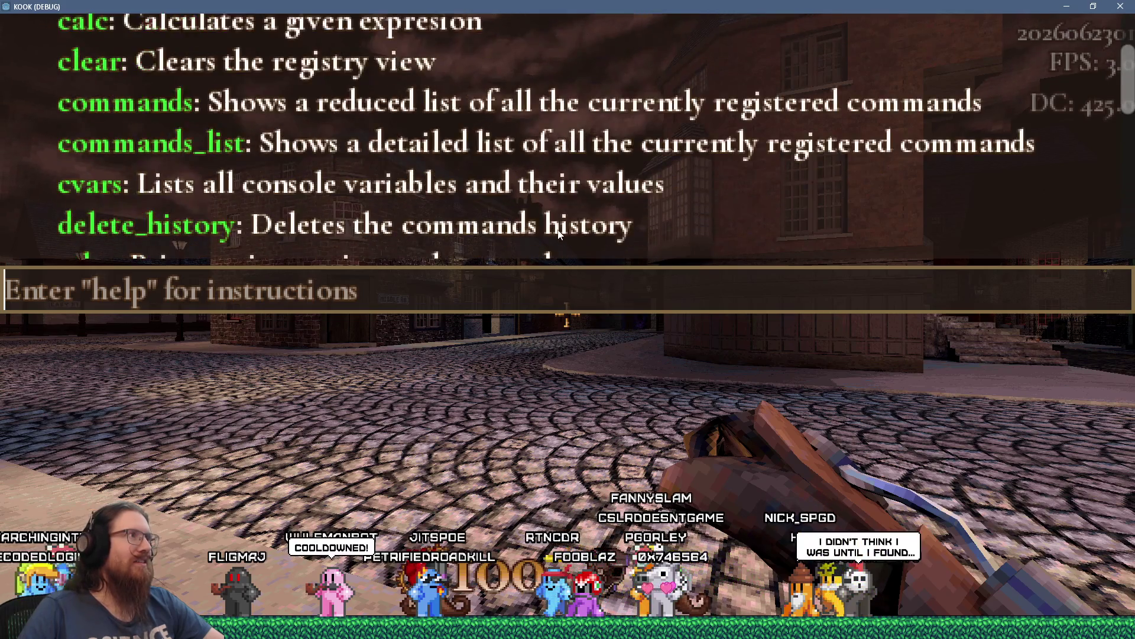
{"action": "scroll", "coordinate": [558, 233], "scroll_direction": "up", "scroll_amount": 1}
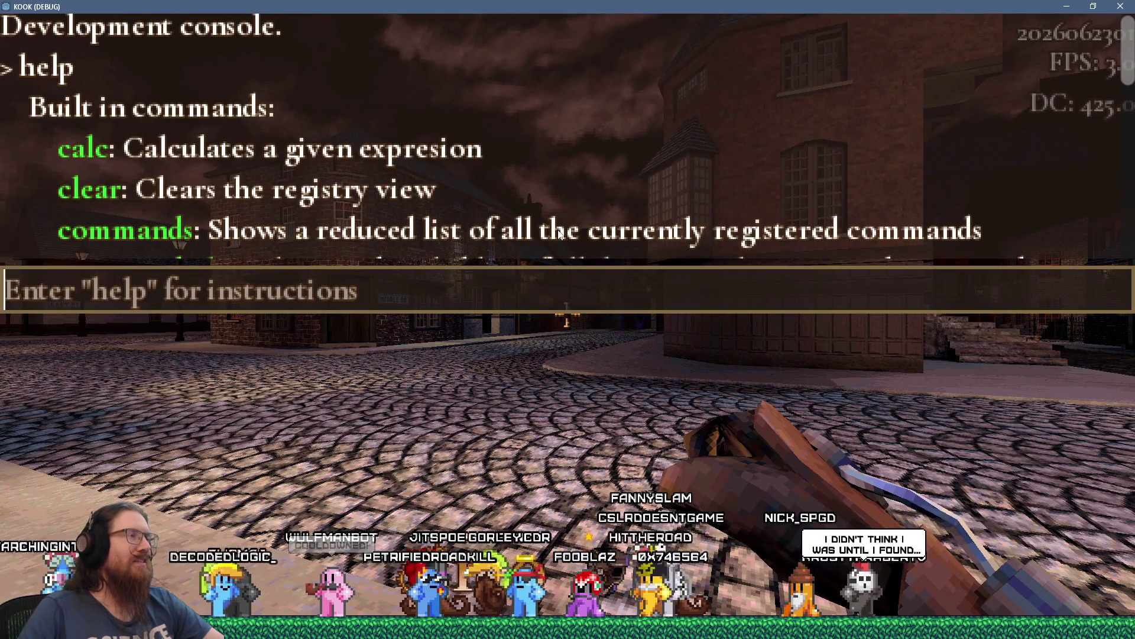
{"action": "scroll", "coordinate": [558, 234], "scroll_direction": "down", "scroll_amount": 14}
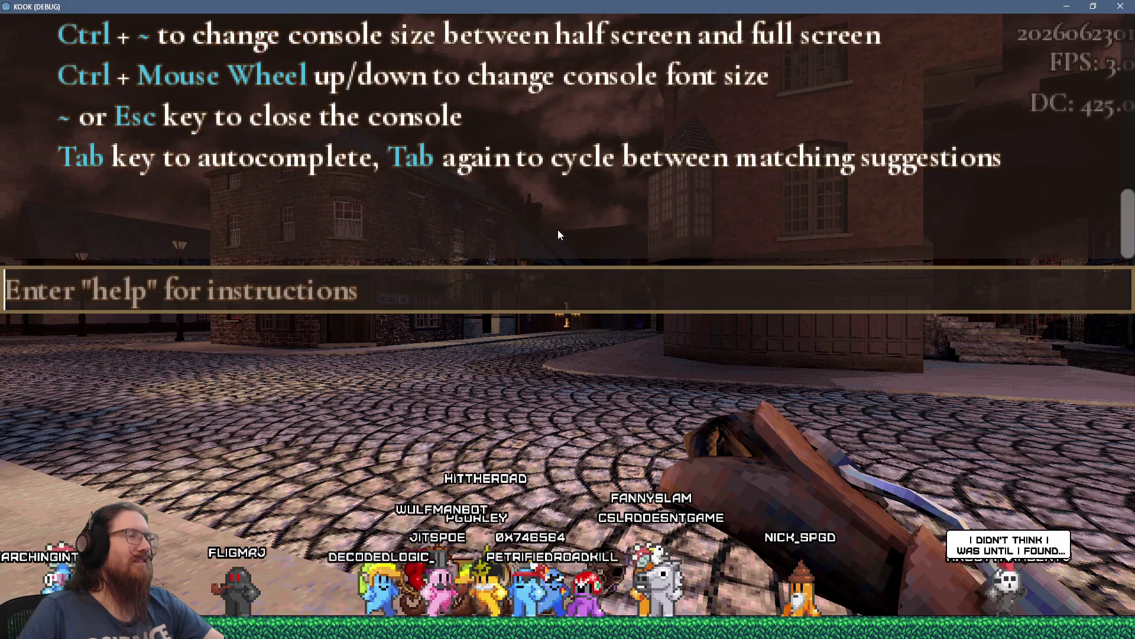
{"action": "scroll", "coordinate": [558, 235], "scroll_direction": "up", "scroll_amount": 3}
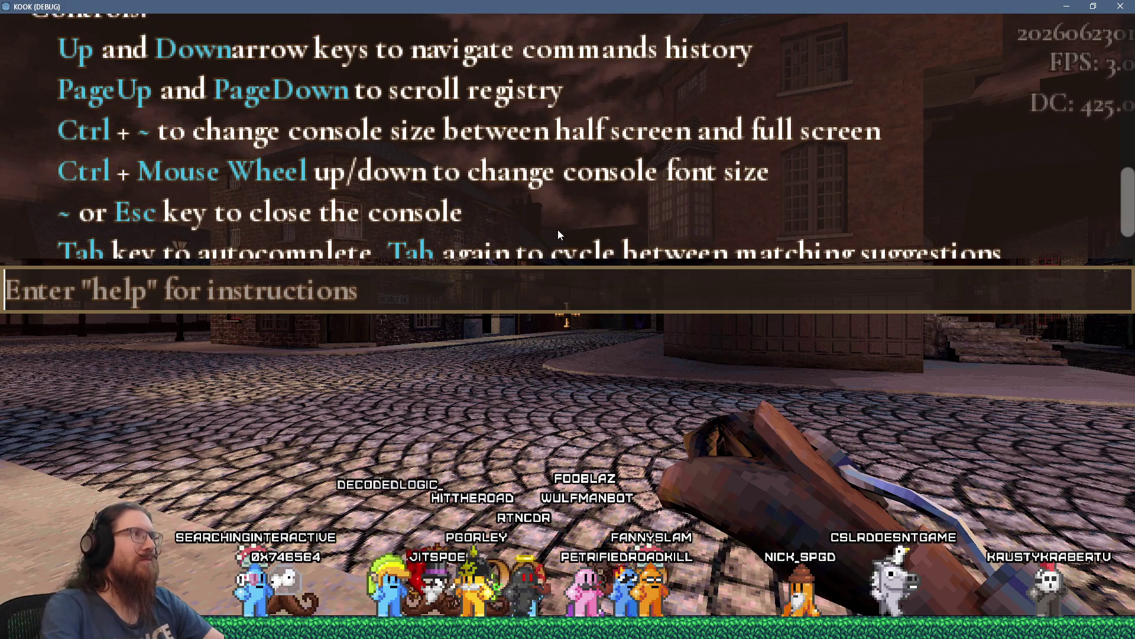
Enter the quit command in the developer console to exit the game.
{"action": "key", "text": "grave"}
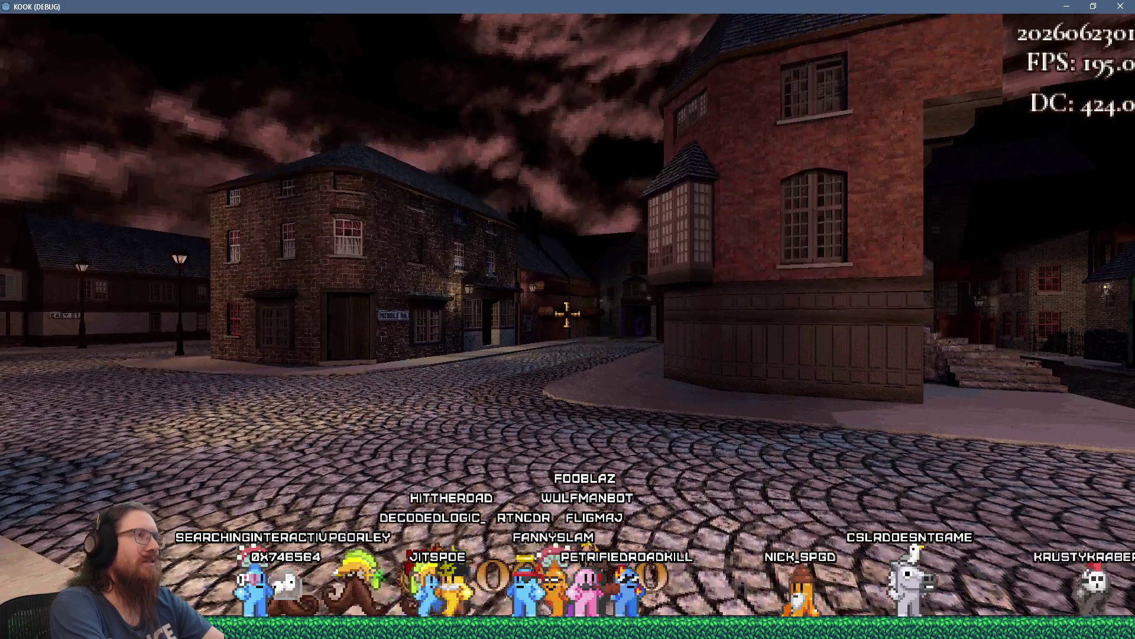
{"action": "key", "text": "grave"}
{"action": "type", "text": "quit"}
{"action": "key", "text": "Return"}
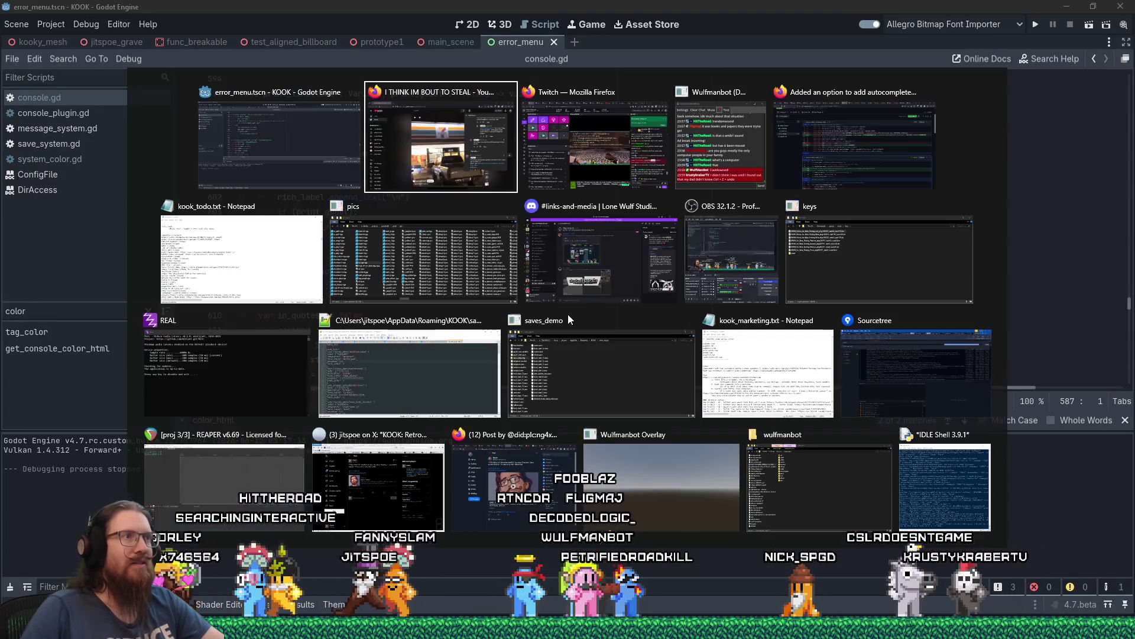
Back in the Godot editor, search console.gd for 'arrow key'.
{"action": "key", "text": "alt+Tab"}
{"action": "scroll", "coordinate": [568, 308], "scroll_direction": "up", "scroll_amount": 10}
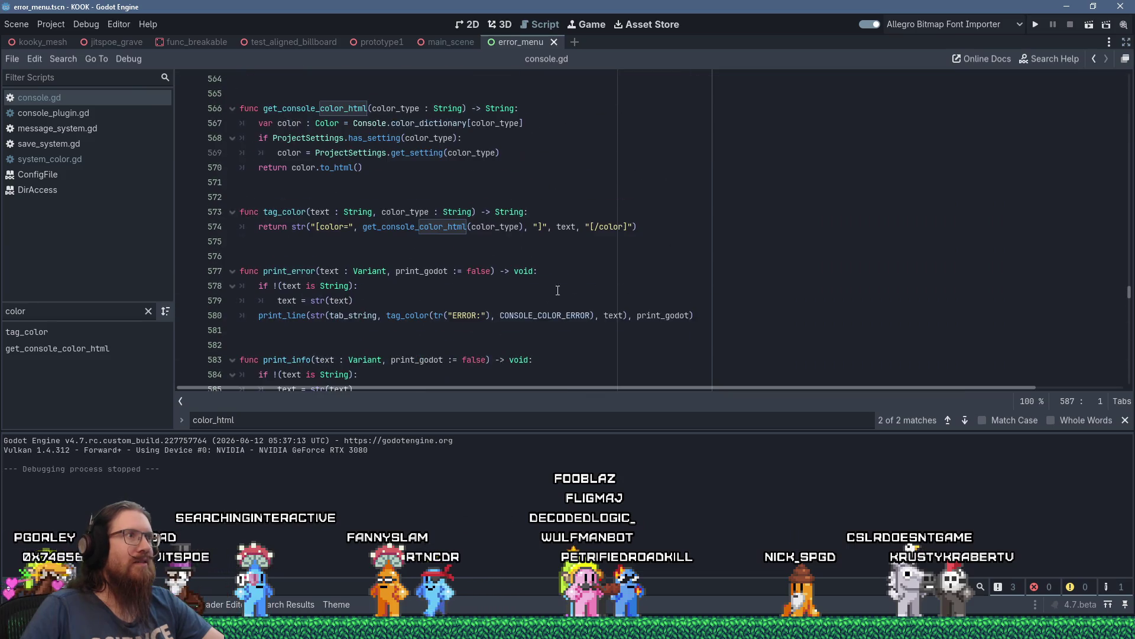
{"action": "left_click", "coordinate": [606, 259]}
{"action": "key", "text": "ctrl+f"}
{"action": "type", "text": "arrow key"}
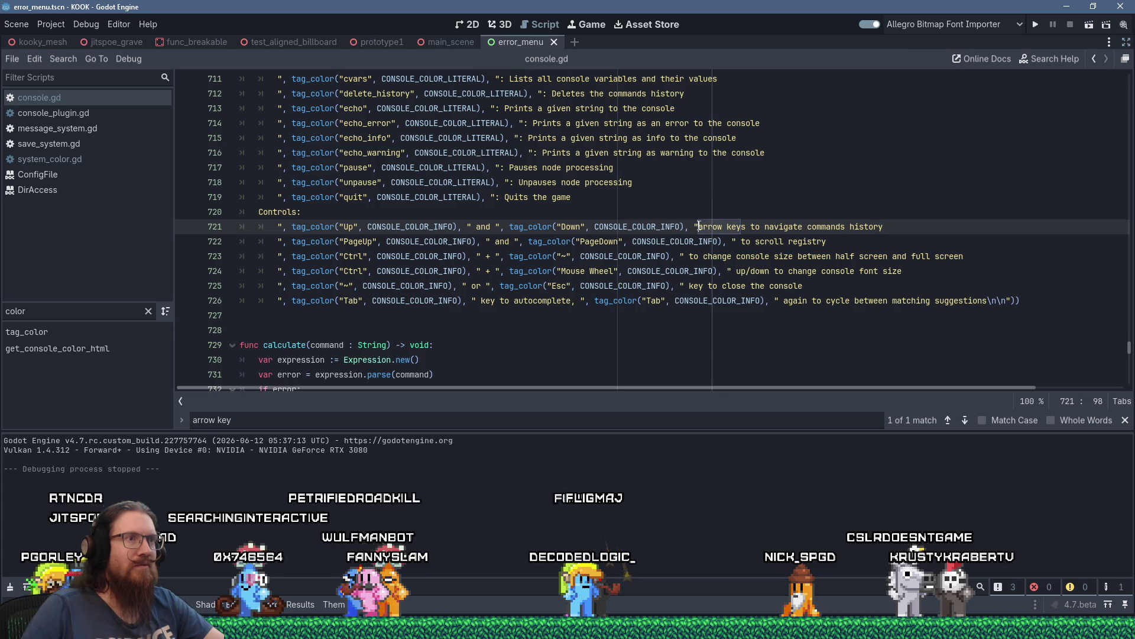
{"action": "left_click", "coordinate": [876, 238]}
Scroll down to the commands_list function and place the caret in line 764's argument string.
{"action": "scroll", "coordinate": [899, 302], "scroll_direction": "down", "scroll_amount": 14}
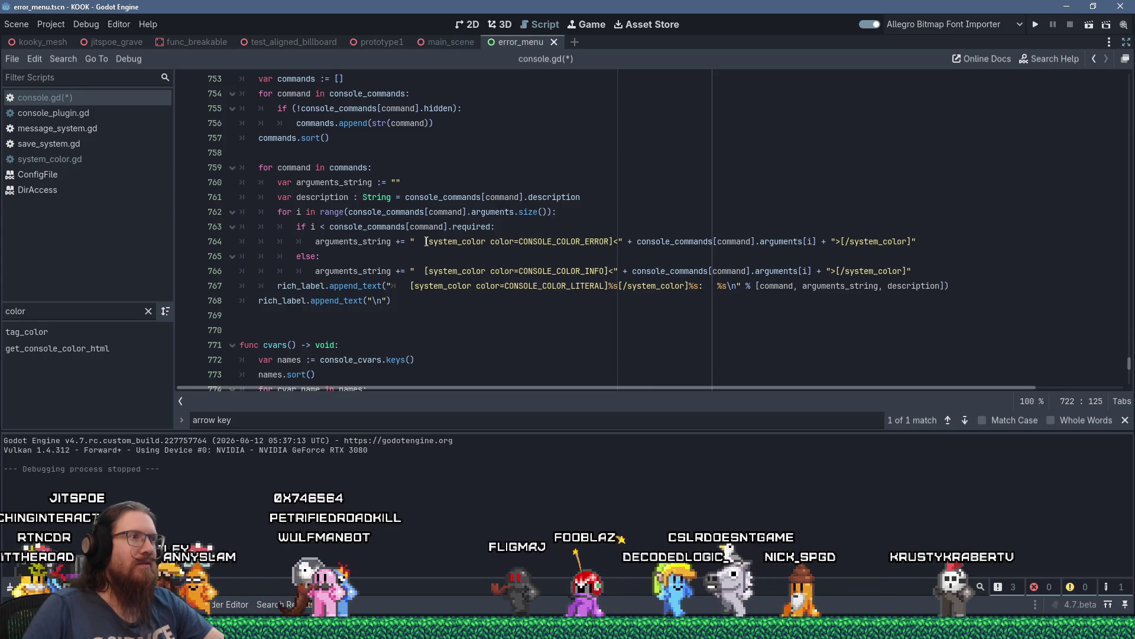
{"action": "left_click", "coordinate": [614, 241]}
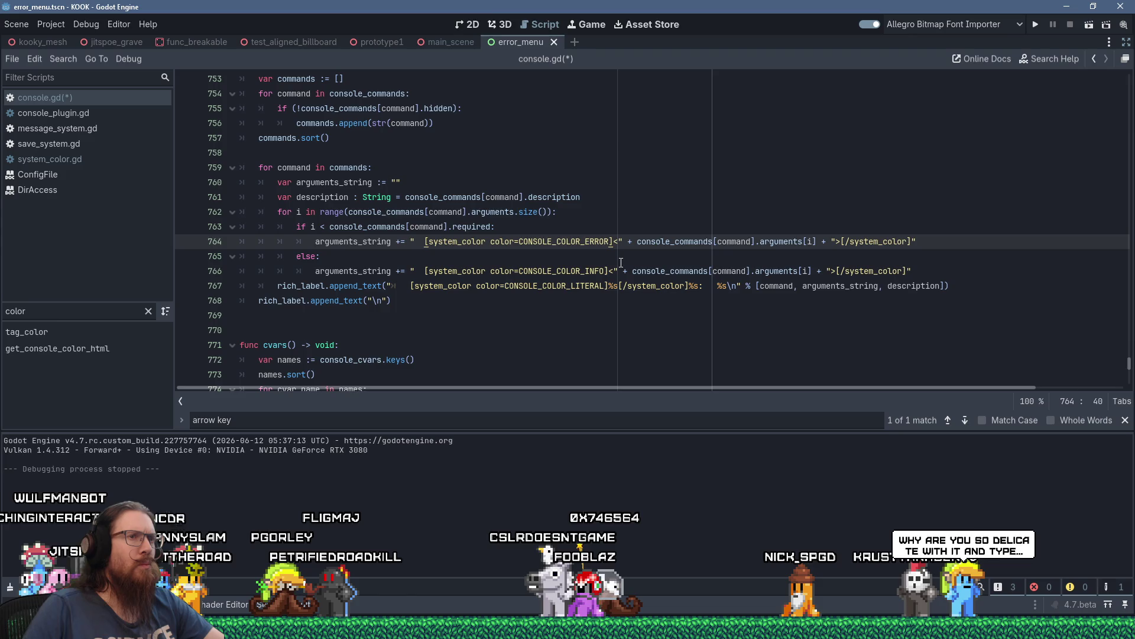
{"action": "scroll", "coordinate": [621, 262], "scroll_direction": "up", "scroll_amount": 5}
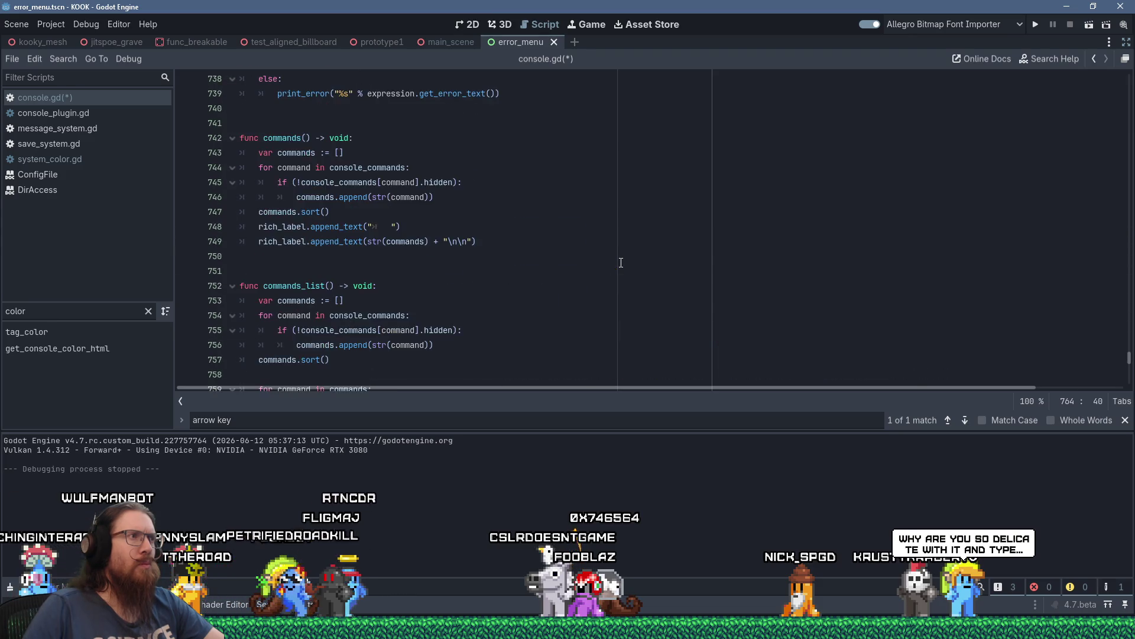
{"action": "scroll", "coordinate": [621, 262], "scroll_direction": "down", "scroll_amount": 3}
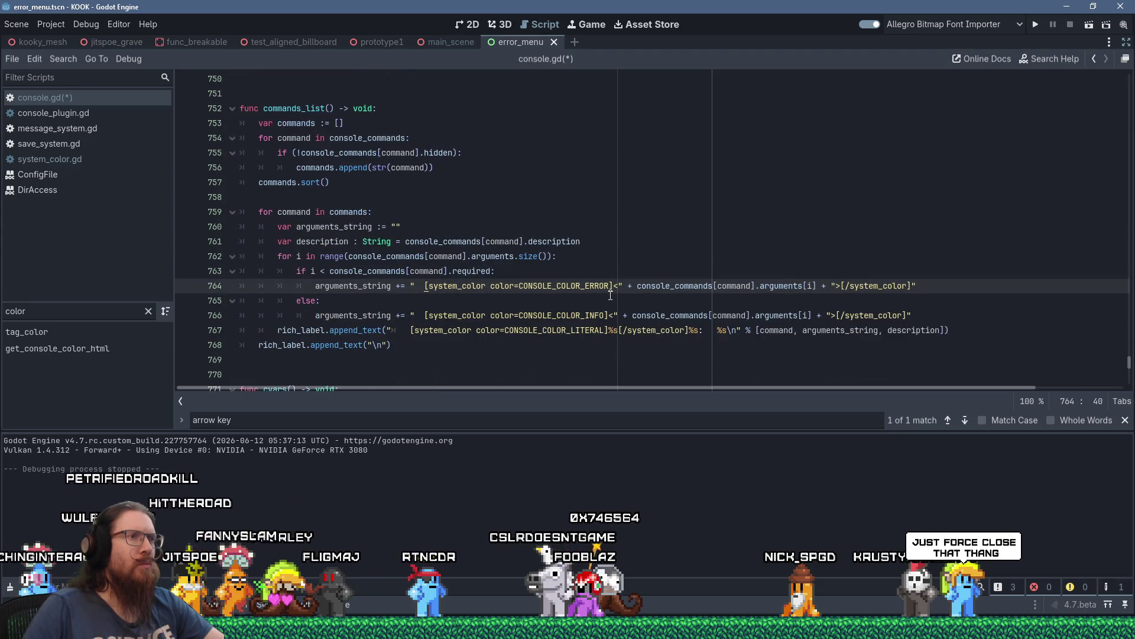
{"action": "scroll", "coordinate": [613, 288], "scroll_direction": "up", "scroll_amount": 14}
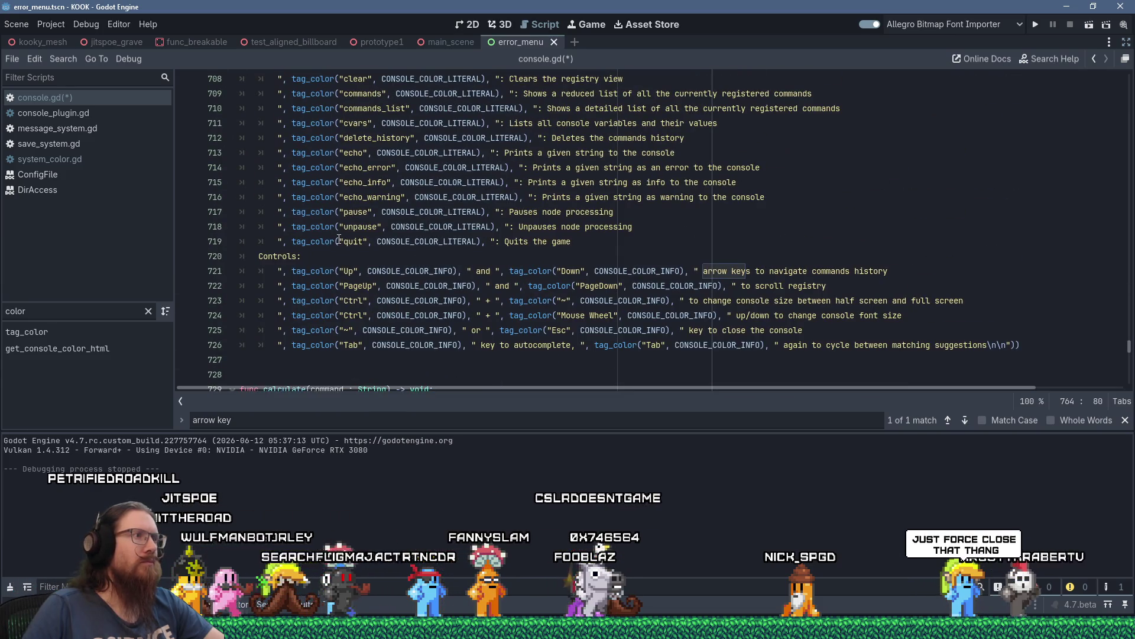
{"action": "scroll", "coordinate": [523, 291], "scroll_direction": "down", "scroll_amount": 15}
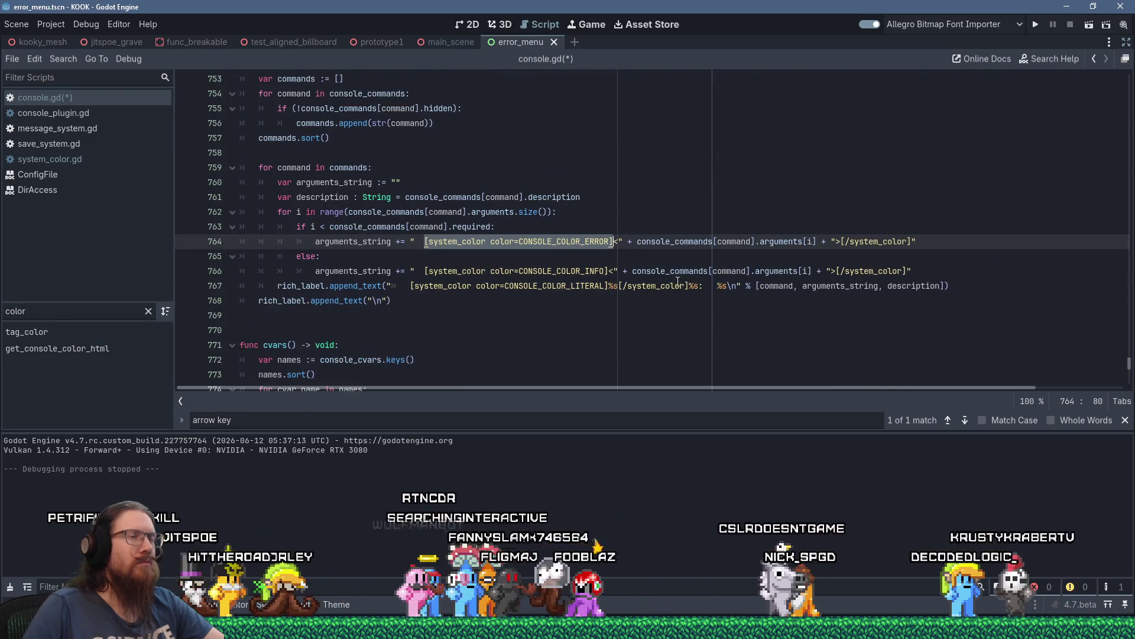
{"action": "mouse_move", "coordinate": [760, 276]}
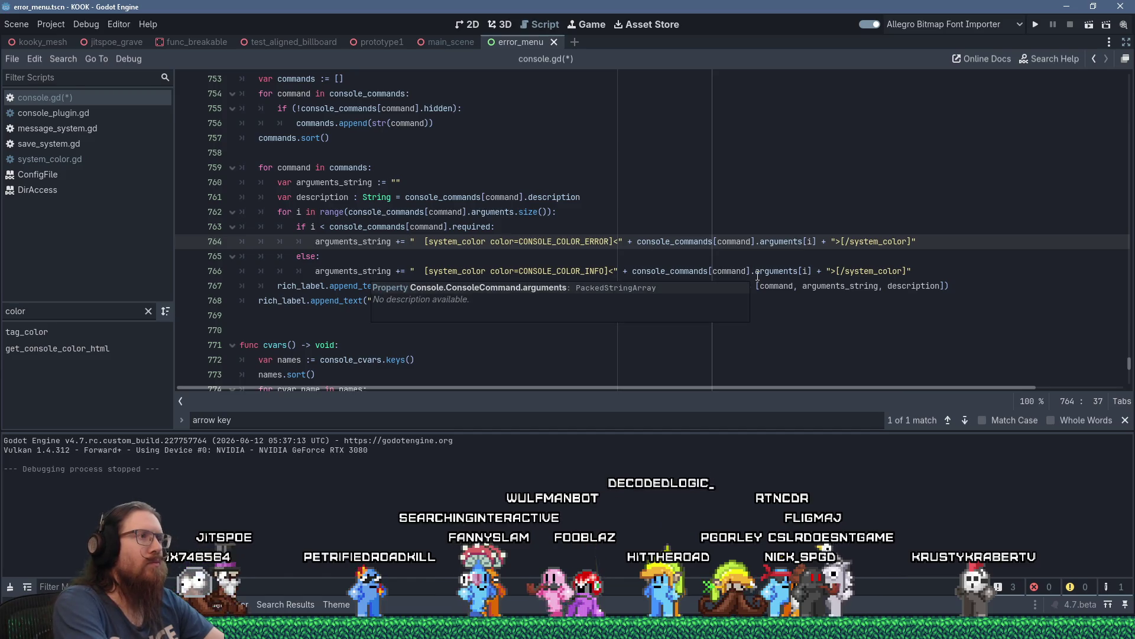
{"action": "key", "text": "ctrl+v"}
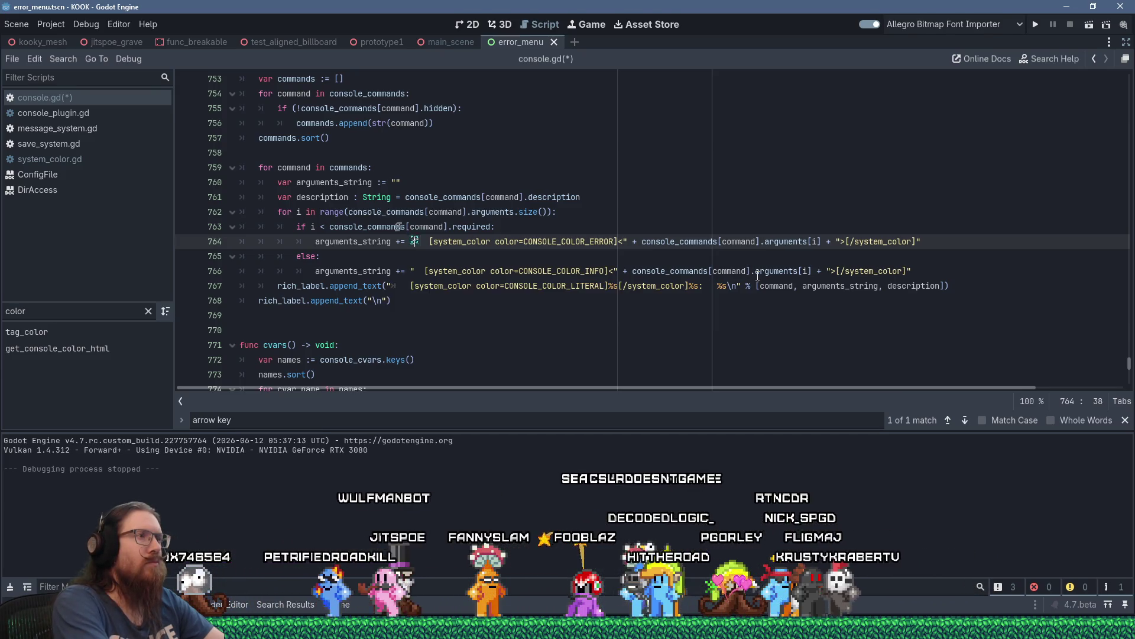
Begin line 764's str( and tag_color wrapping and delete the opening system_color tag.
{"action": "type", "text": "str("}
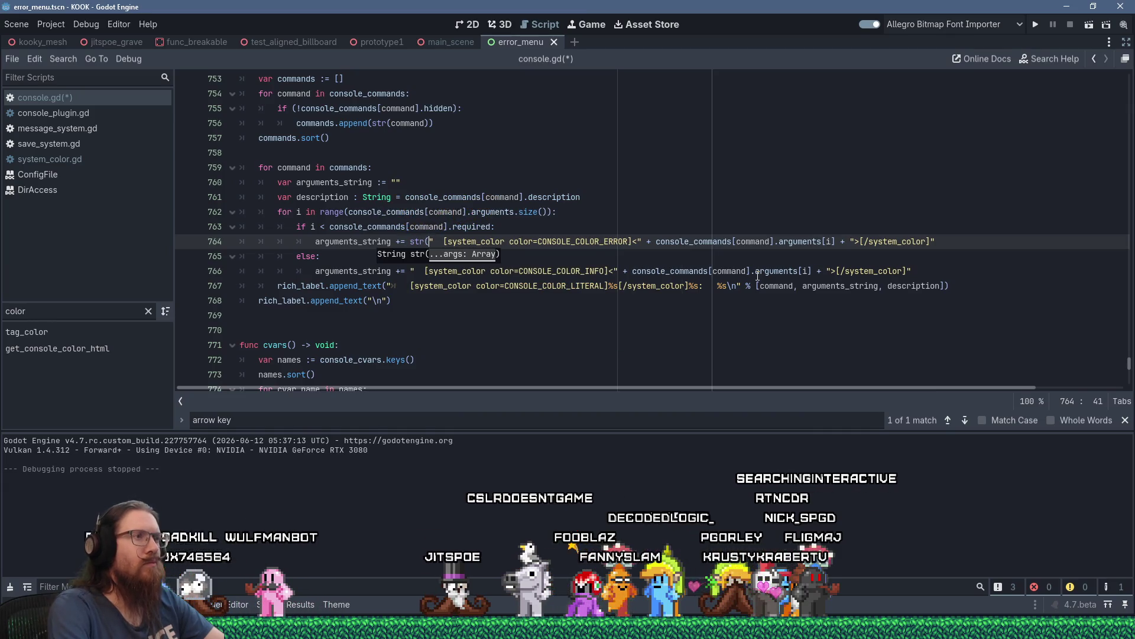
{"action": "key", "text": "Right"}
{"action": "key", "text": "Right"}
{"action": "key", "text": "Right"}
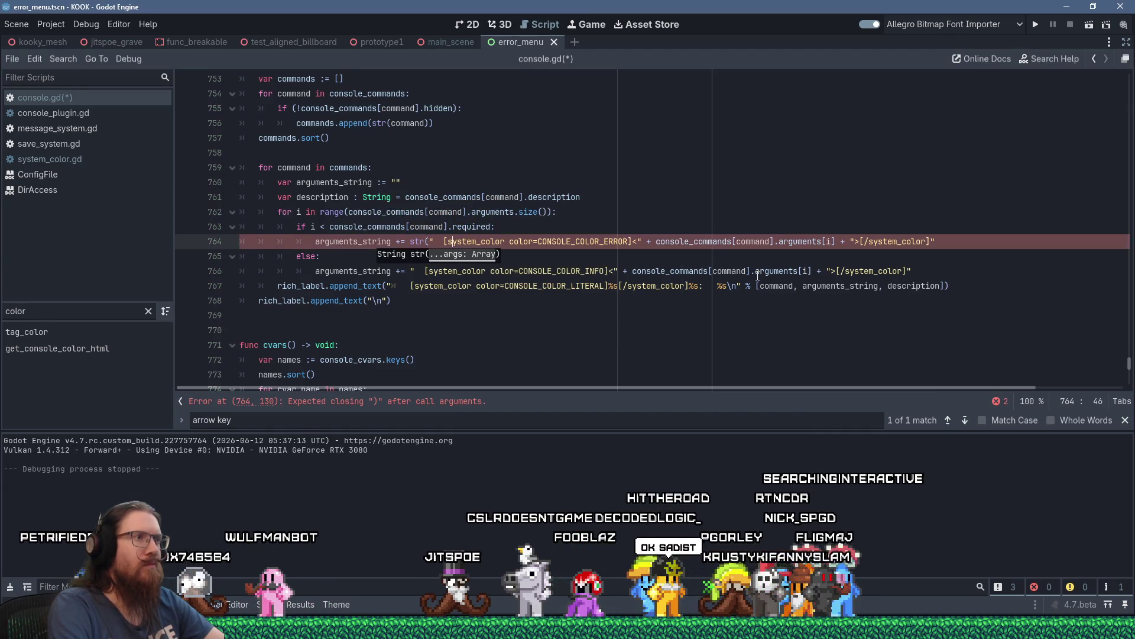
{"action": "type", "text": "\", "}
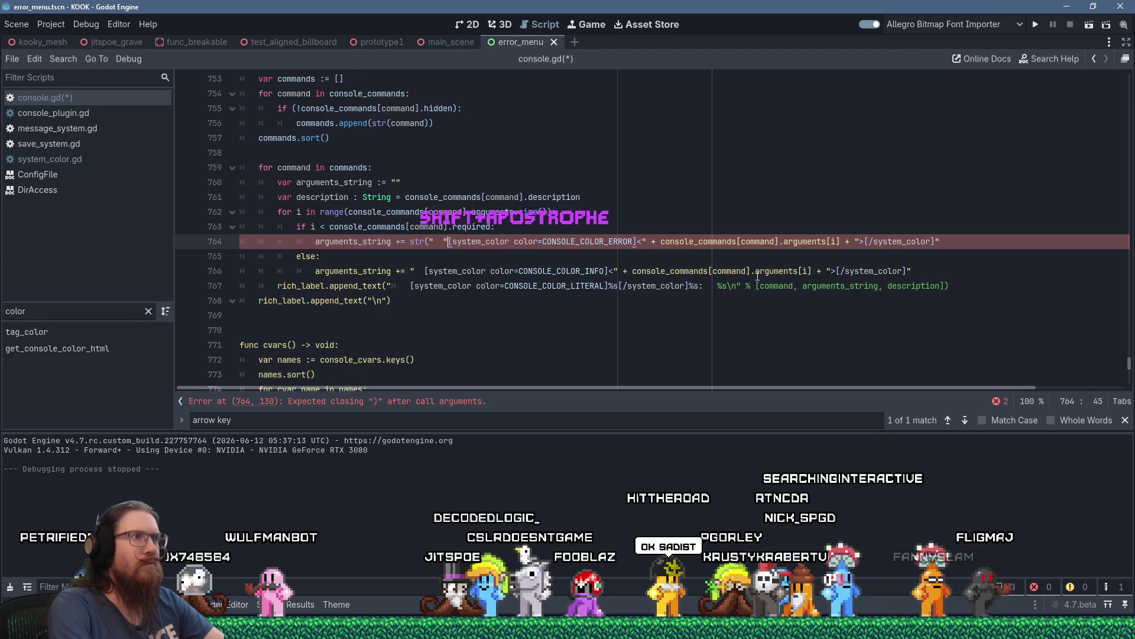
{"action": "type", "text": "tag_color("}
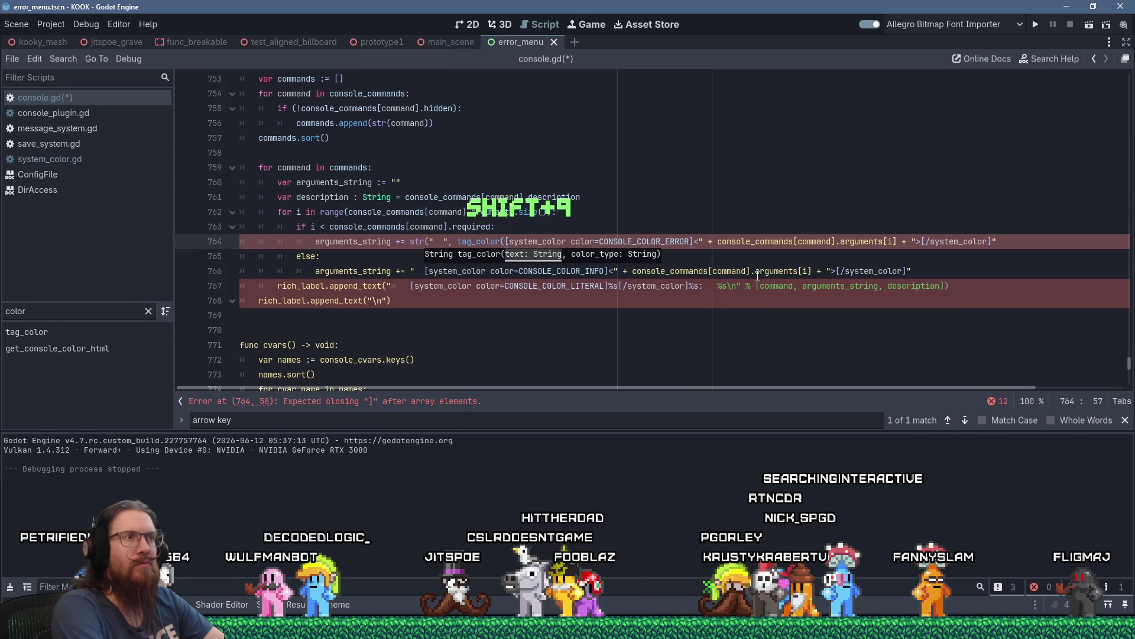
{"action": "key", "text": "shift+Right"}
{"action": "key", "text": "shift+Right"}
{"action": "key", "text": "shift+Right"}
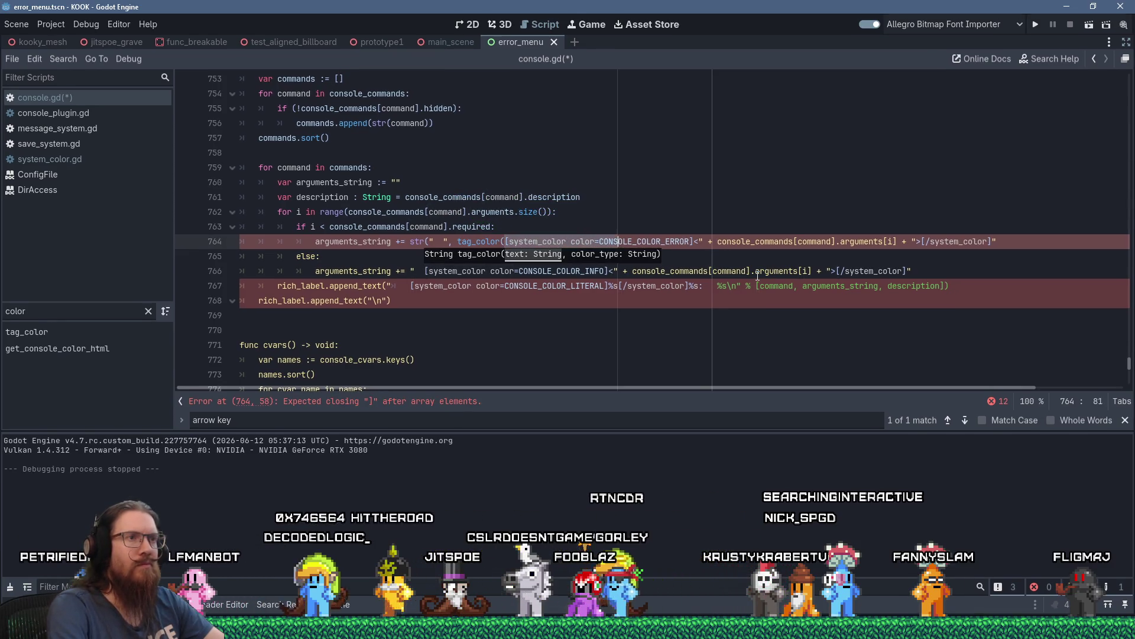
{"action": "key", "text": "shift+Right"}
{"action": "key", "text": "shift+Right"}
{"action": "key", "text": "shift+Right"}
{"action": "key", "text": "ctrl+c"}
{"action": "key", "text": "shift+Delete"}
{"action": "key", "text": "Right"}
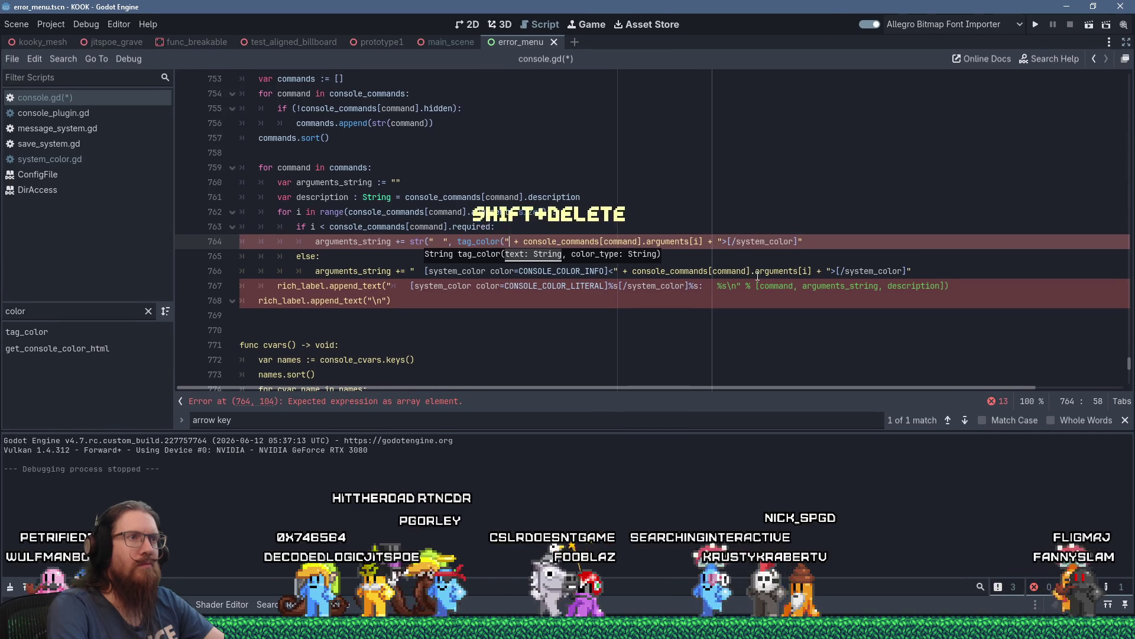
{"action": "key", "text": "Right"}
{"action": "key", "text": "Right"}
{"action": "key", "text": "Right"}
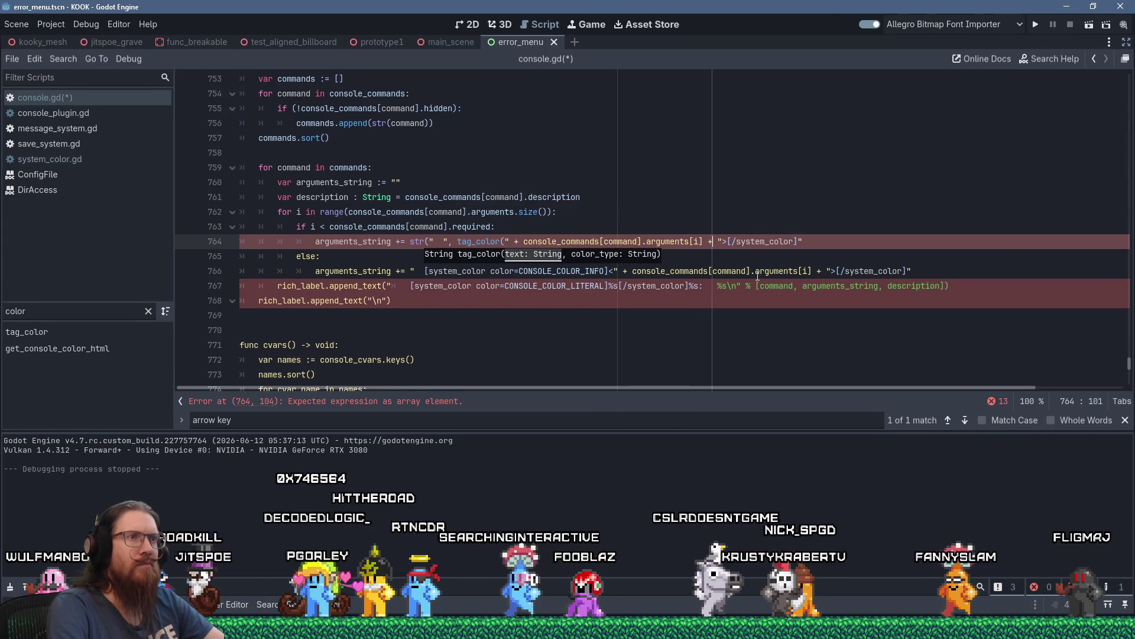
{"action": "key", "text": "shift+Right"}
{"action": "key", "text": "shift+Right"}
{"action": "key", "text": "shift+Right"}
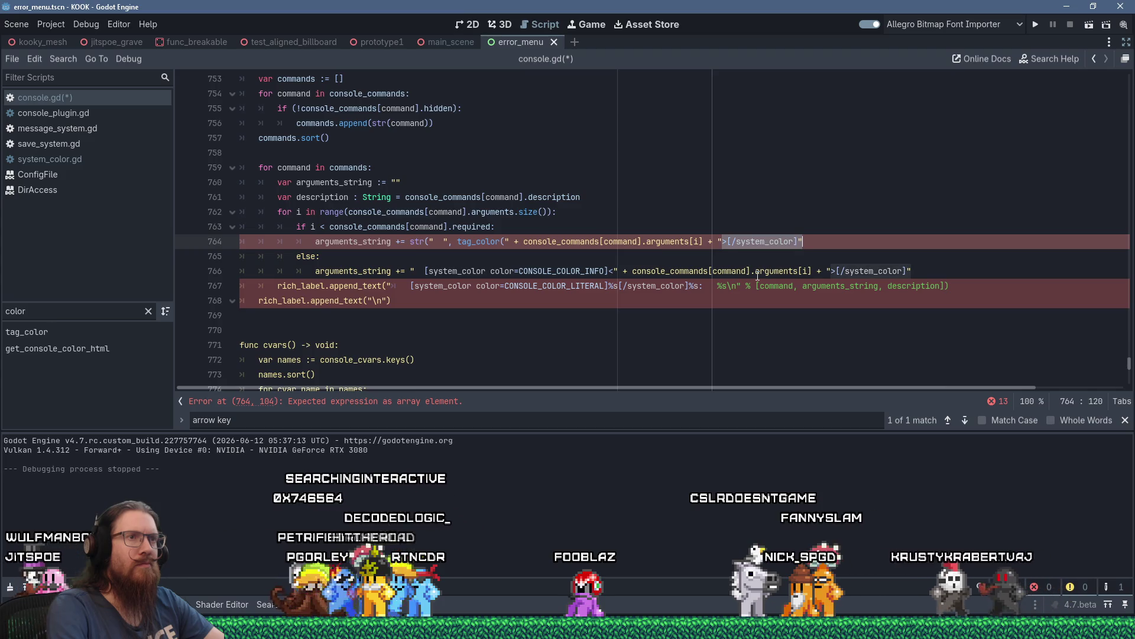
{"action": "key", "text": "shift+Left"}
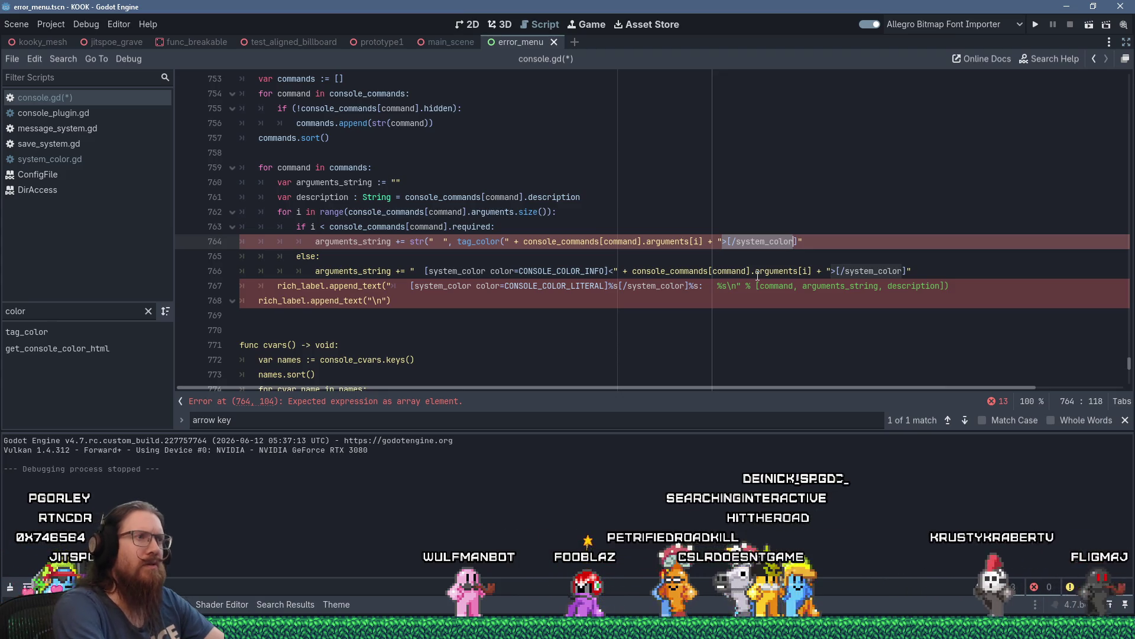
{"action": "key", "text": "ctrl+z"}
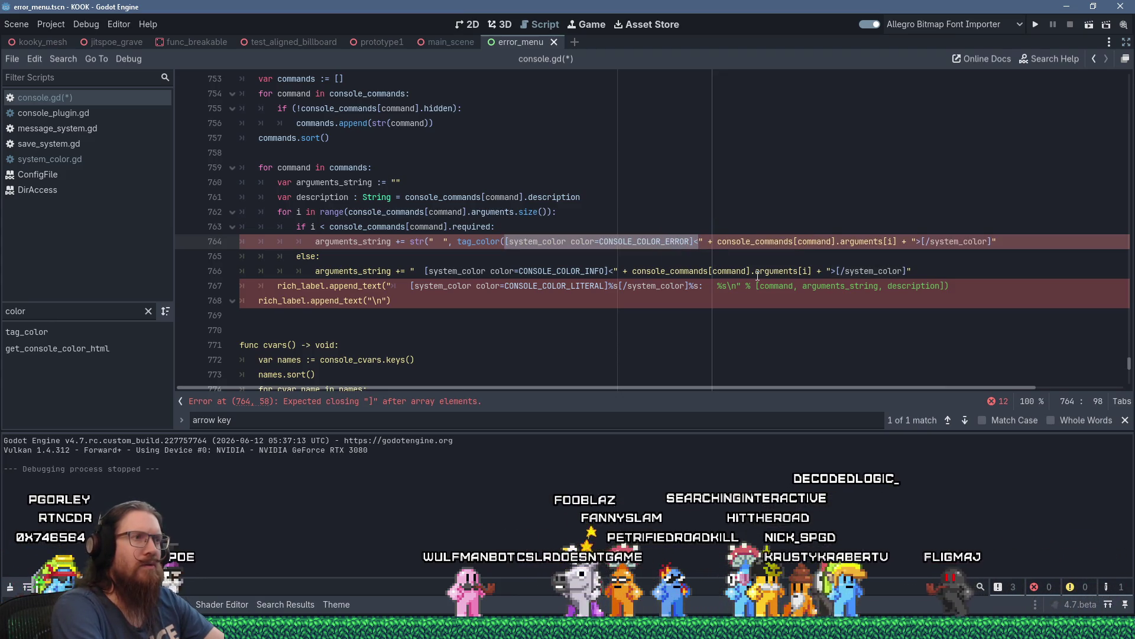
{"action": "key", "text": "BackSpace"}
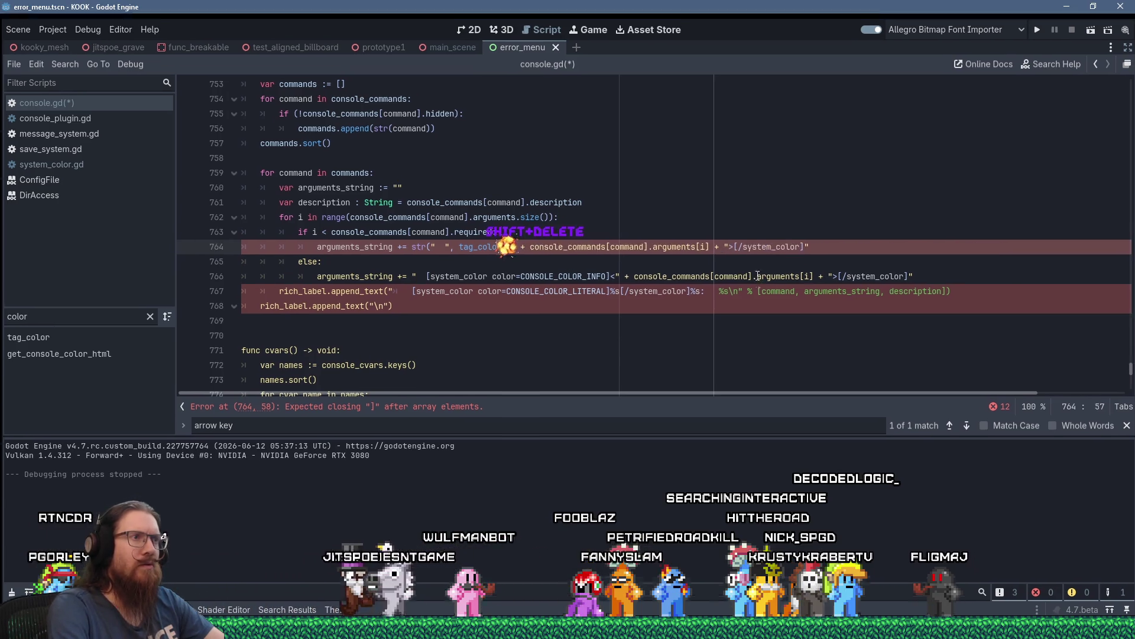
Wrap "<", the argument and ">" in str() with commas instead of plus signs, removing the closing tag.
{"action": "type", "text": "\""}
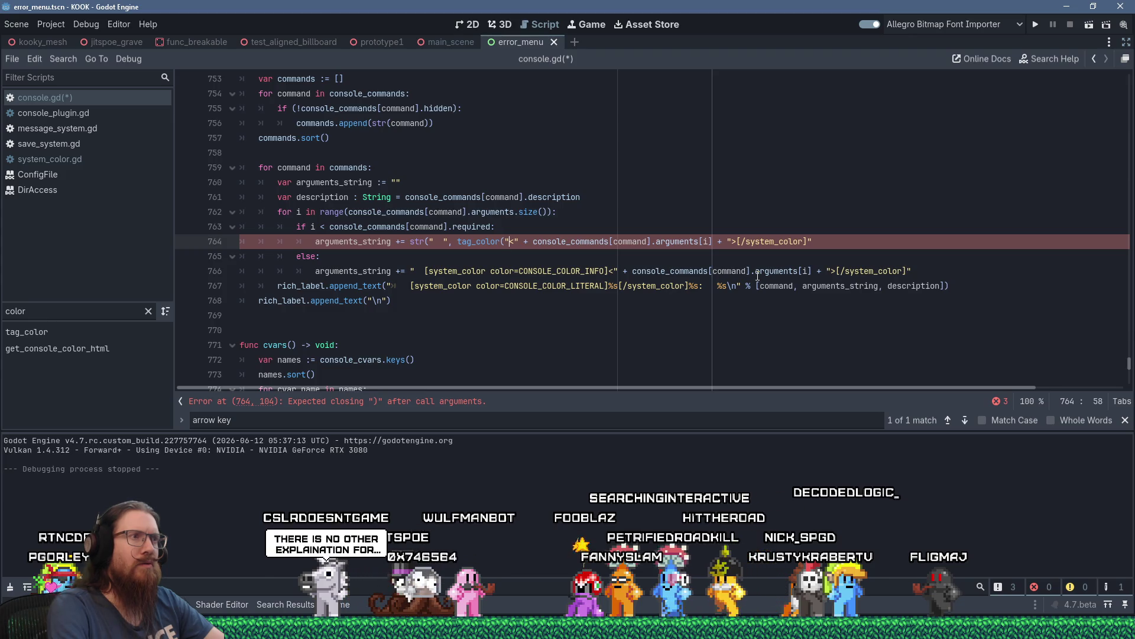
{"action": "key", "text": "Left"}
{"action": "type", "text": "str("}
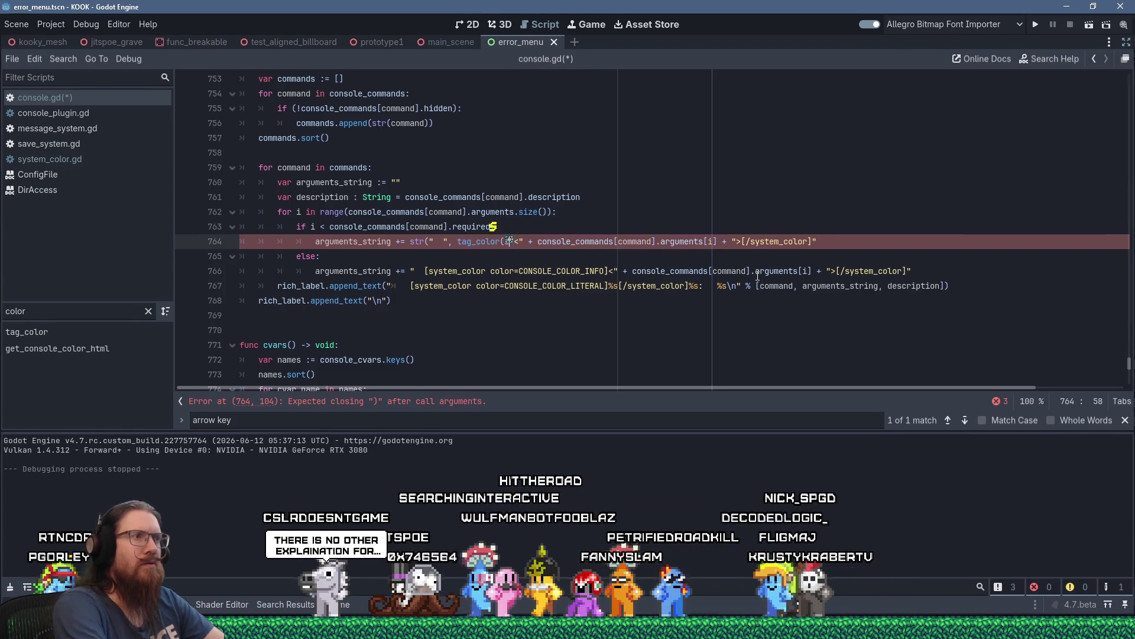
{"action": "key", "text": "Right"}
{"action": "key", "text": "Right"}
{"action": "key", "text": "Delete"}
{"action": "key", "text": "Delete"}
{"action": "type", "text": ","}
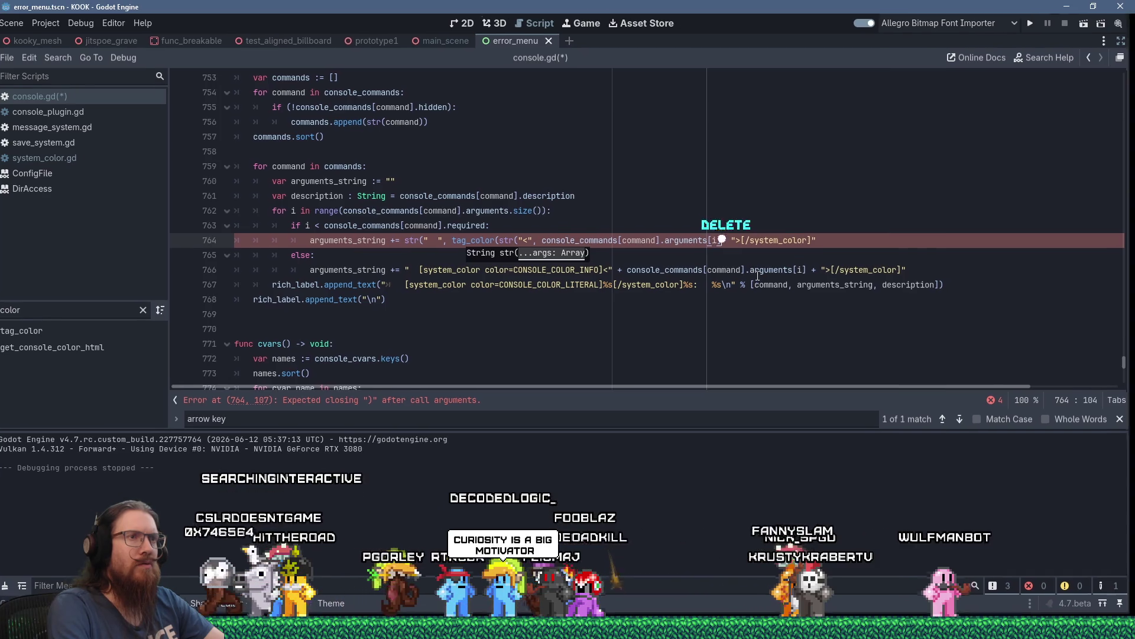
{"action": "key", "text": "Delete"}
{"action": "key", "text": "Delete"}
{"action": "type", "text": ","}
{"action": "key", "text": "Right"}
{"action": "key", "text": "Right"}
{"action": "key", "text": "Right"}
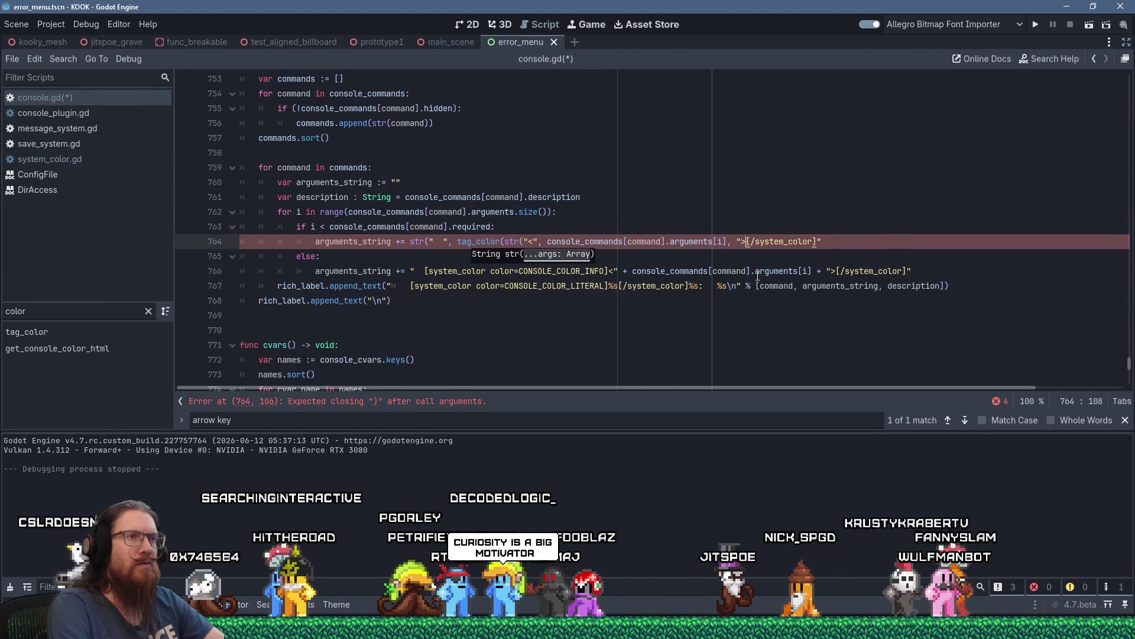
{"action": "key", "text": "shift+End"}
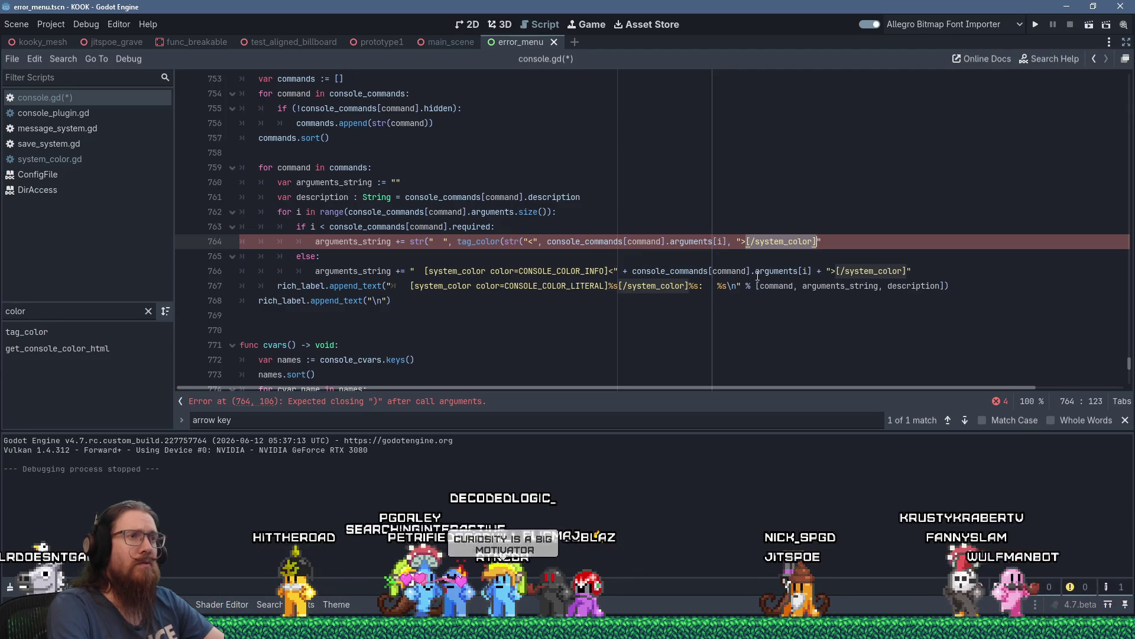
{"action": "key", "text": "Delete"}
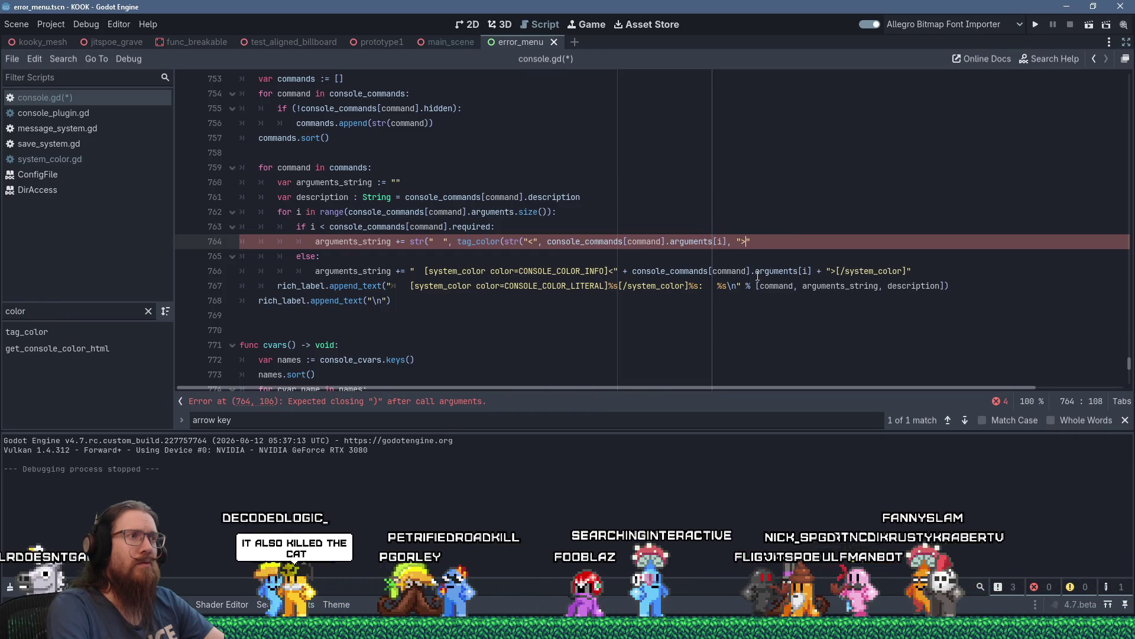
{"action": "type", "text": "\","}
Pass CONSOLE_COLOR_ERROR as tag_color's color and balance line 764's closing parentheses.
{"action": "key", "text": "shift+Insert"}
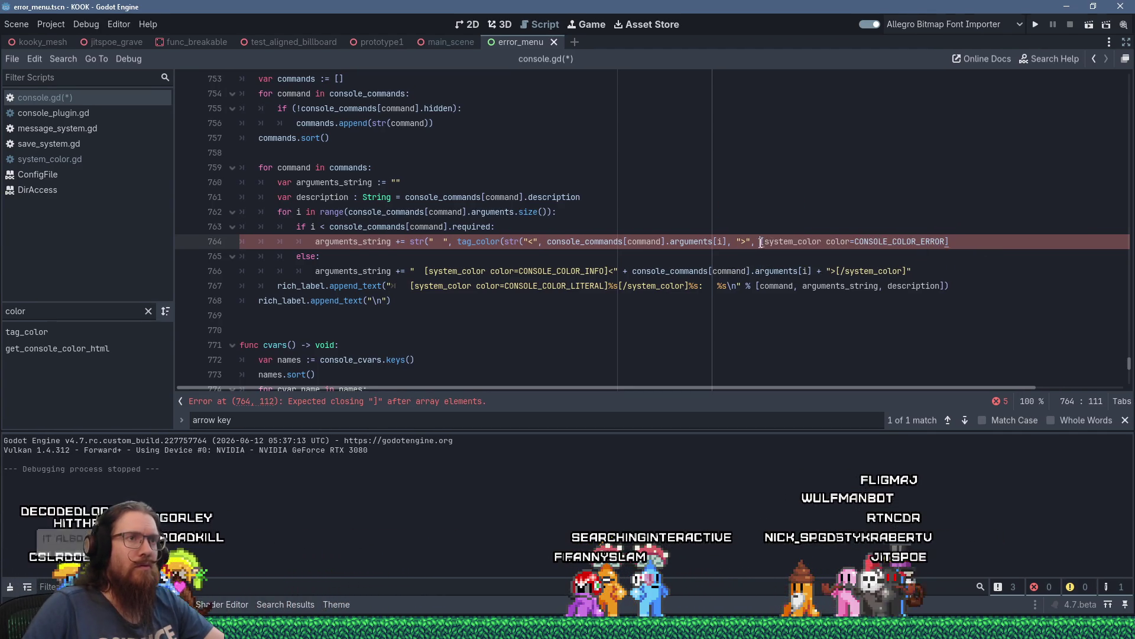
{"action": "left_click_drag", "start_coordinate": [841, 245], "coordinate": [855, 242]}
{"action": "key", "text": "Delete"}
{"action": "key", "text": "BackSpace"}
{"action": "type", "text": ")"}
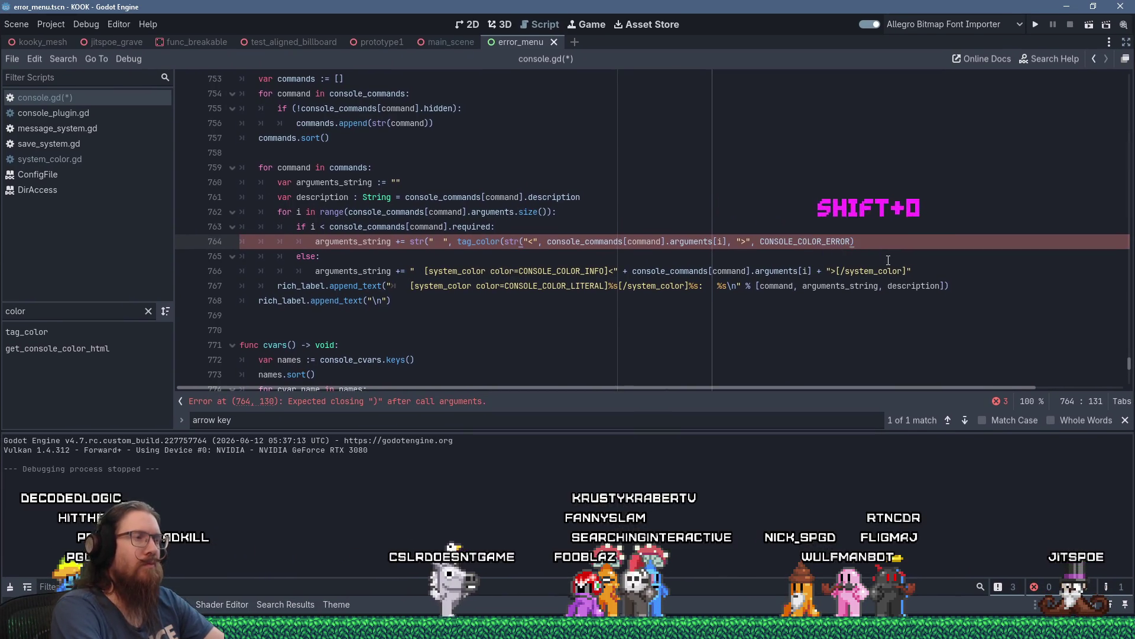
{"action": "type", "text": ")"}
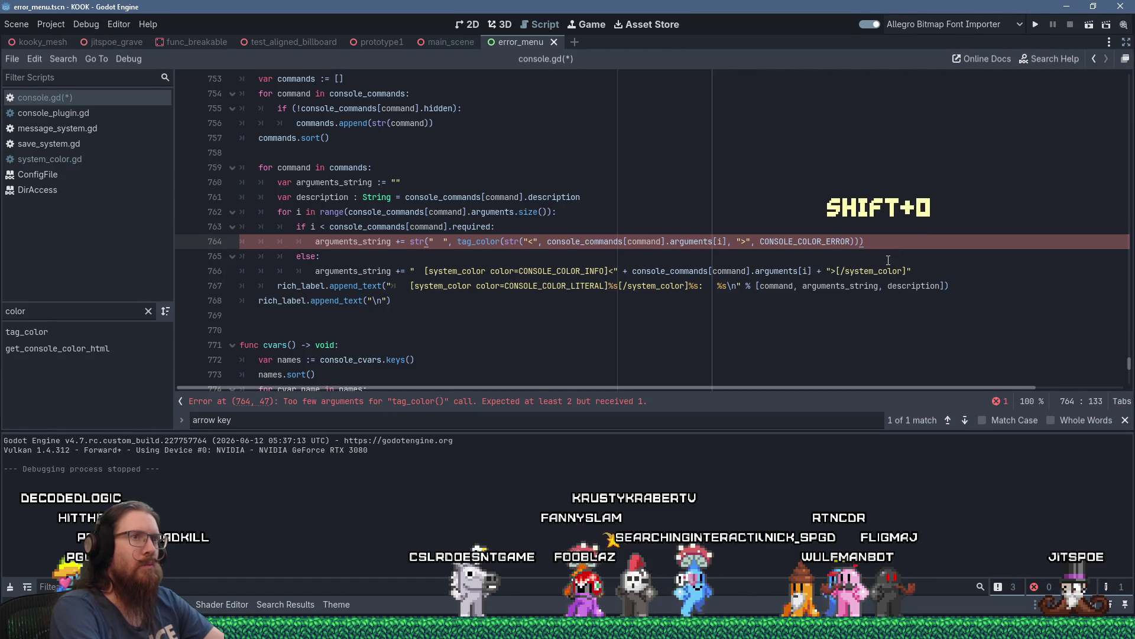
{"action": "type", "text": ")"}
{"action": "key", "text": "BackSpace"}
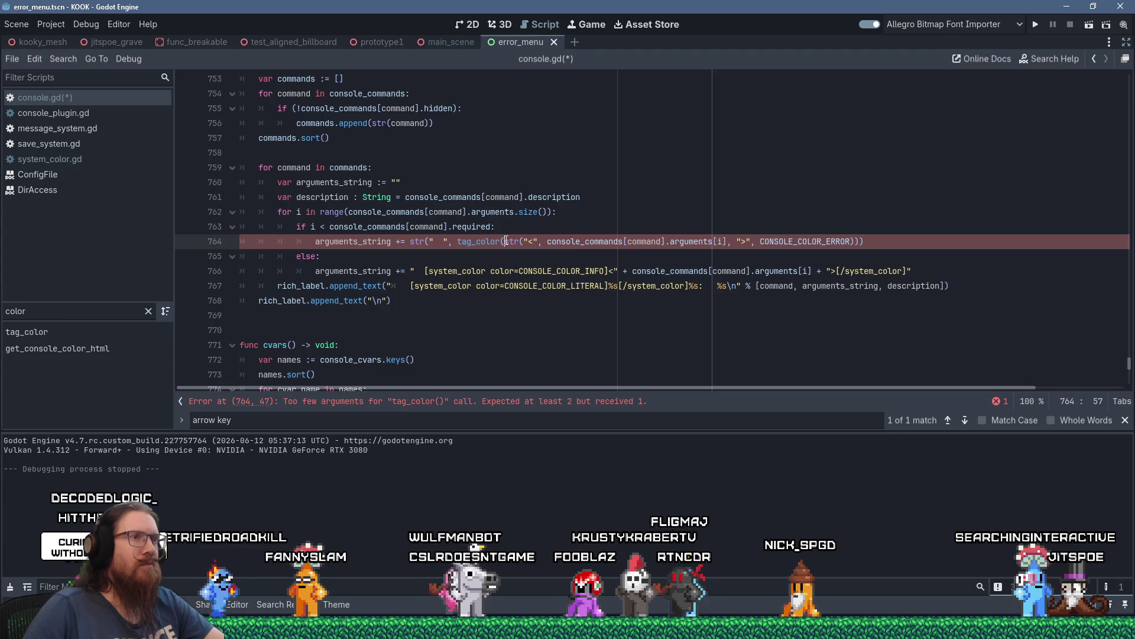
{"action": "left_click", "coordinate": [750, 241]}
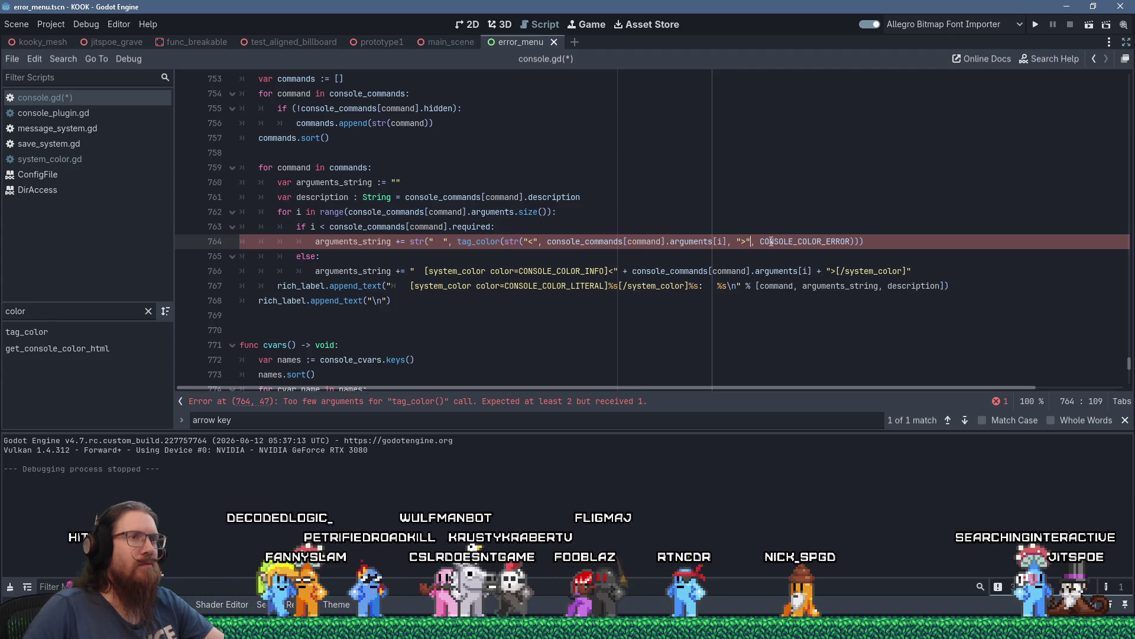
{"action": "type", "text": ")"}
{"action": "key", "text": "End"}
{"action": "key", "text": "BackSpace"}
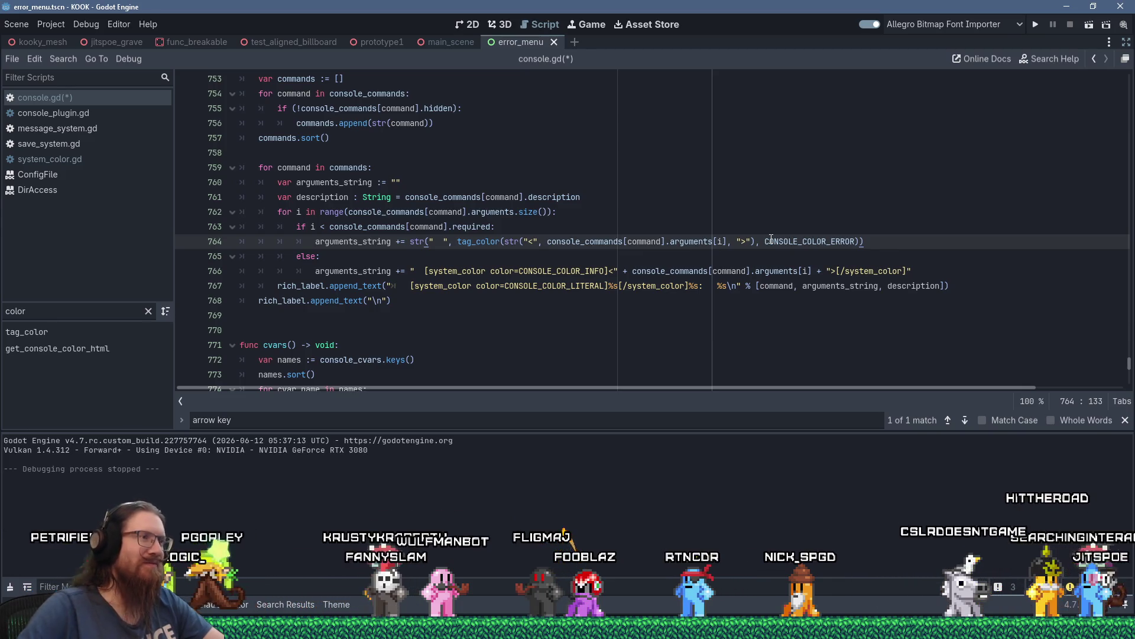
Insert str( before the optional-argument string on line 766.
{"action": "left_click", "coordinate": [410, 271]}
{"action": "type", "text": "str"}
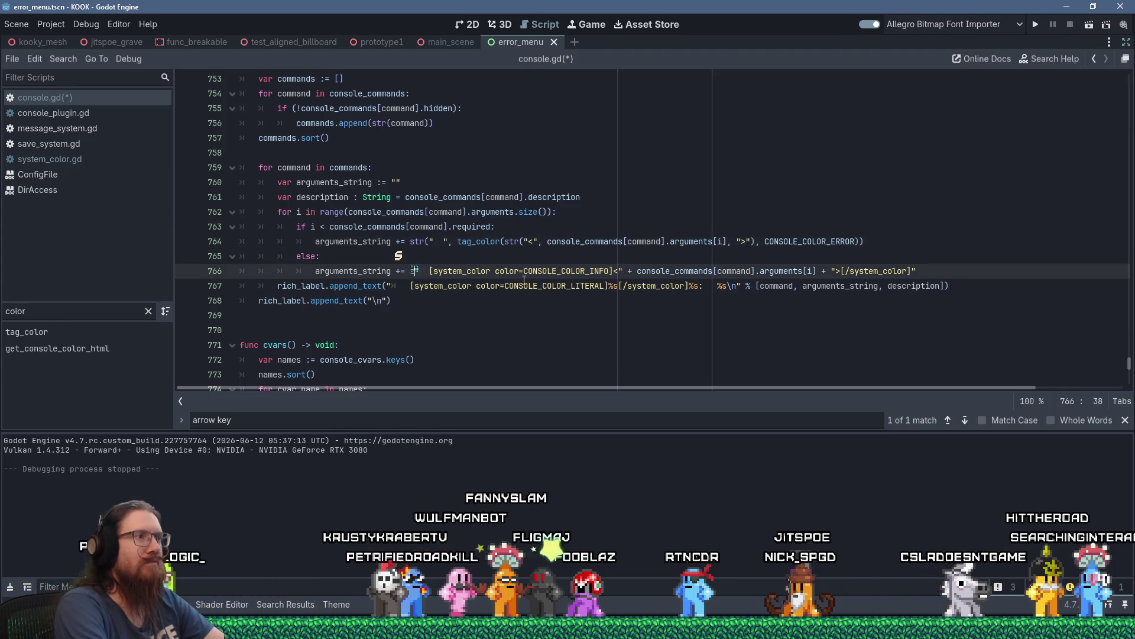
{"action": "type", "text": "("}
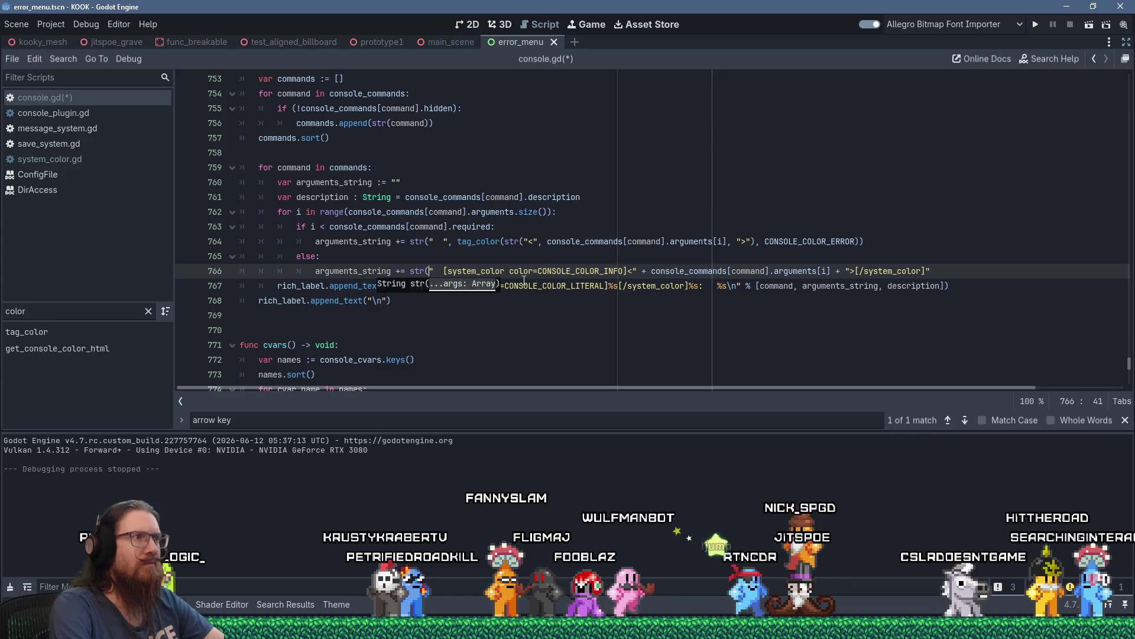
{"action": "key", "text": "Right"}
{"action": "key", "text": "Right"}
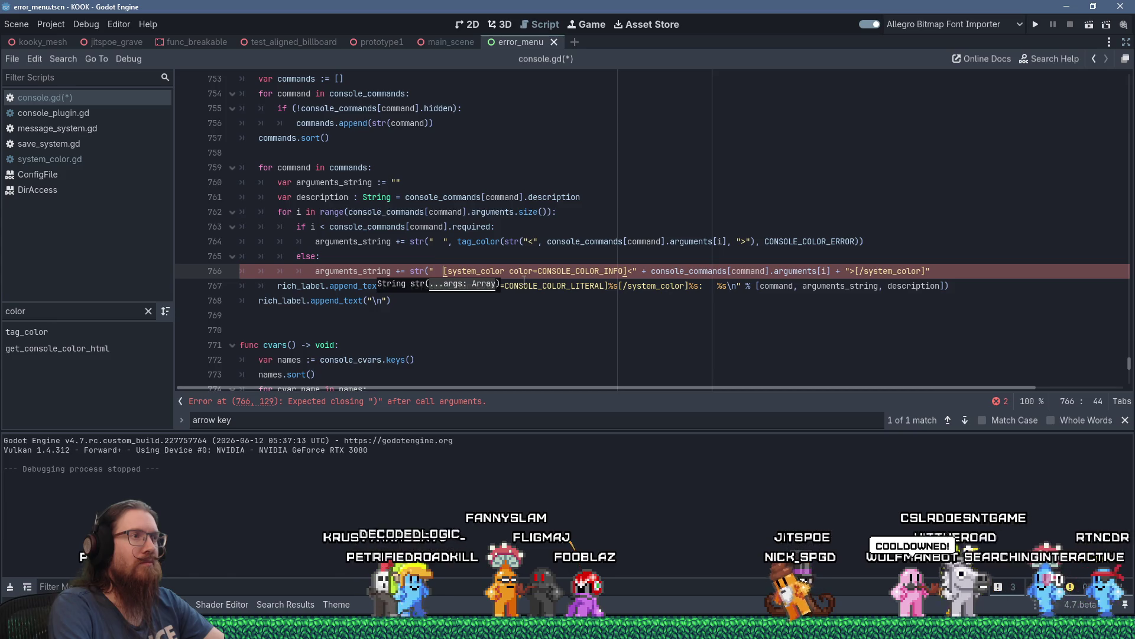
Close the find bar and move the two-space literal on line 764 into the "<" string.
{"action": "key", "text": "Escape"}
{"action": "key", "text": "Up"}
{"action": "key", "text": "Up"}
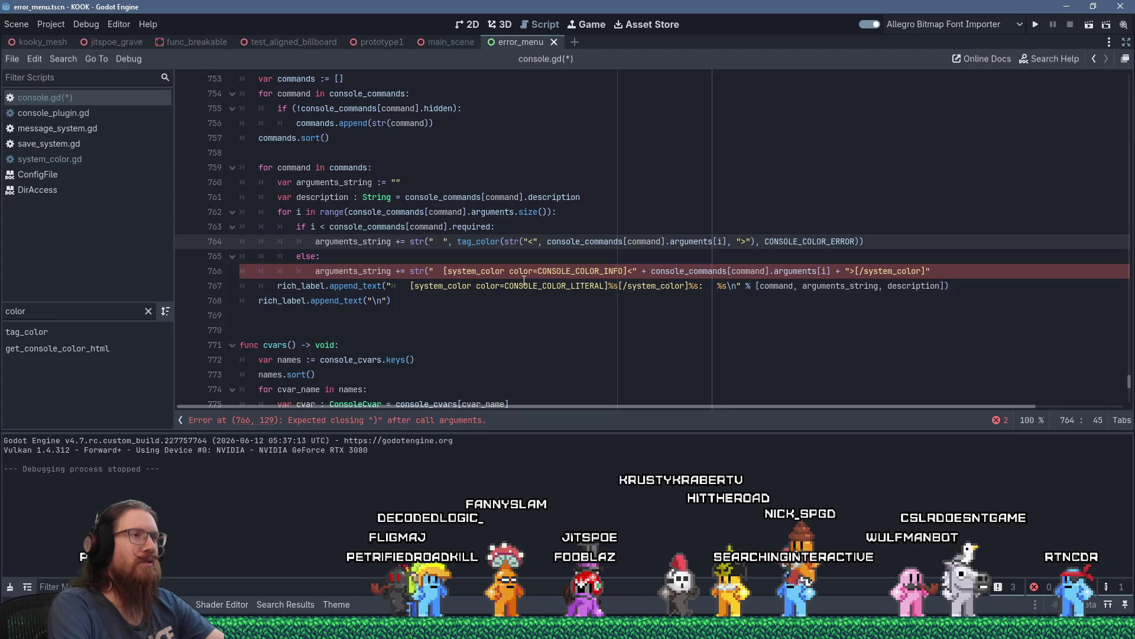
{"action": "key", "text": "shift+Left"}
{"action": "key", "text": "shift+Left"}
{"action": "key", "text": "shift+Left"}
{"action": "key", "text": "shift+Delete"}
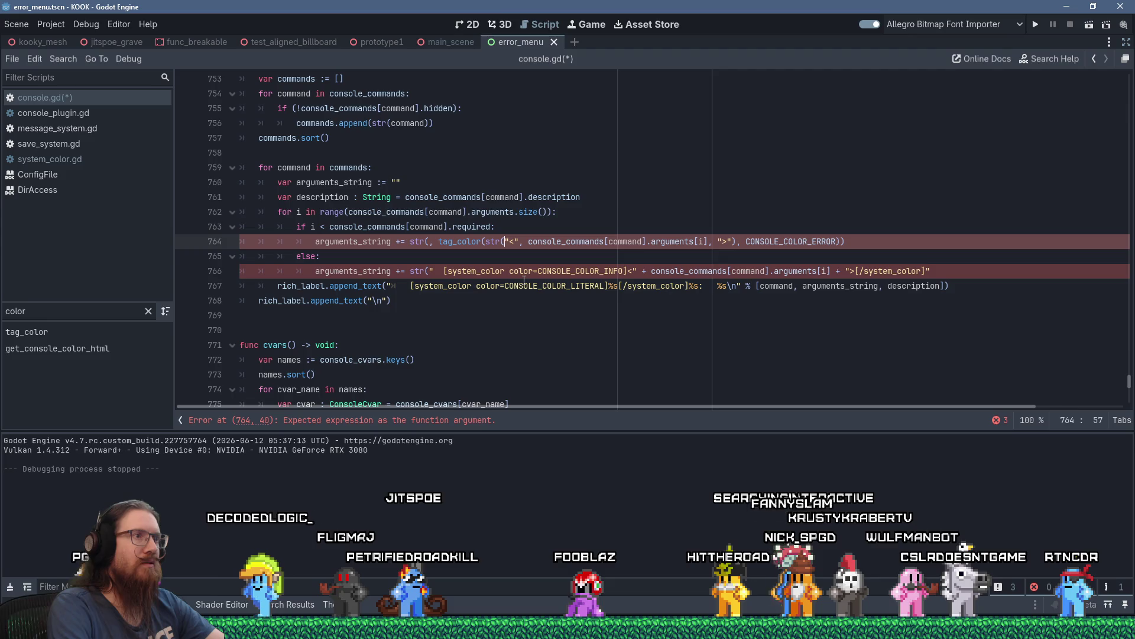
{"action": "key", "text": "shift+Insert"}
{"action": "key", "text": "BackSpace"}
{"action": "key", "text": "BackSpace"}
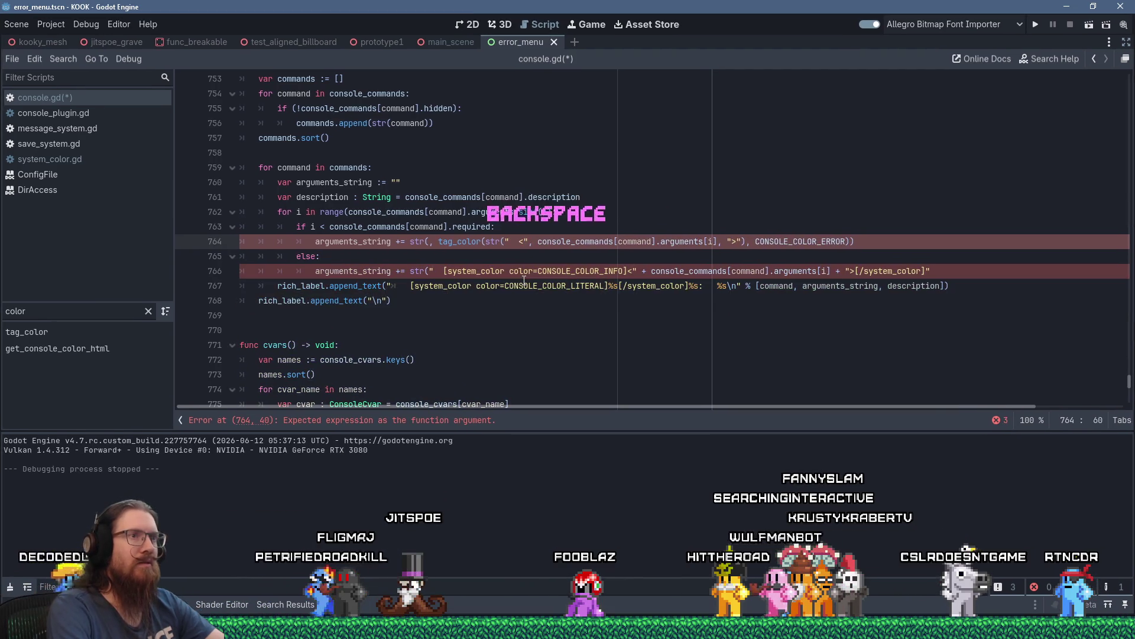
Remove the redundant outer str( wrapper and its extra closing parenthesis from line 764.
{"action": "key", "text": "ctrl+Left"}
{"action": "key", "text": "ctrl+Left"}
{"action": "key", "text": "ctrl+Left"}
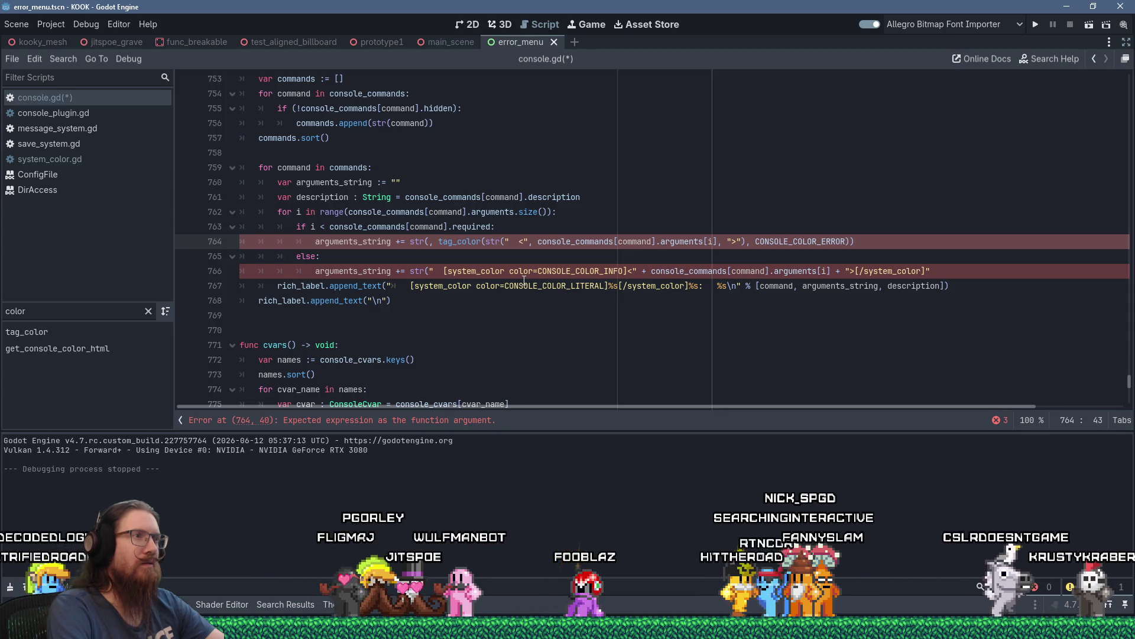
{"action": "key", "text": "ctrl+shift+Left"}
{"action": "key", "text": "ctrl+shift+Left"}
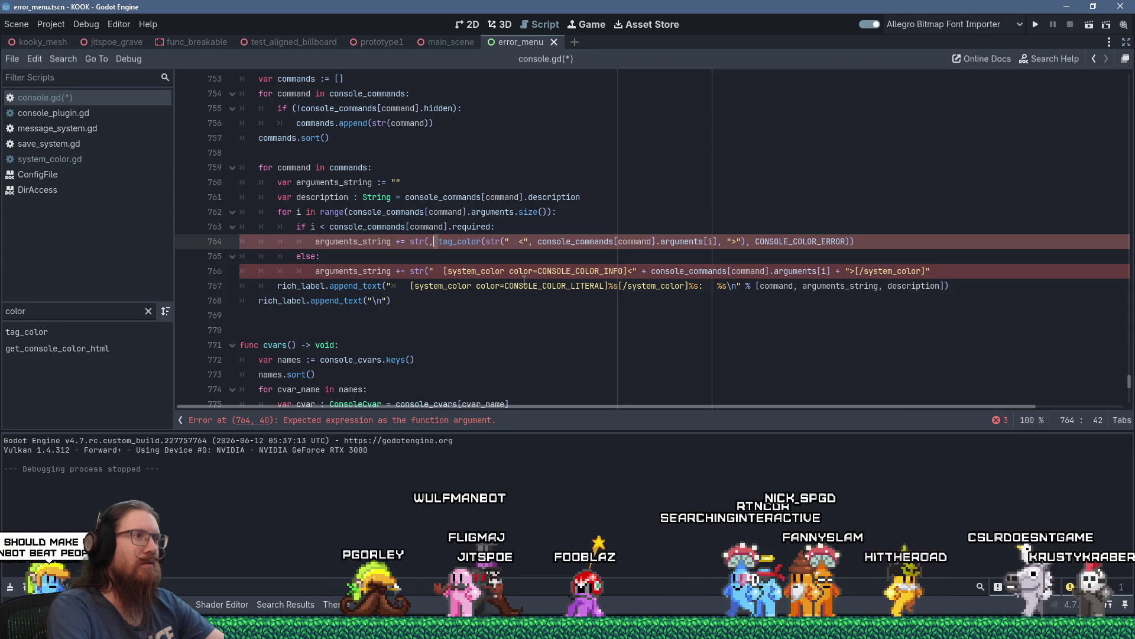
{"action": "key", "text": "Delete"}
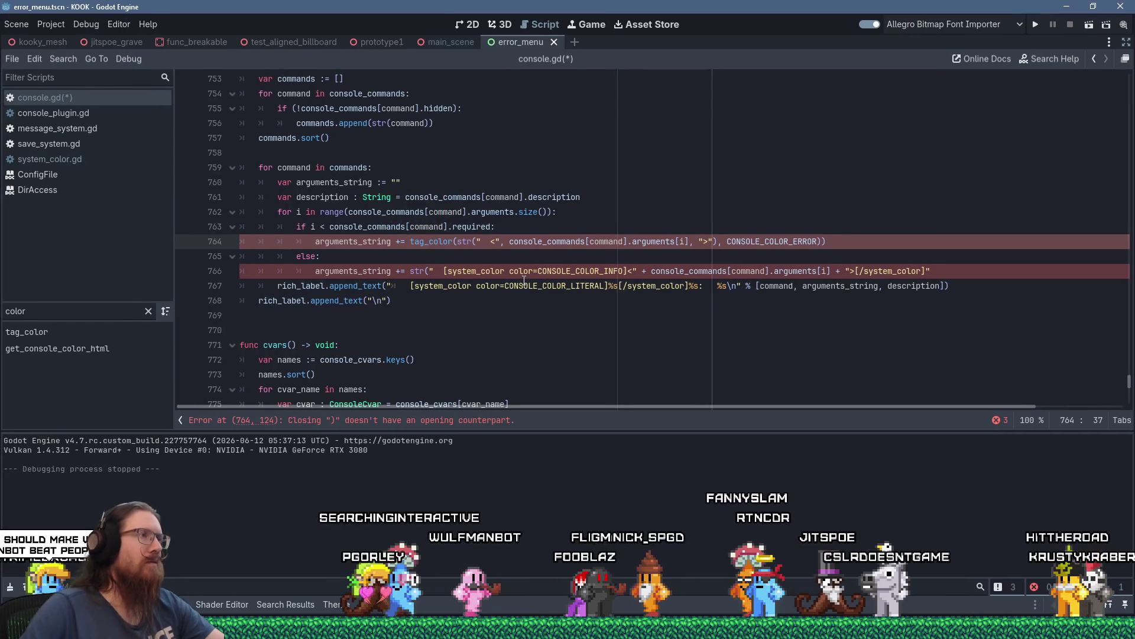
{"action": "scroll", "coordinate": [474, 266], "scroll_direction": "up", "scroll_amount": 3}
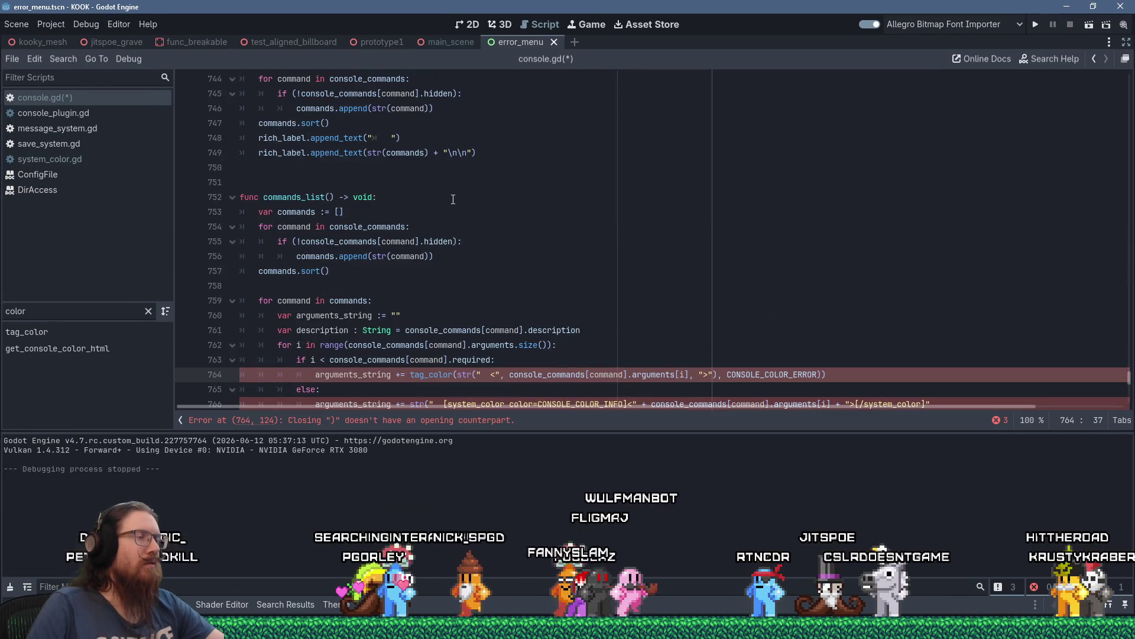
{"action": "scroll", "coordinate": [695, 177], "scroll_direction": "down", "scroll_amount": 3}
{"action": "key", "text": "End"}
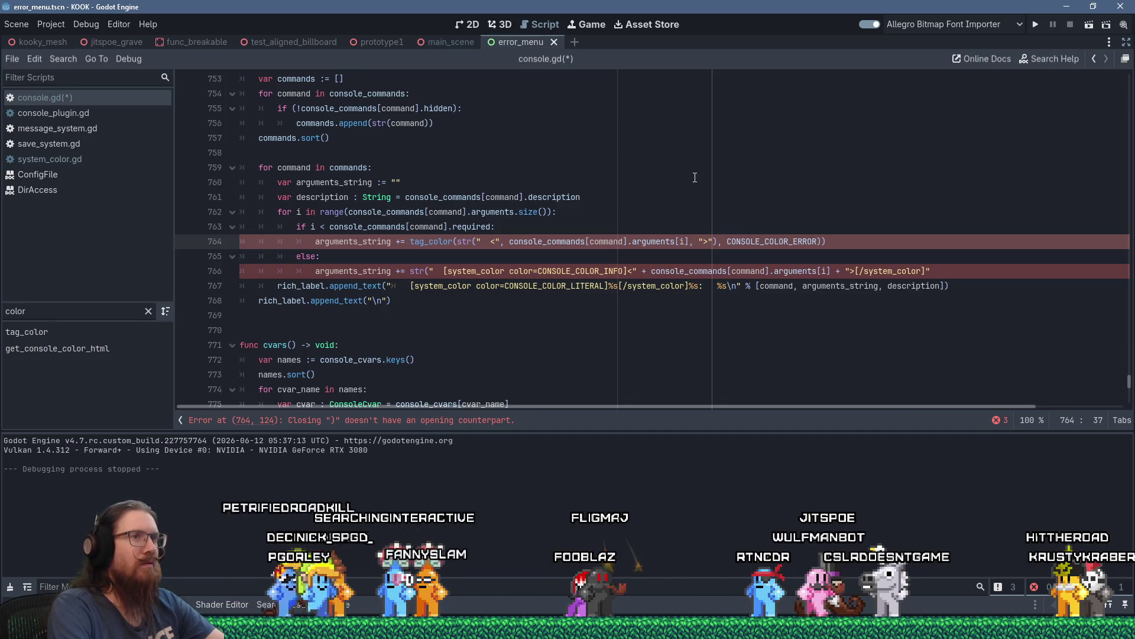
{"action": "key", "text": "BackSpace"}
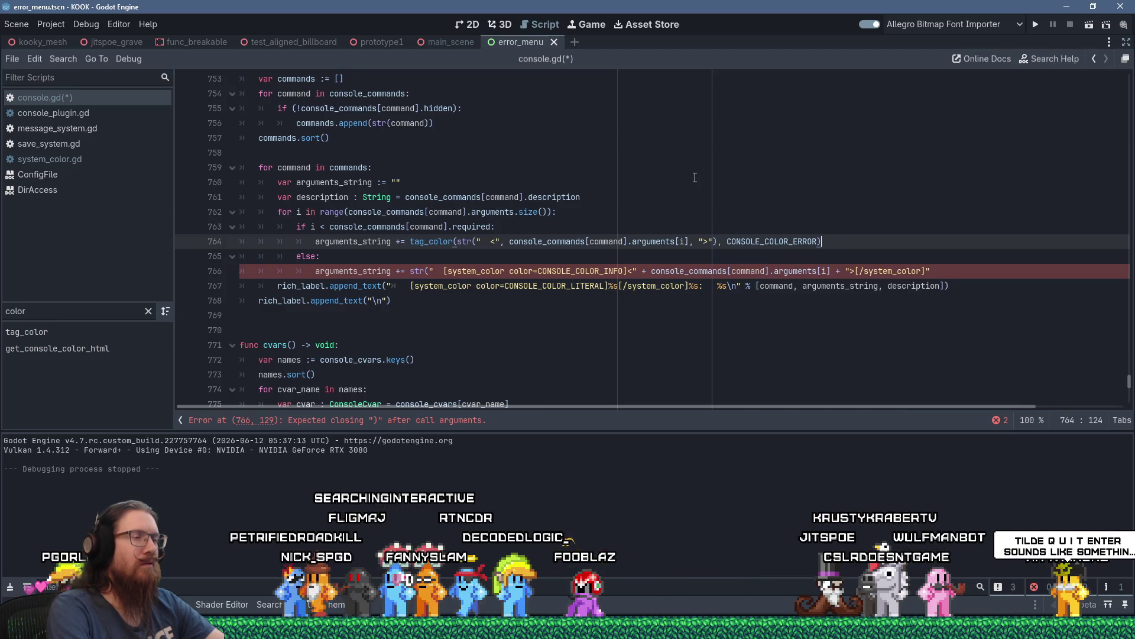
{"action": "key", "text": "shift+Home"}
{"action": "key", "text": "ctrl+shift+Right"}
{"action": "key", "text": "ctrl+shift+Right"}
{"action": "key", "text": "ctrl+c"}
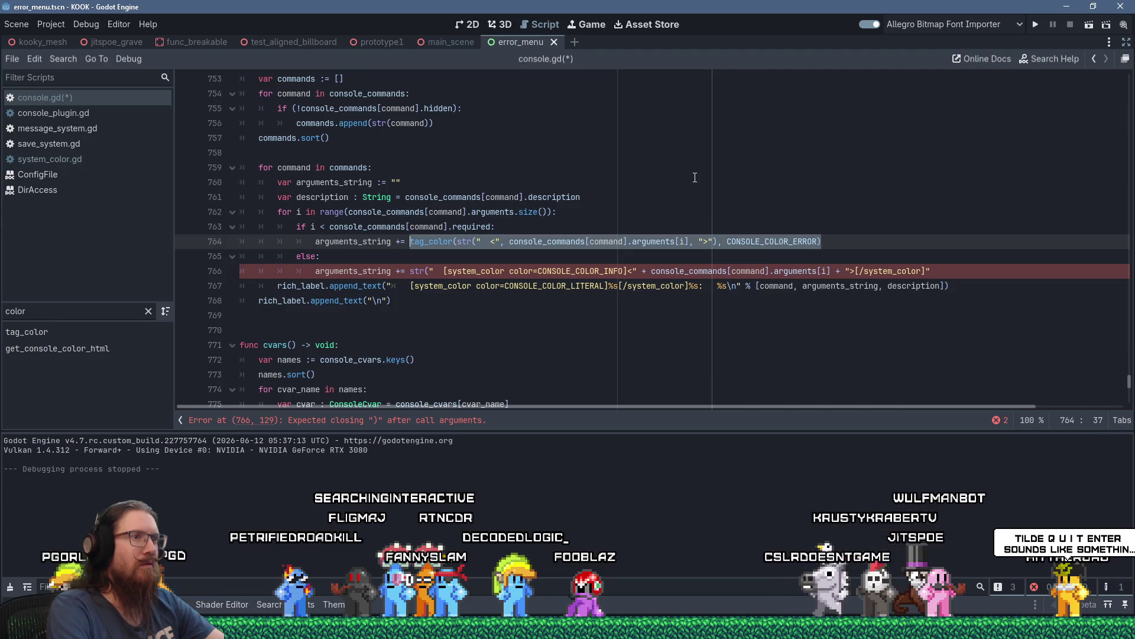
{"action": "key", "text": "Down"}
{"action": "key", "text": "Down"}
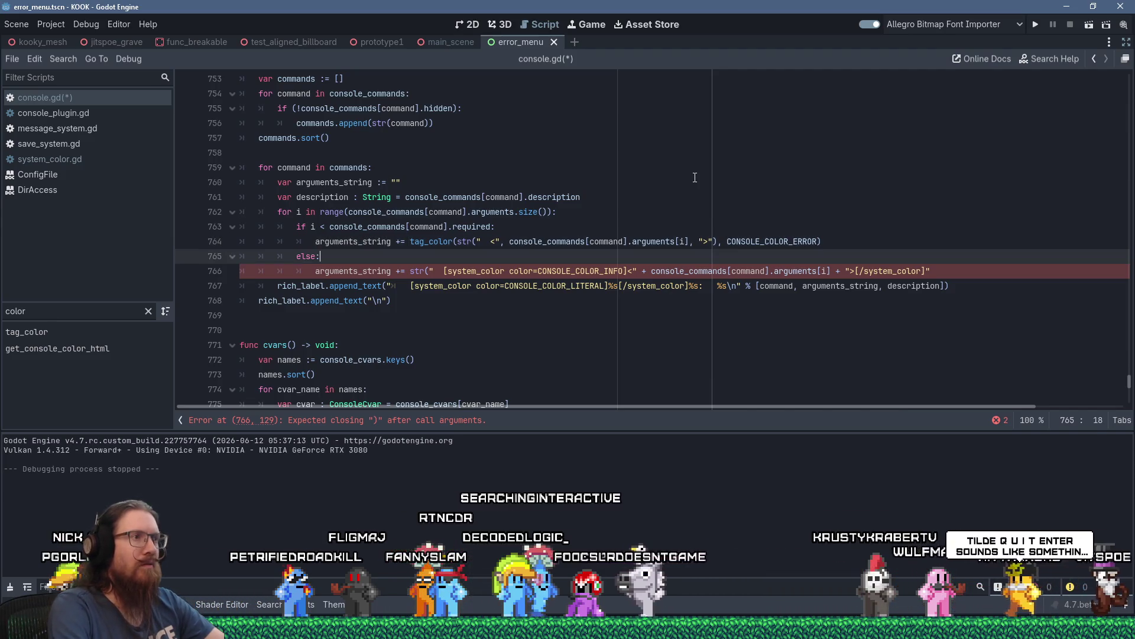
Paste line 764's tag_color expression onto line 766 using CONSOLE_COLOR_INFO, deleting the old system_color tail.
{"action": "key", "text": "shift+Insert"}
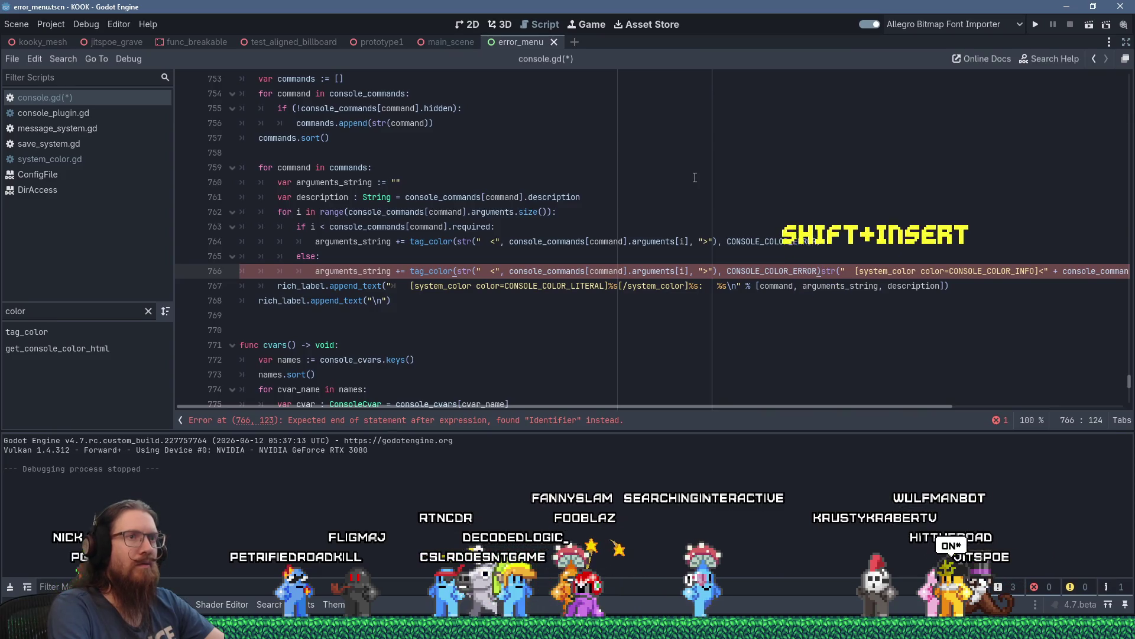
{"action": "right_click", "coordinate": [978, 270]}
{"action": "left_click", "coordinate": [985, 338]}
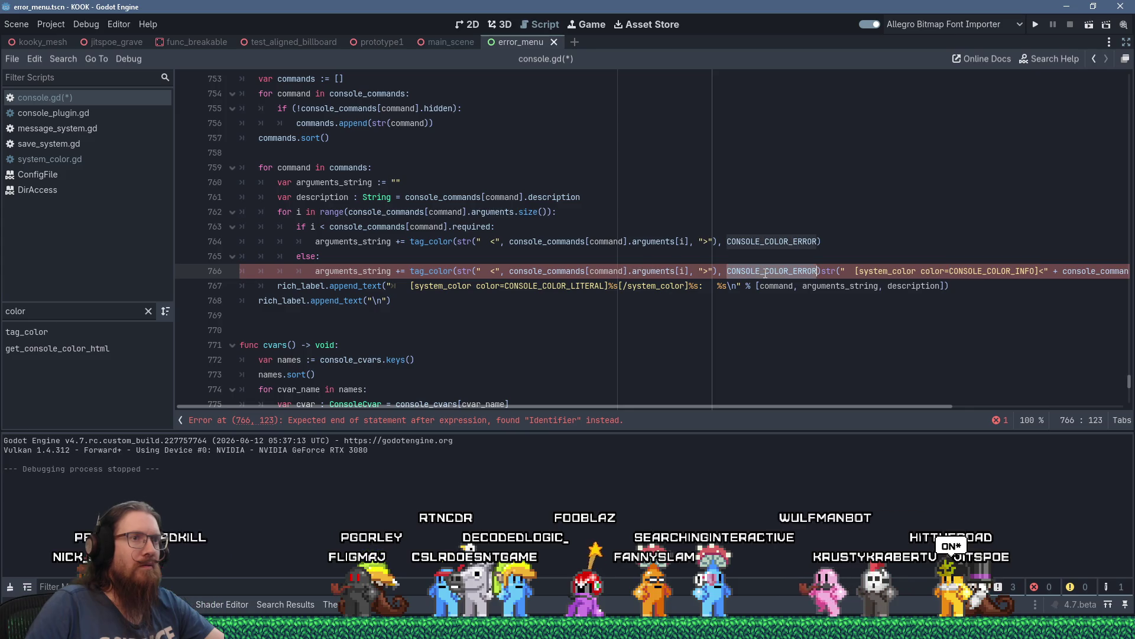
{"action": "type", "text": "CONSOLE_COLOR_INFO"}
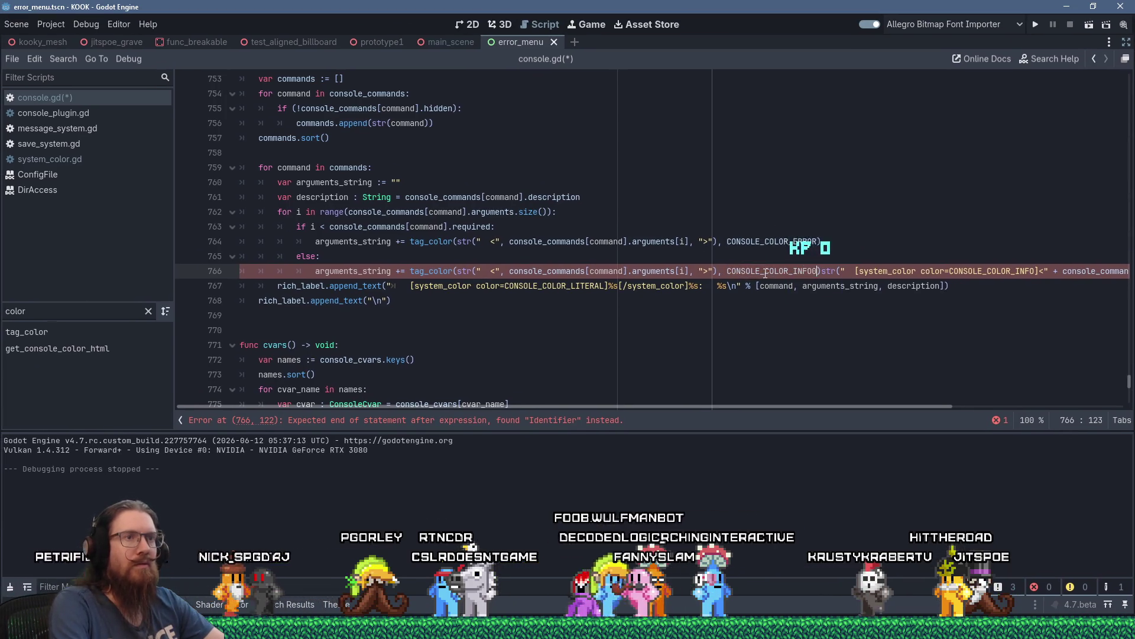
{"action": "key", "text": "shift+End"}
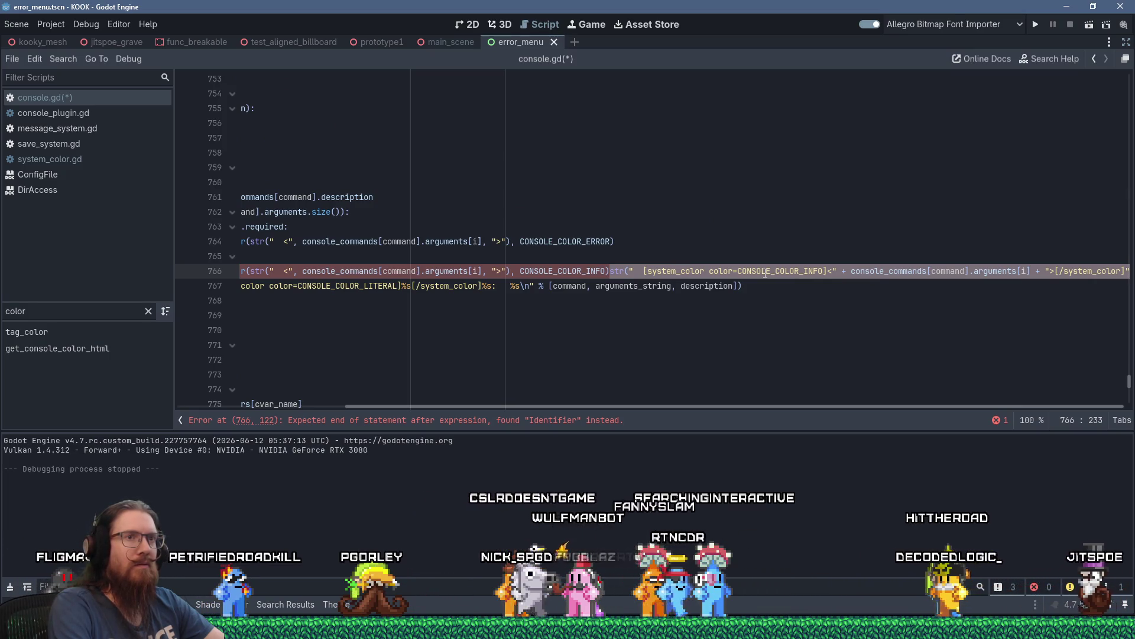
{"action": "key", "text": "Delete"}
{"action": "key", "text": "Home"}
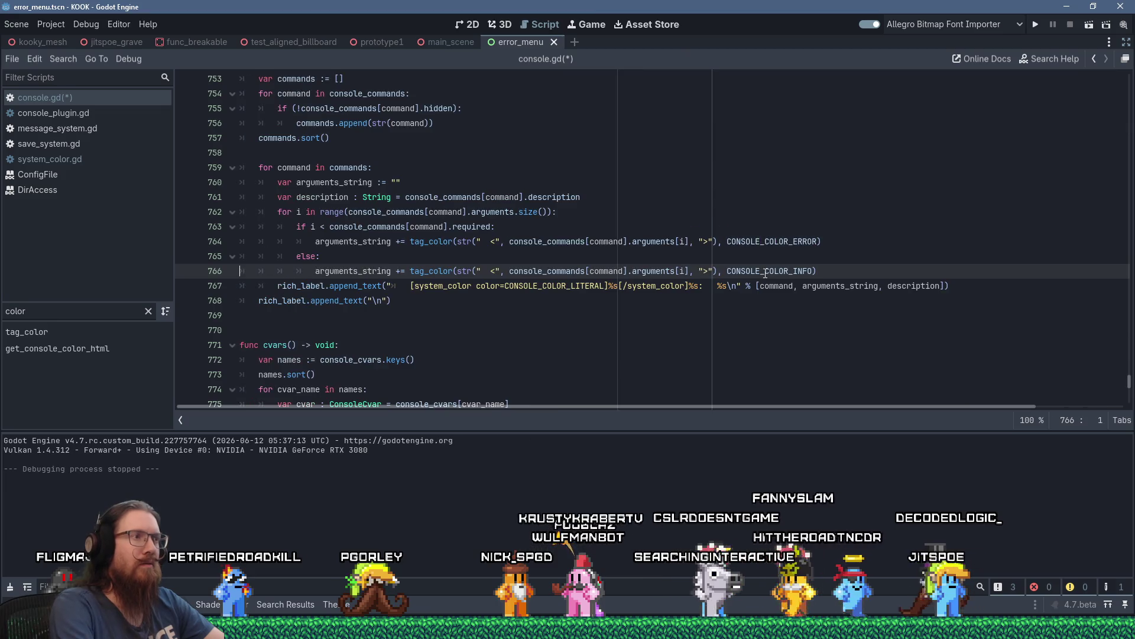
{"action": "key", "text": "Down"}
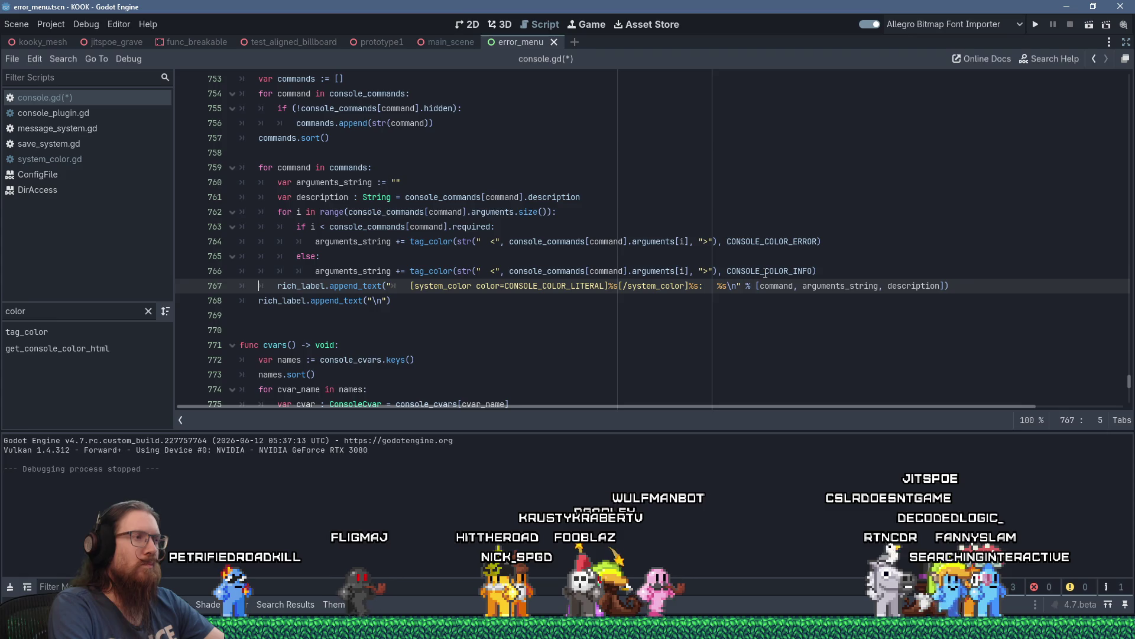
Delete the inline [system_color] tag around %s in line 767's format string.
{"action": "key", "text": "ctrl+Right"}
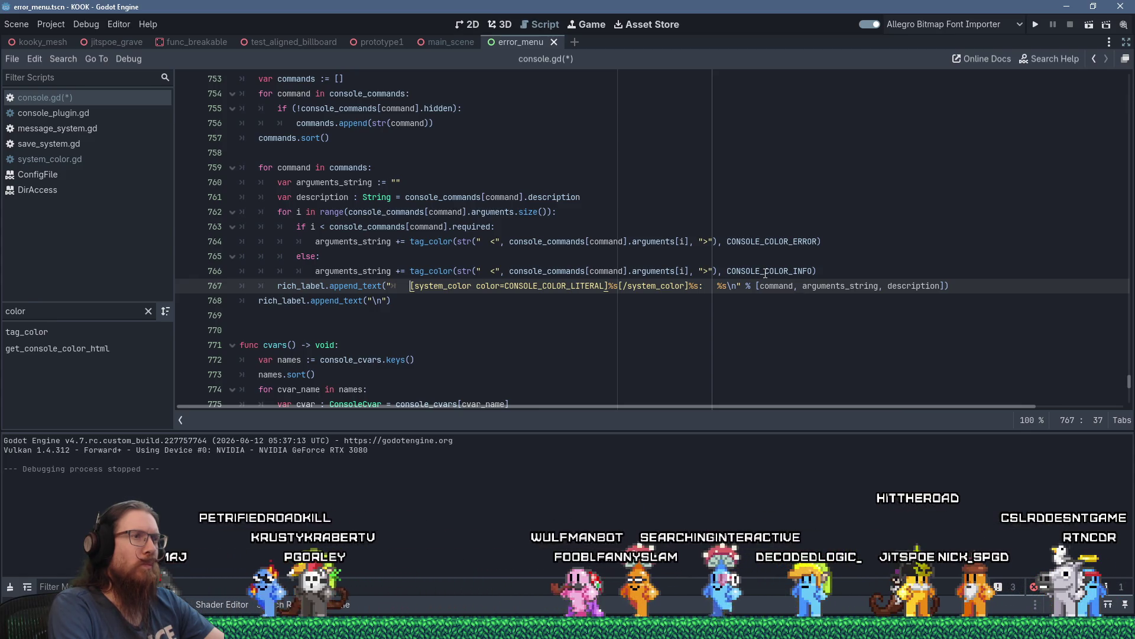
{"action": "key", "text": "shift+Right"}
{"action": "key", "text": "shift+Right"}
{"action": "key", "text": "shift+Right"}
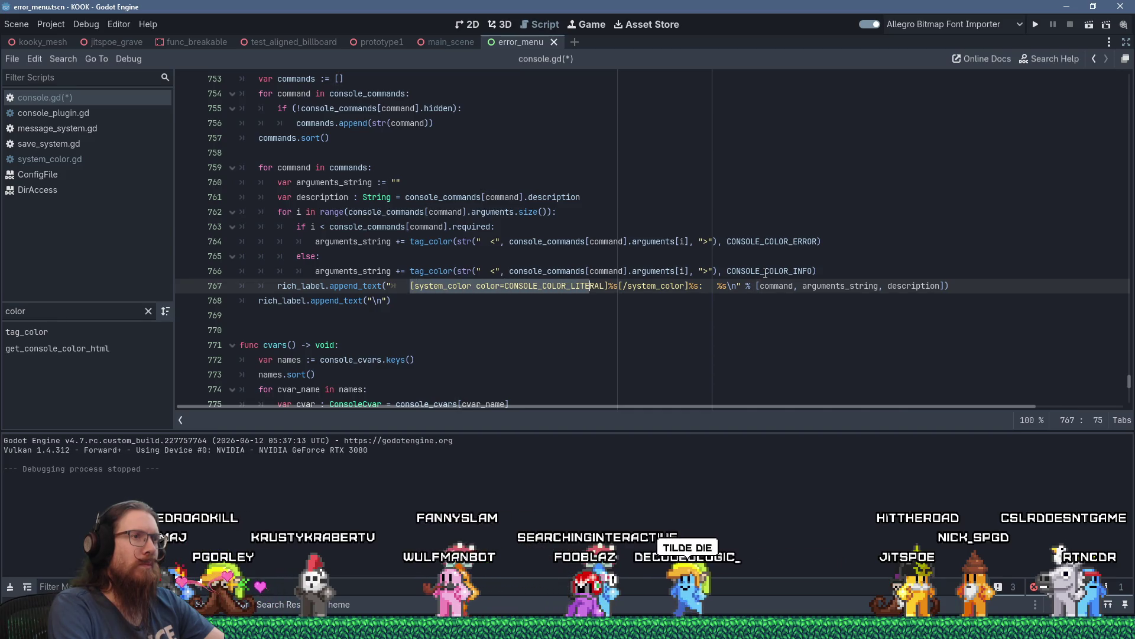
{"action": "key", "text": "shift+Right"}
{"action": "key", "text": "shift+Right"}
{"action": "key", "text": "shift+Right"}
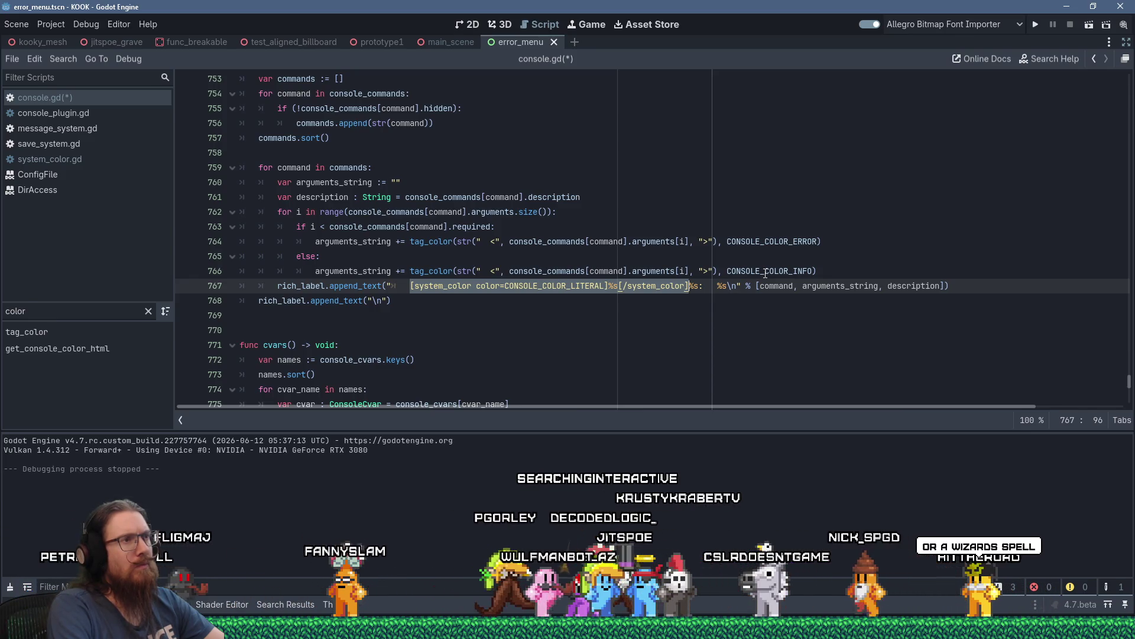
{"action": "key", "text": "Delete"}
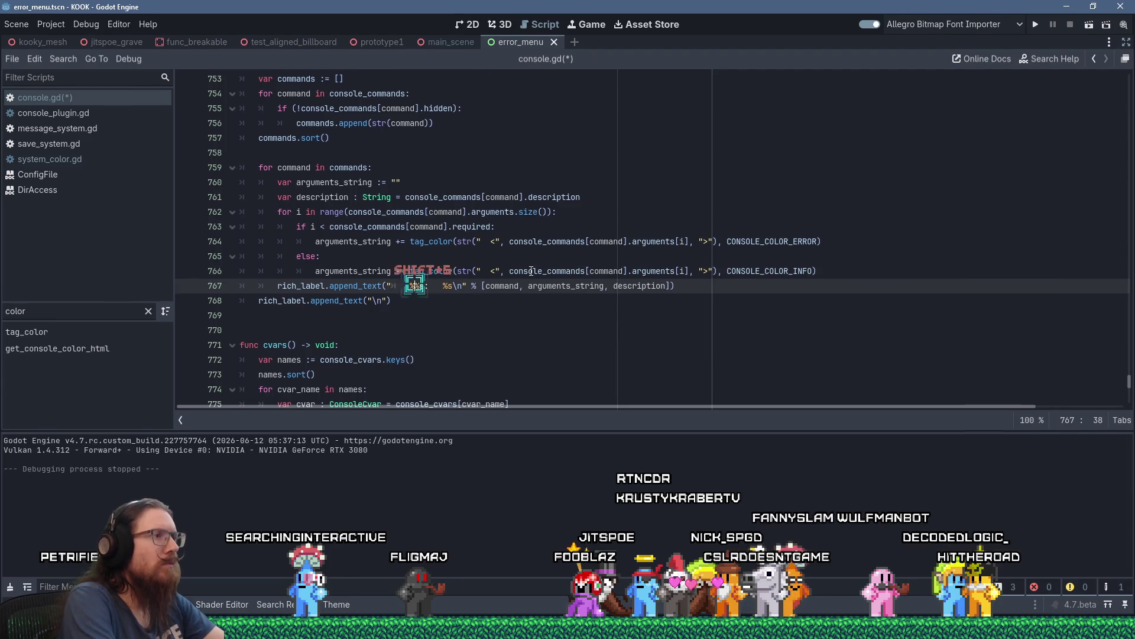
{"action": "type", "text": "s"}
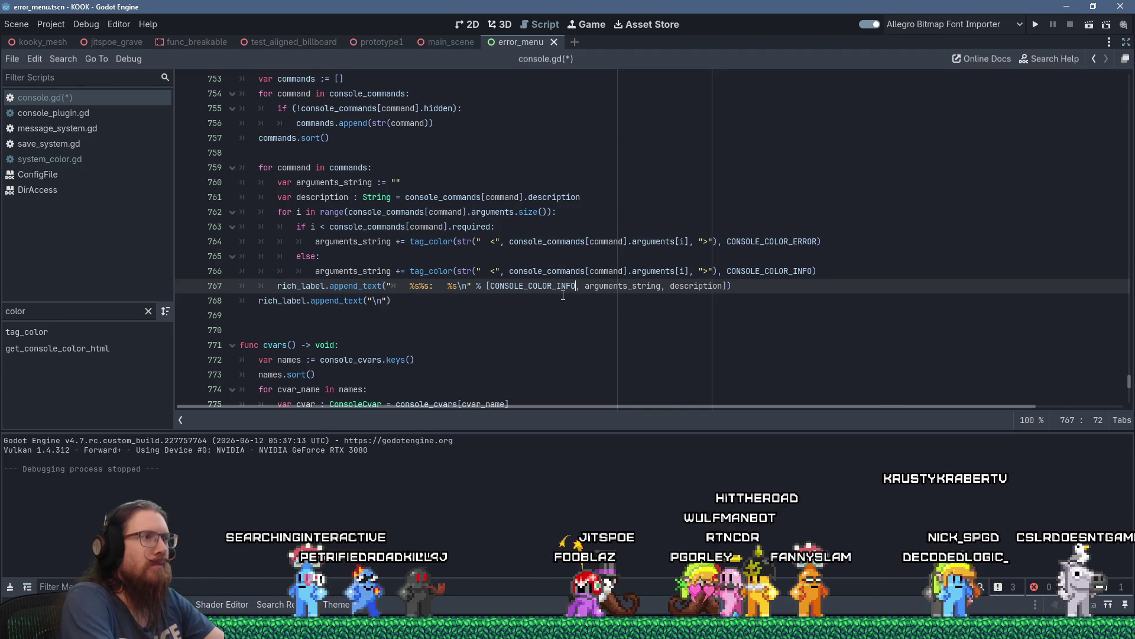
{"action": "key", "text": "ctrl+z"}
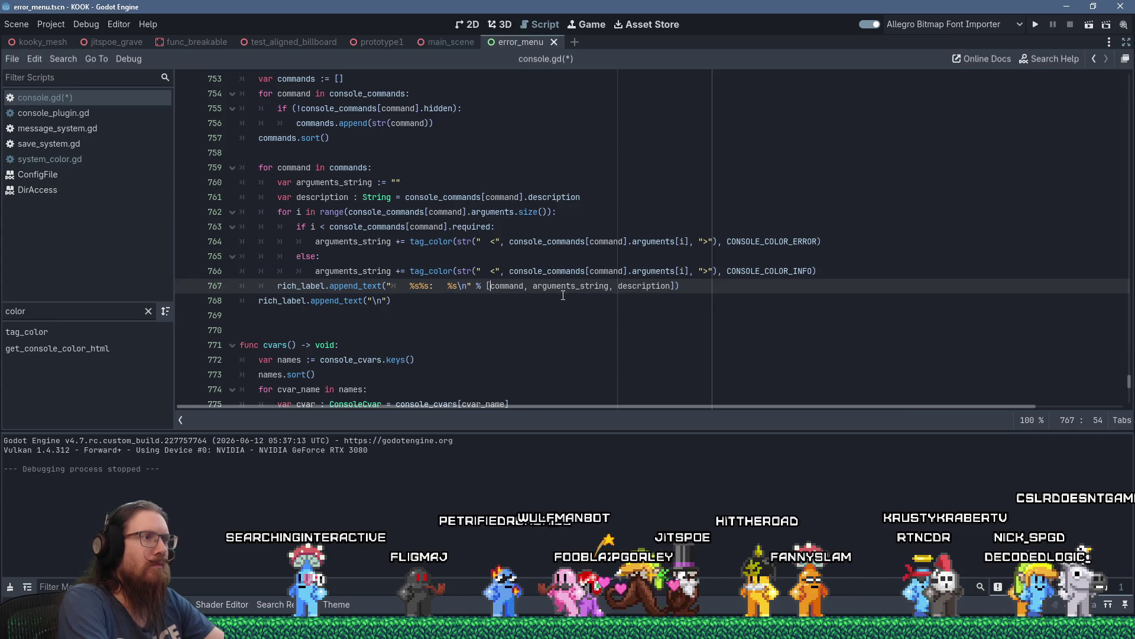
Wrap command as tag_color(command, CONSOLE_COLOR_LITERAL) on line 767 and save console.gd.
{"action": "type", "text": "tag_color("}
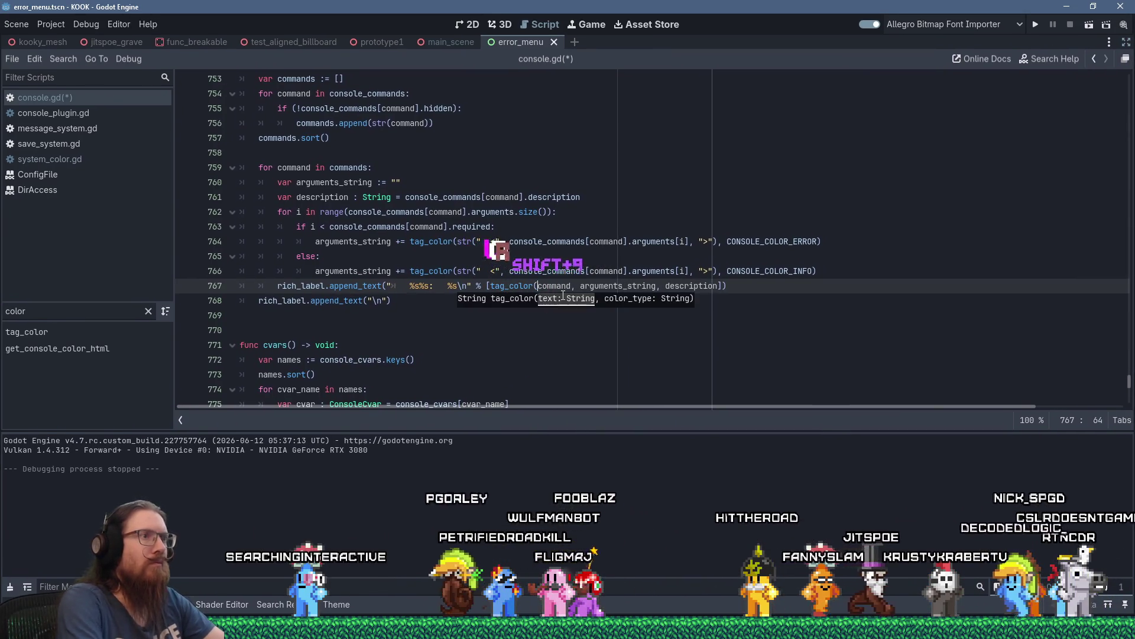
{"action": "key", "text": "ctrl+Right"}
{"action": "type", "text": ", CO"}
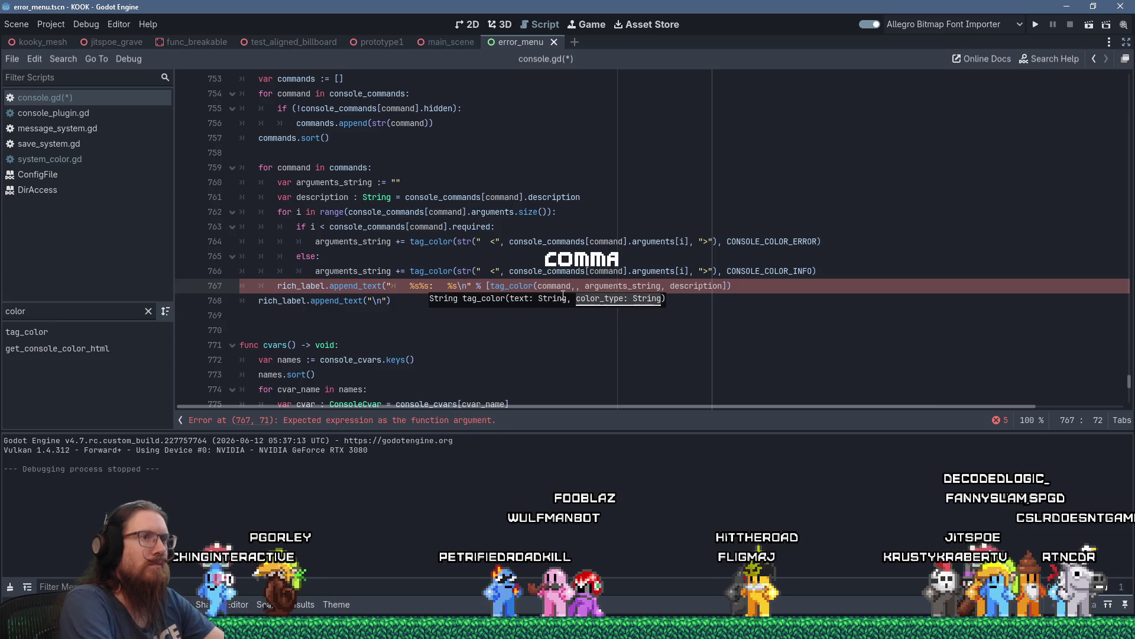
{"action": "type", "text": "NSOLE_COLOR_LITE"}
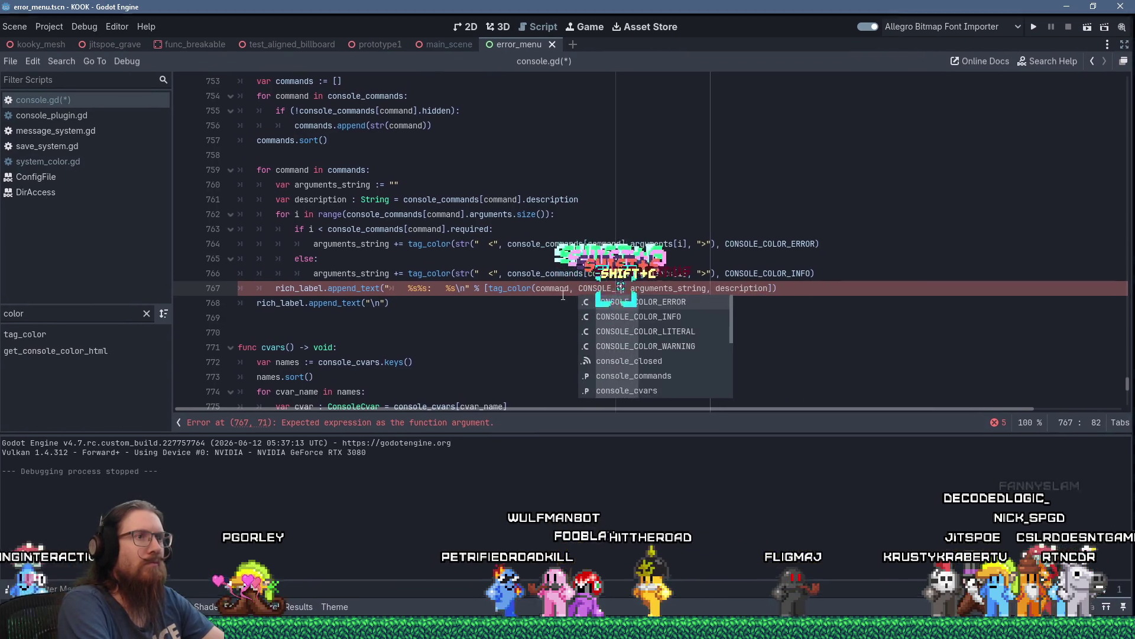
{"action": "key", "text": "Return"}
{"action": "type", "text": "),"}
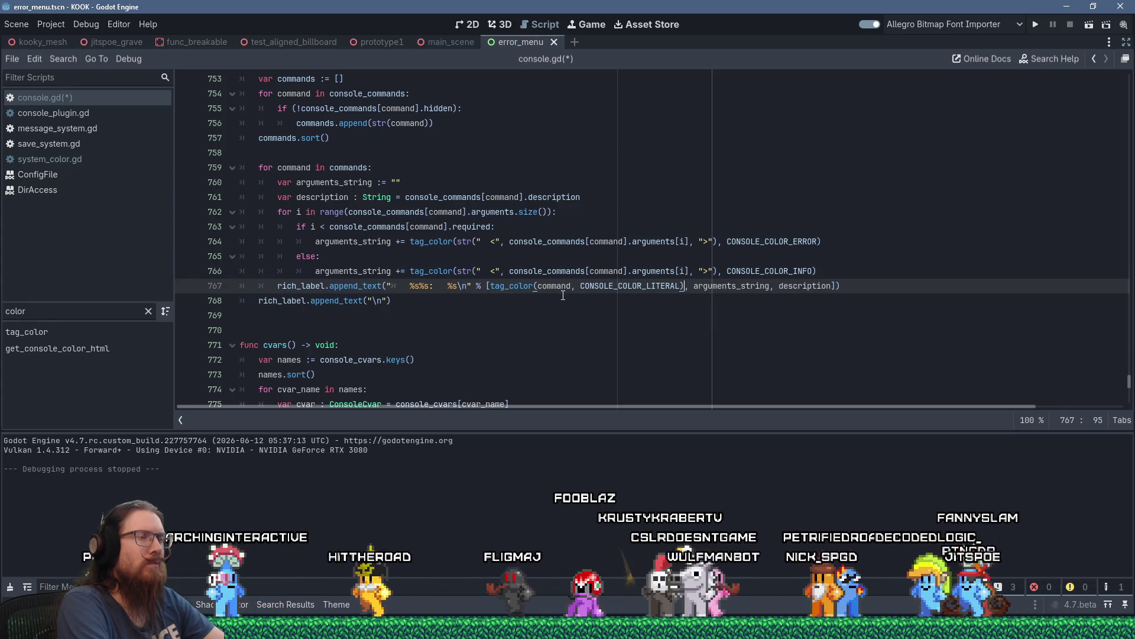
{"action": "key", "text": "ctrl+s"}
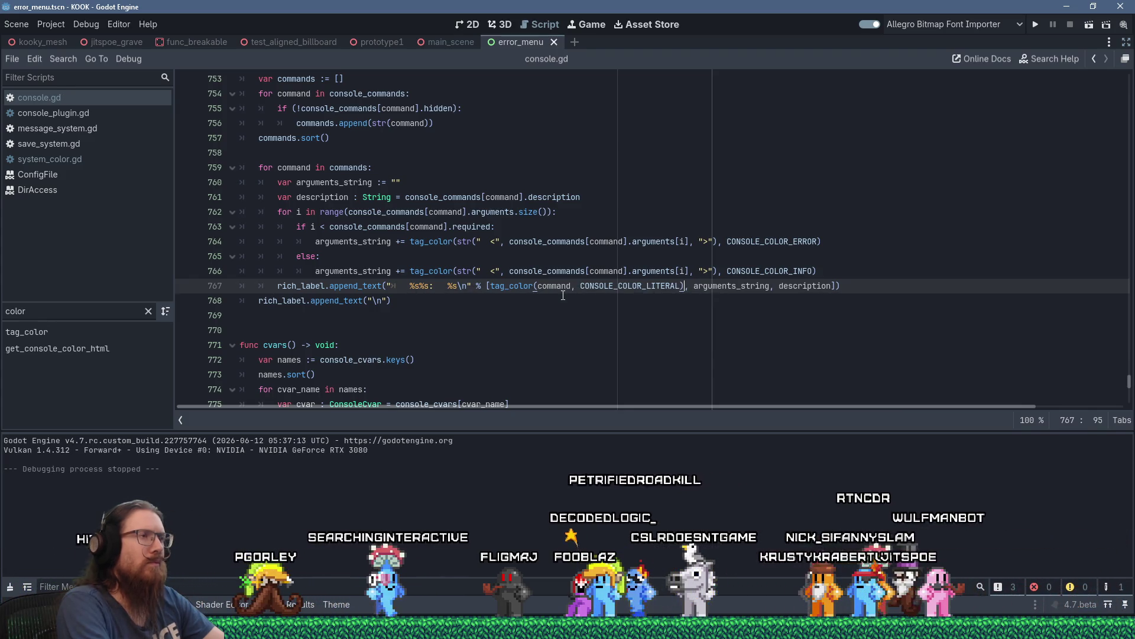
{"action": "scroll", "coordinate": [589, 288], "scroll_direction": "down", "scroll_amount": 1}
In cvars(), wrap cvar_name on line 779 as tag_color(cvar_name, CONSOLE_COLOR_LITERAL).
{"action": "scroll", "coordinate": [589, 288], "scroll_direction": "down", "scroll_amount": 2}
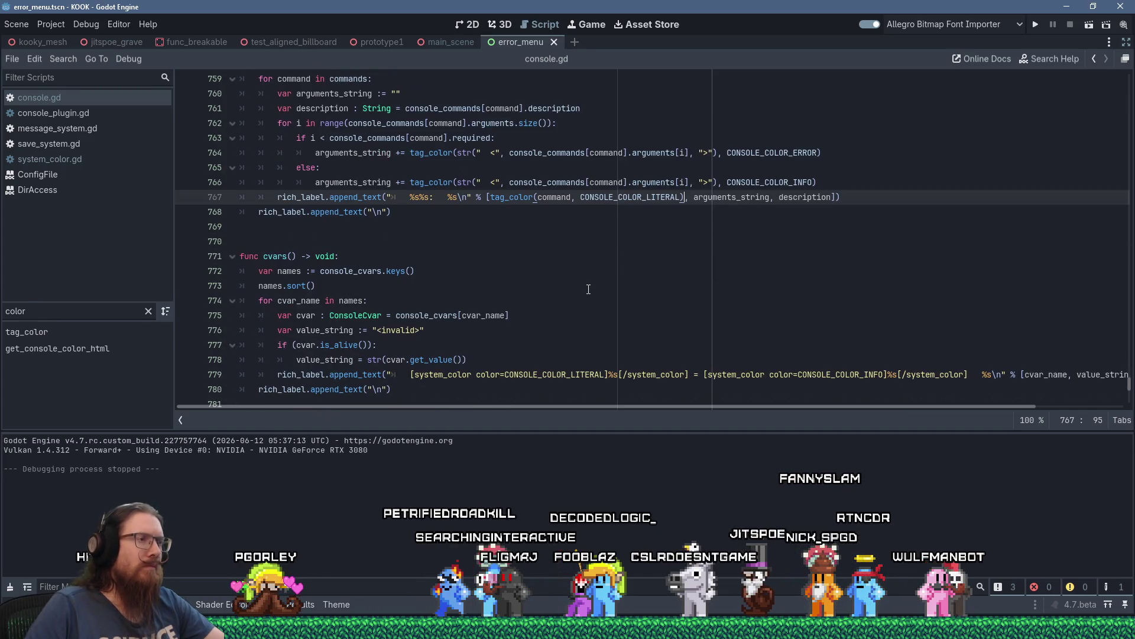
{"action": "scroll", "coordinate": [589, 289], "scroll_direction": "down", "scroll_amount": 2}
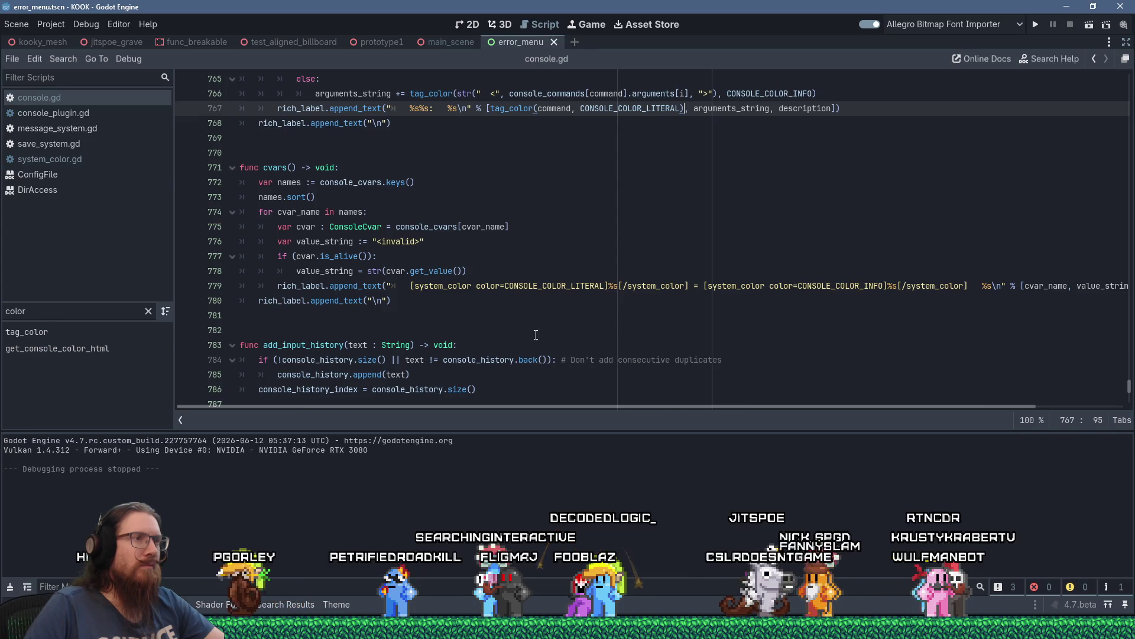
{"action": "left_click_drag", "start_coordinate": [411, 286], "coordinate": [607, 286]}
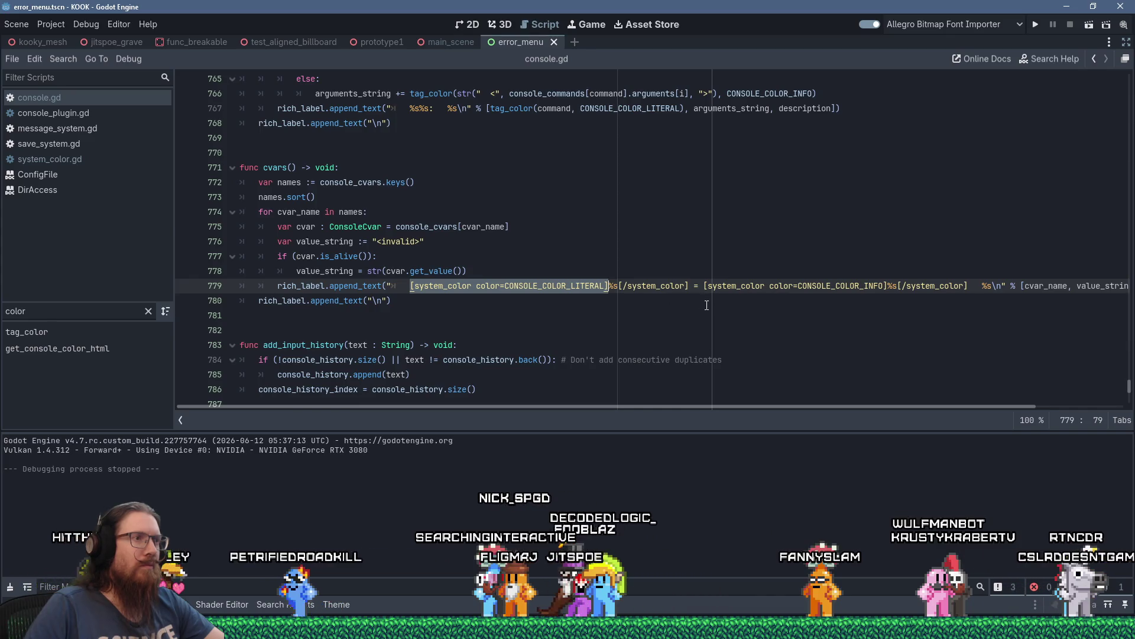
{"action": "left_click", "coordinate": [1026, 285]}
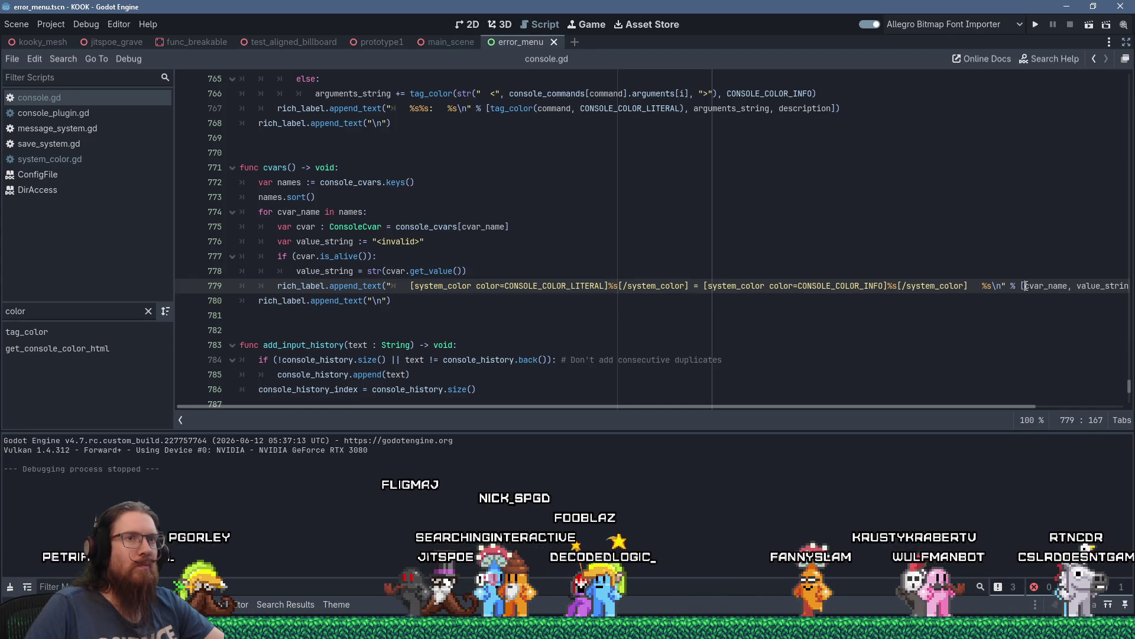
{"action": "type", "text": "tag_color("}
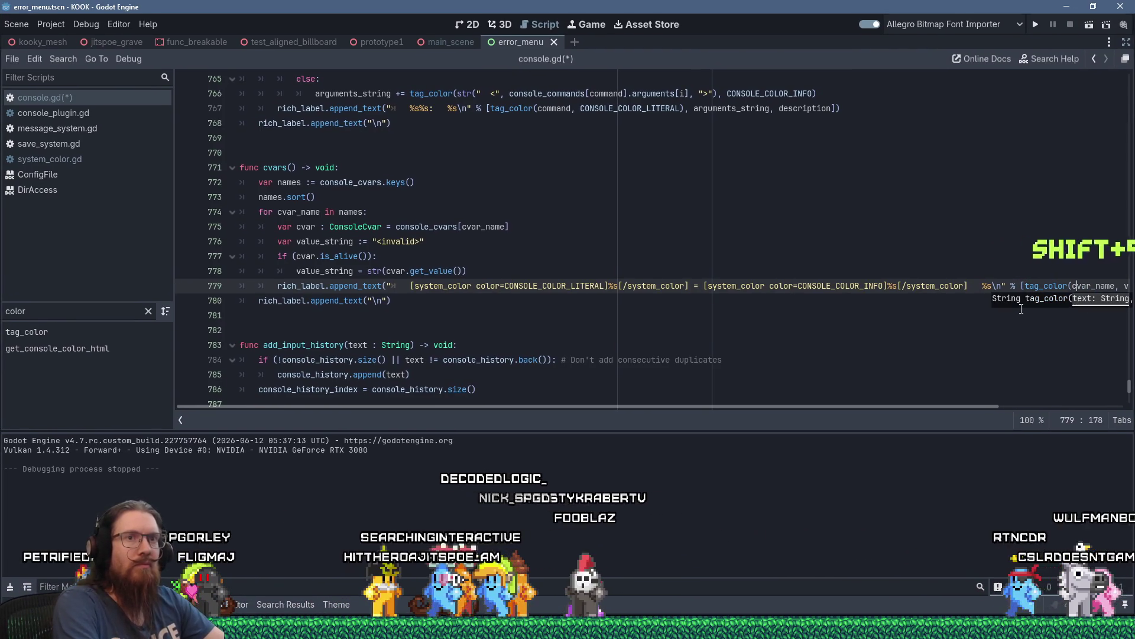
{"action": "key", "text": "ctrl+Right"}
{"action": "type", "text": ","}
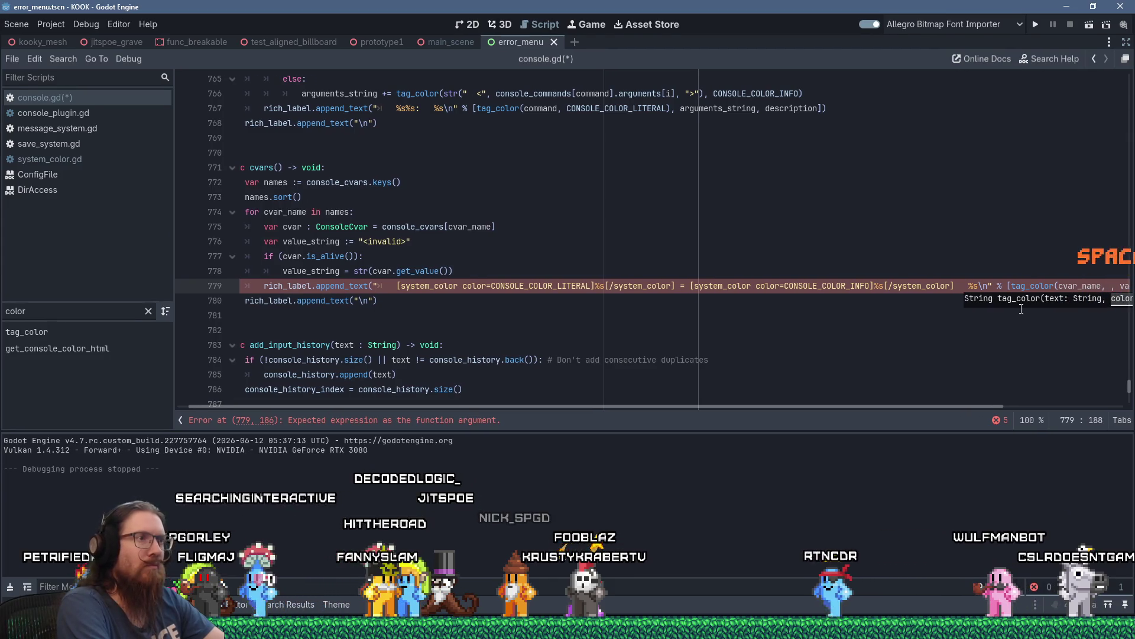
{"action": "key", "text": "BackSpace"}
{"action": "type", "text": "CONSOLE_COLOR_LITERA)"}
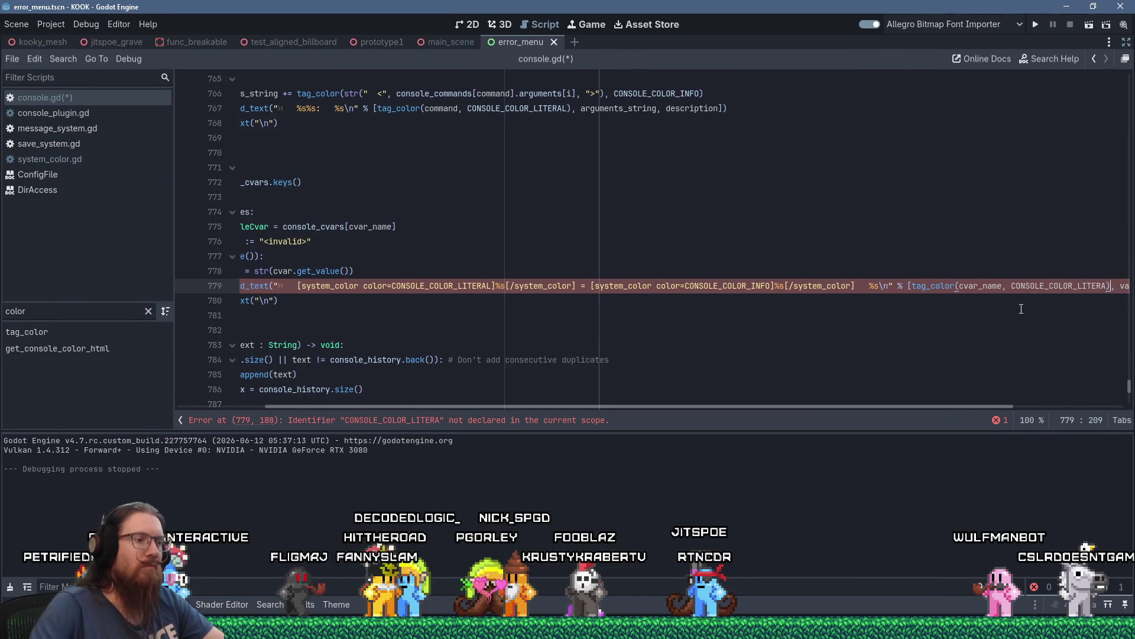
{"action": "key", "text": "Left"}
{"action": "type", "text": "L"}
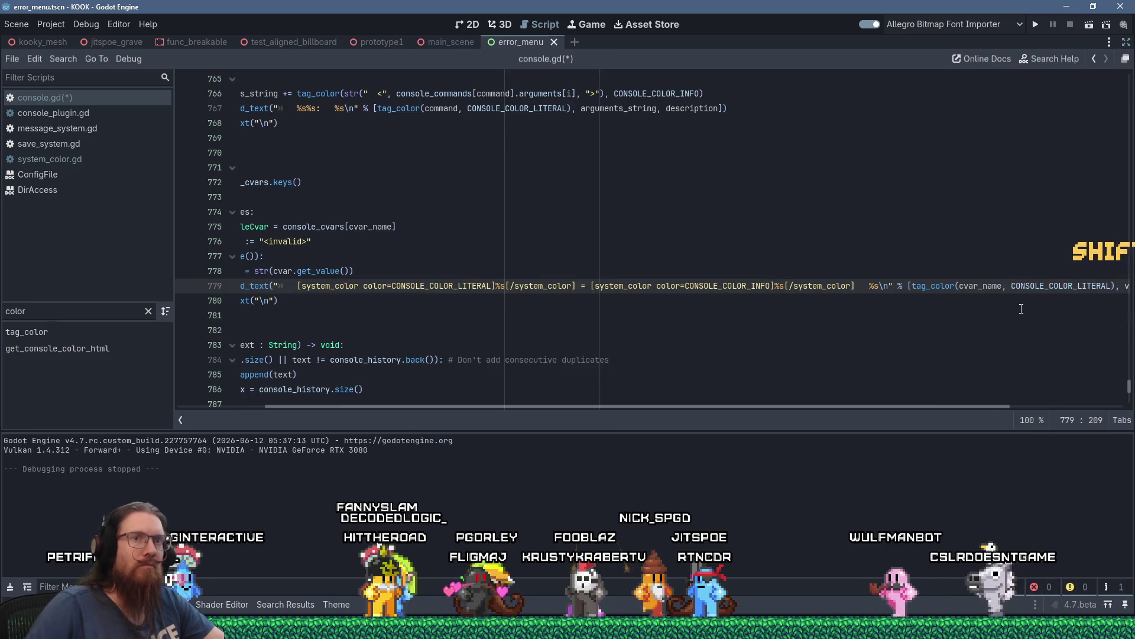
Delete the opening and closing literal system_color tags from line 779's format string.
{"action": "left_click", "coordinate": [297, 285]}
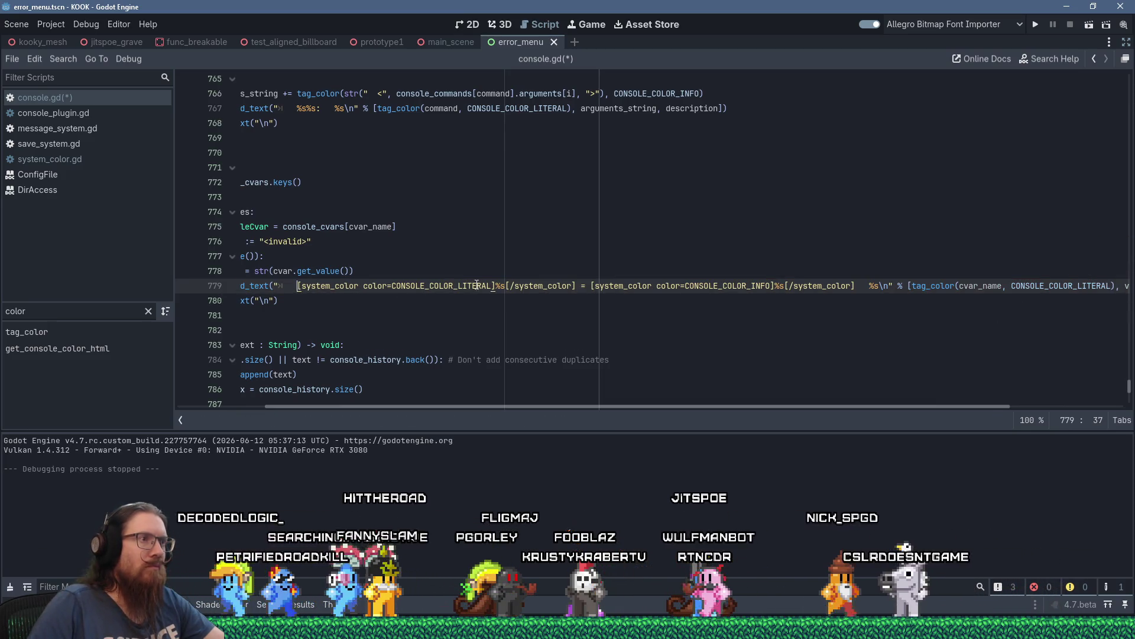
{"action": "left_click", "coordinate": [496, 286], "text": "shift"}
{"action": "key", "text": "Delete"}
{"action": "key", "text": "Right"}
{"action": "key", "text": "Right"}
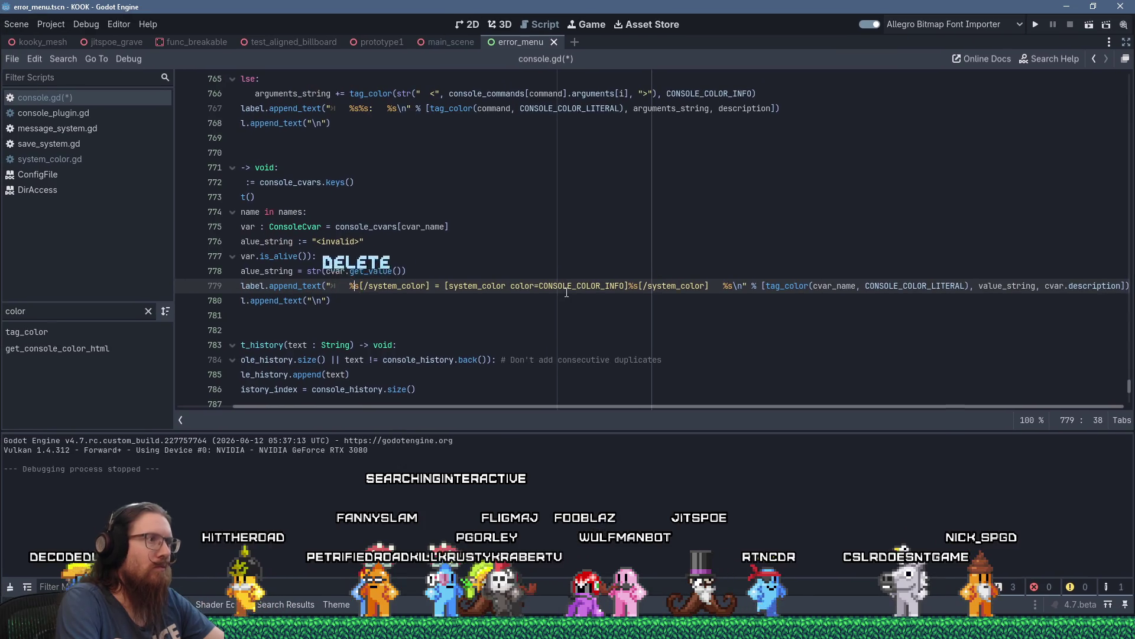
{"action": "key", "text": "shift+Right"}
{"action": "key", "text": "shift+Right"}
{"action": "key", "text": "shift+Right"}
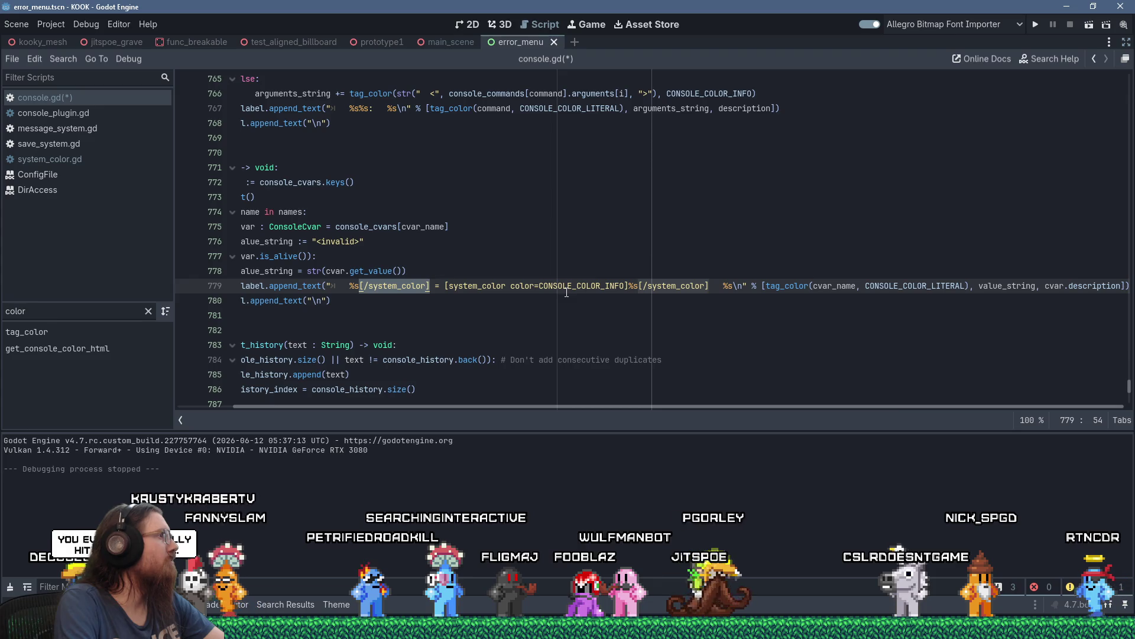
{"action": "key", "text": "Delete"}
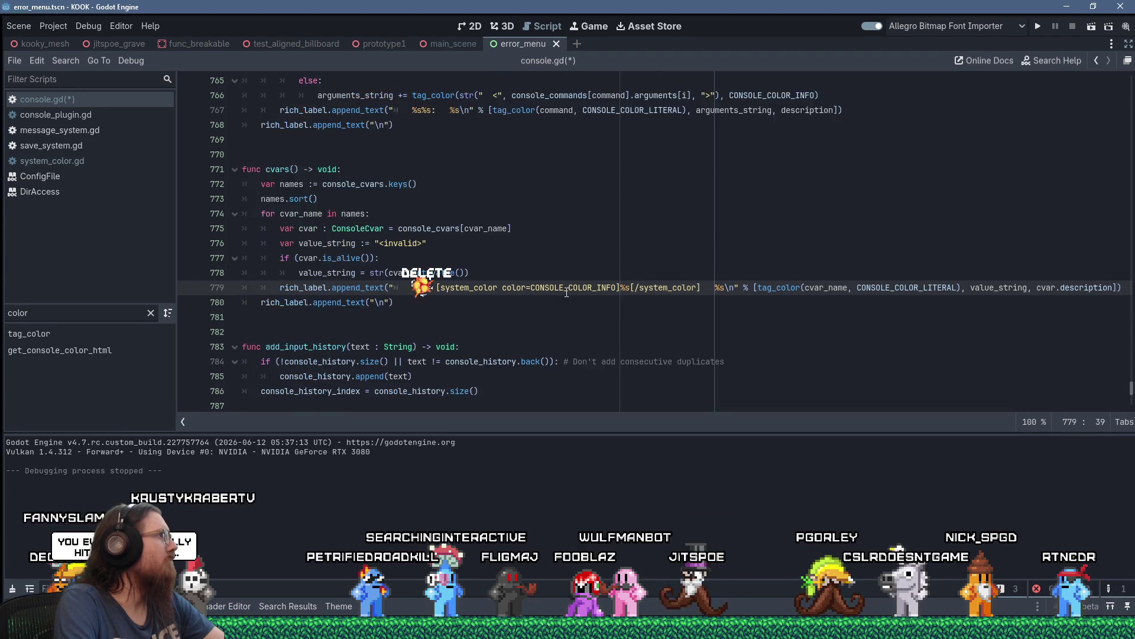
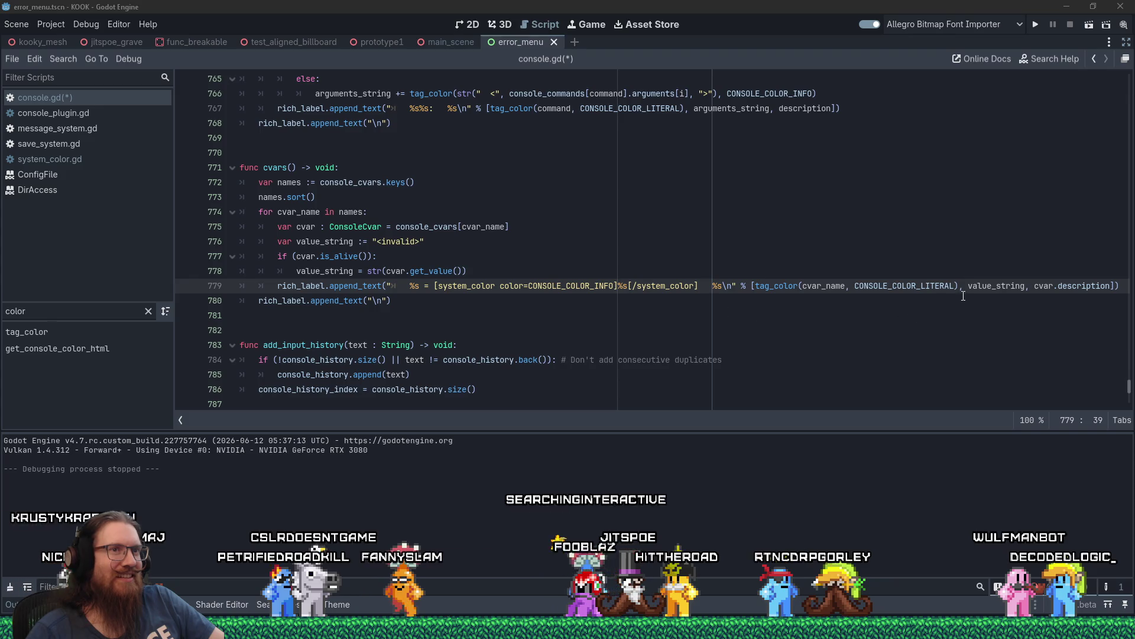
On line 779, wrap value_string in tag_color(..., CONSOLE_COLOR_INFO).
{"action": "mouse_move", "coordinate": [968, 288]}
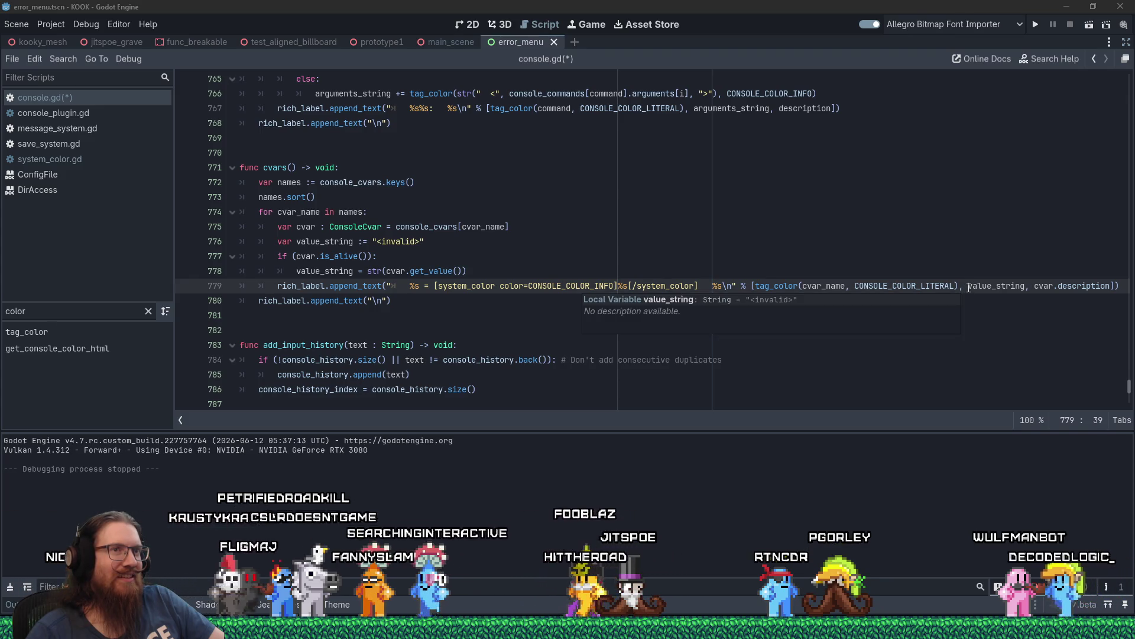
{"action": "key", "text": "End"}
{"action": "type", "text": "tag_color("}
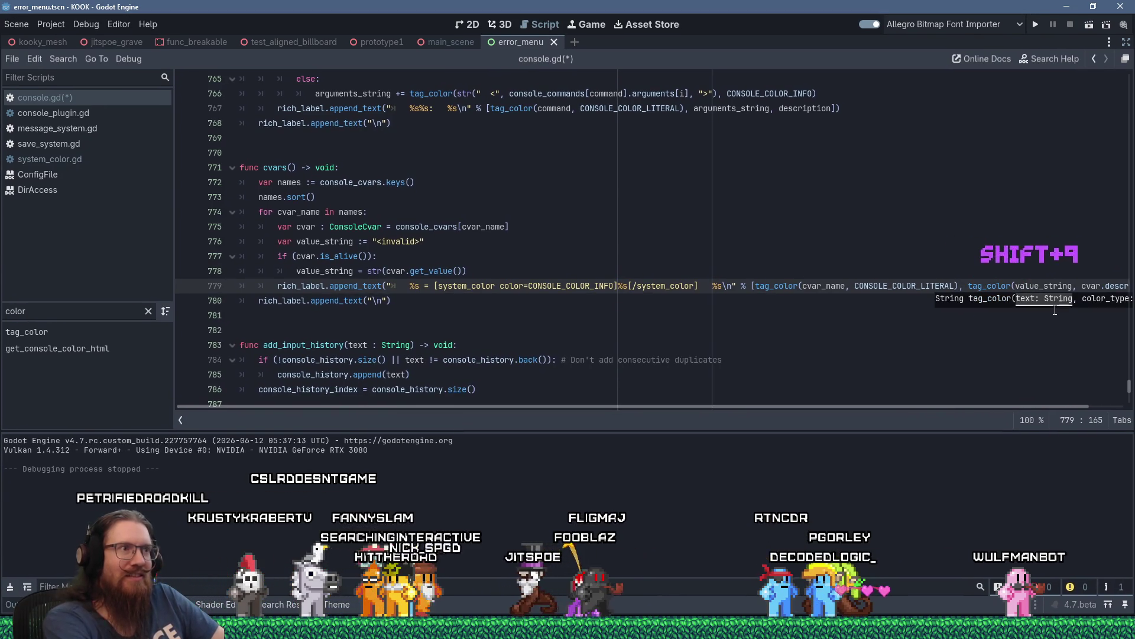
{"action": "key", "text": "ctrl+Right"}
{"action": "key", "text": "ctrl+Right"}
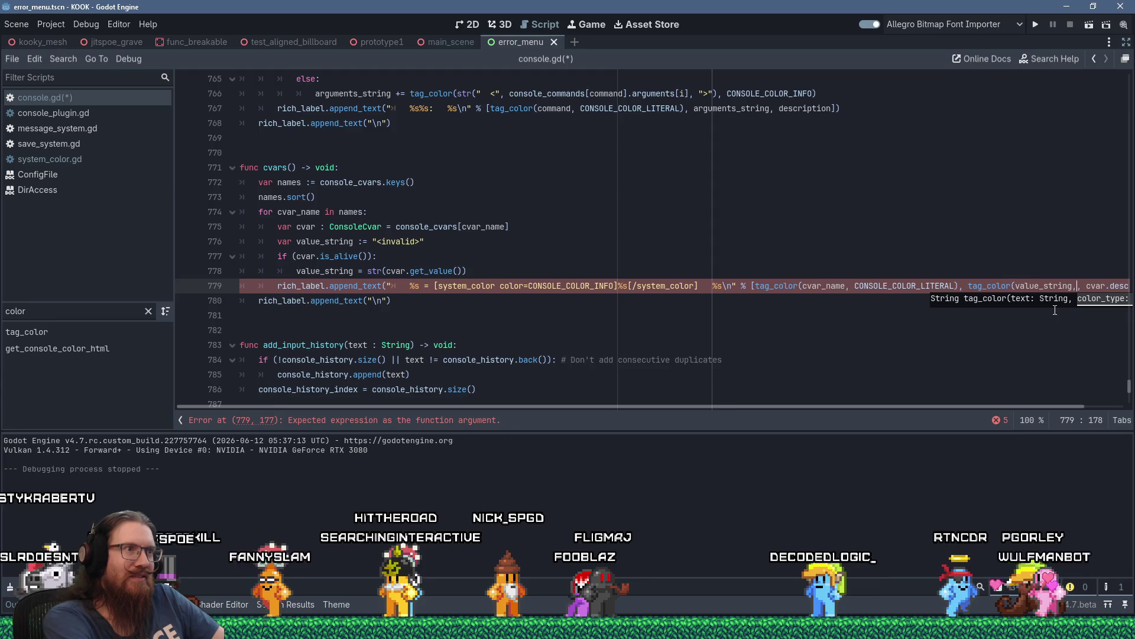
{"action": "type", "text": "CONSOLE_COLOR_"}
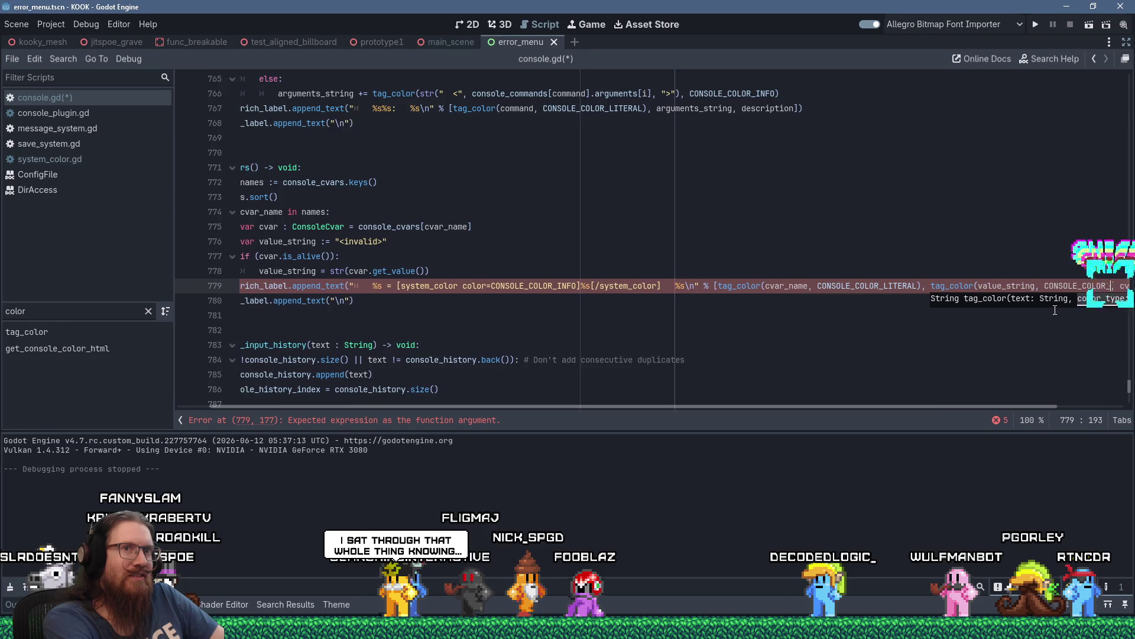
{"action": "type", "text": "INFO)"}
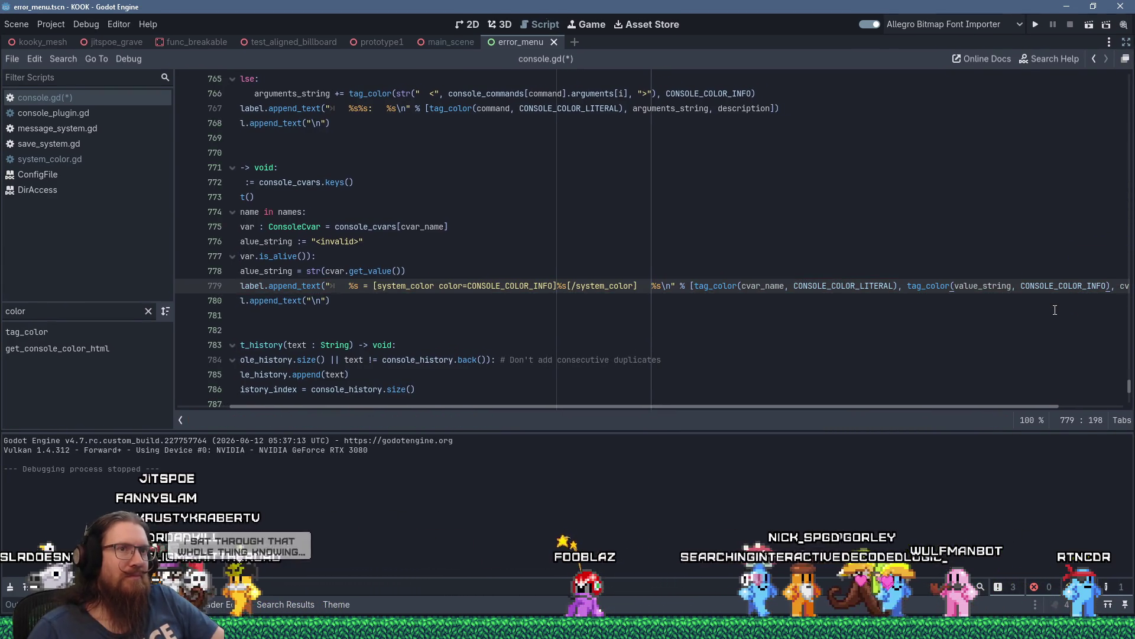
Delete the opening and closing [system_color] tags on line 779 and save console.gd.
{"action": "left_click_drag", "start_coordinate": [373, 286], "coordinate": [554, 284]}
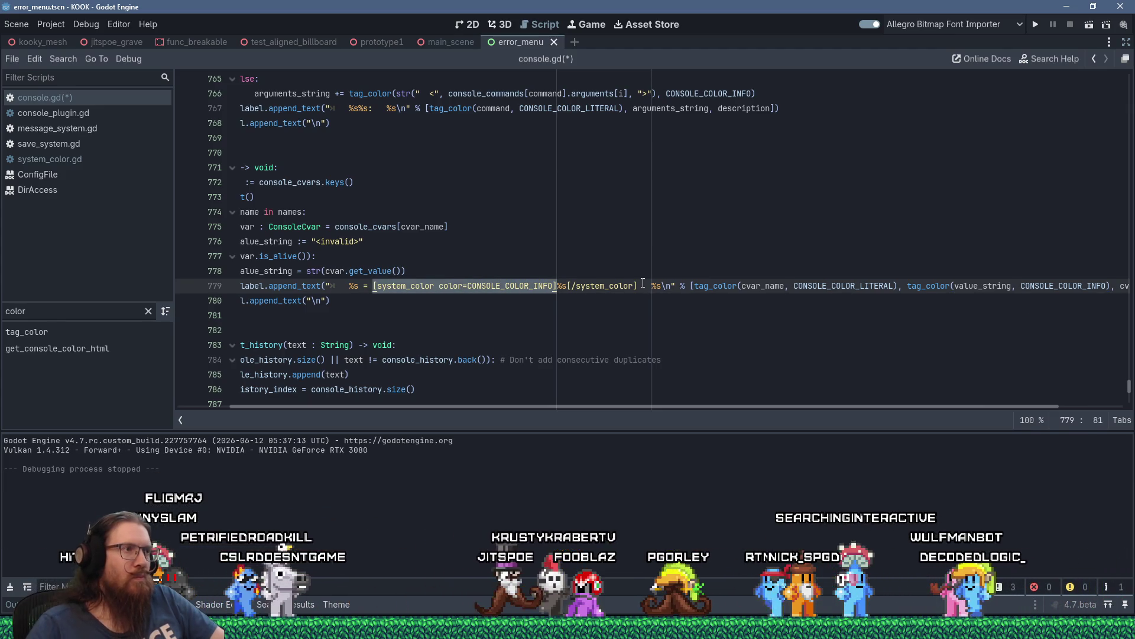
{"action": "key", "text": "Delete"}
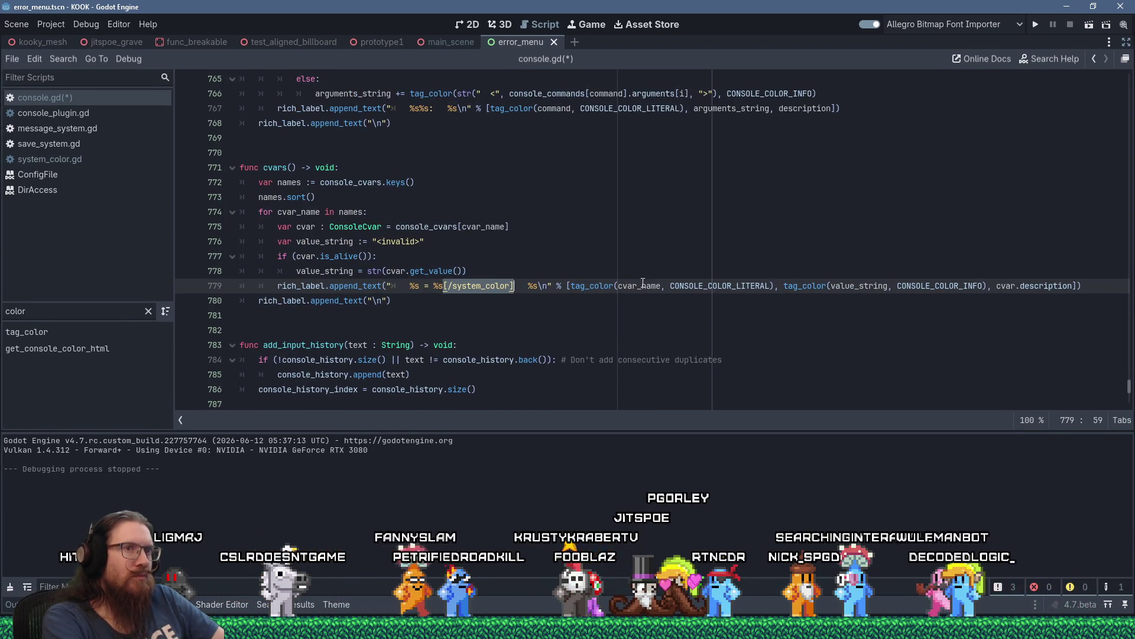
{"action": "key", "text": "Delete"}
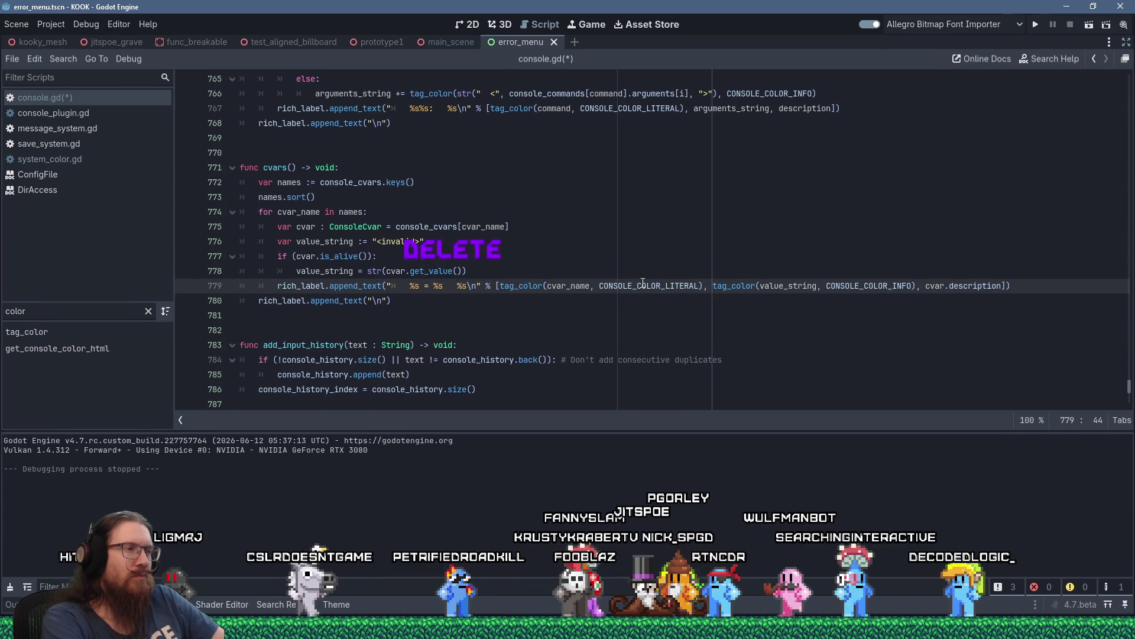
{"action": "key", "text": "ctrl+s"}
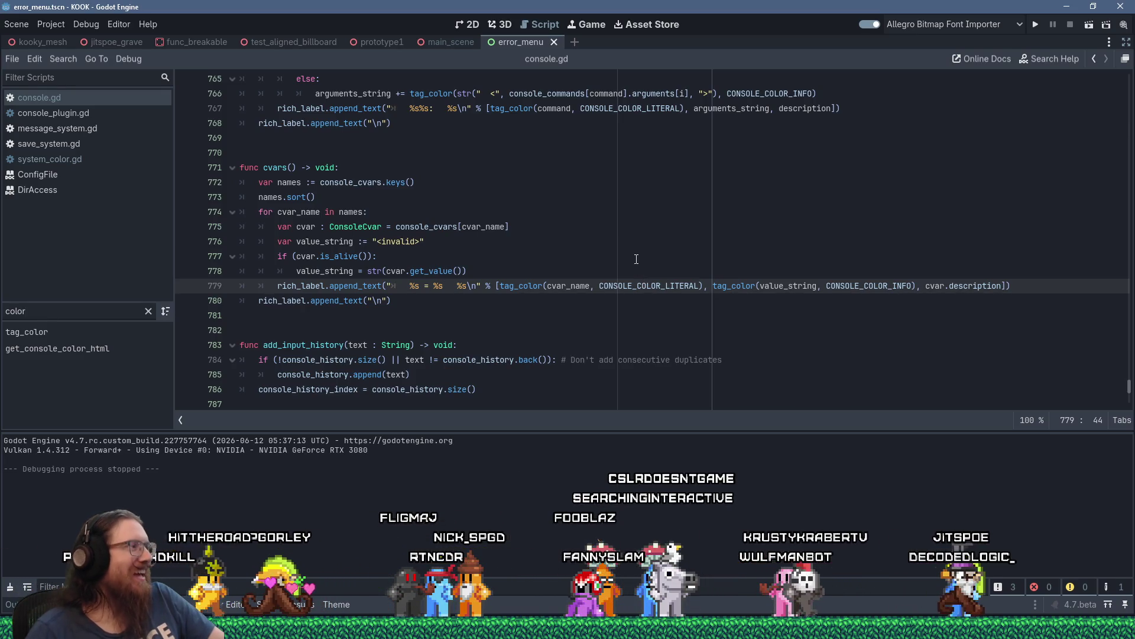
{"action": "scroll", "coordinate": [632, 278], "scroll_direction": "down", "scroll_amount": 4}
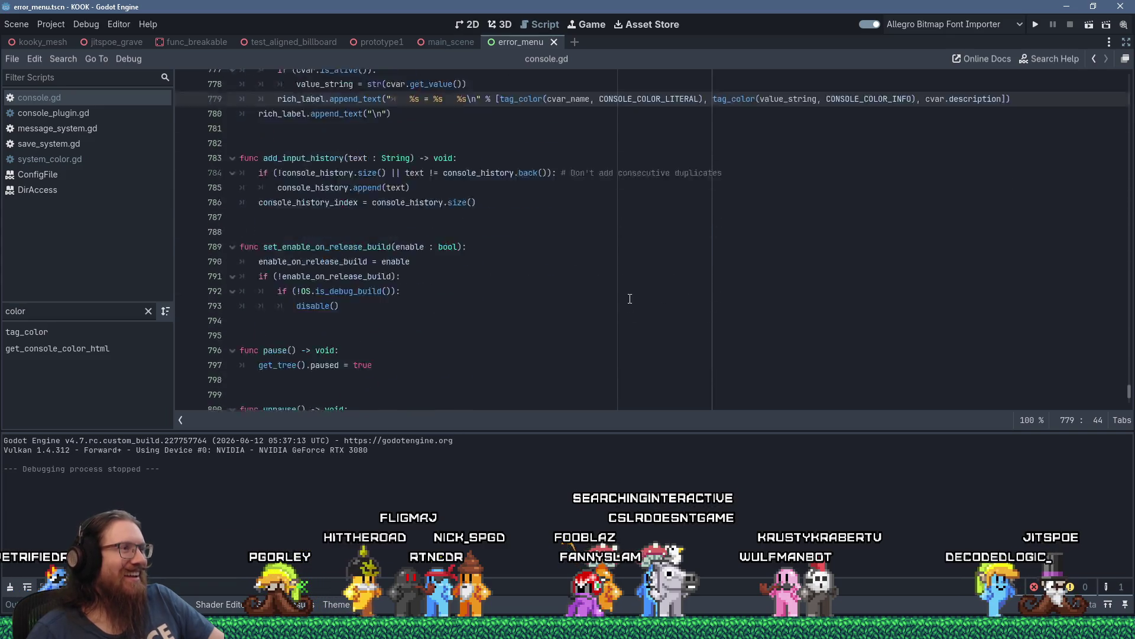
{"action": "scroll", "coordinate": [630, 299], "scroll_direction": "down", "scroll_amount": 5}
{"action": "scroll", "coordinate": [630, 299], "scroll_direction": "up", "scroll_amount": 11}
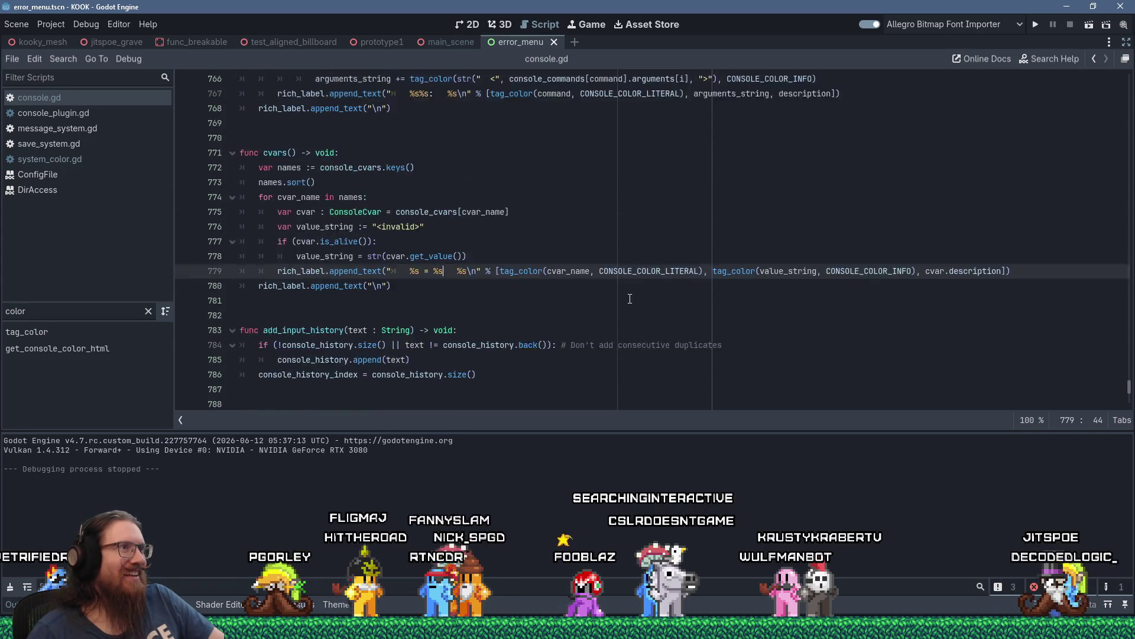
Search for system_color and wrap line 225's str(cvar.get_value()) in tag_color(..., CONSOLE_COLOR_LITERAL).
{"action": "left_click", "coordinate": [703, 258]}
{"action": "key", "text": "ctrl+f"}
{"action": "type", "text": "system_Color"}
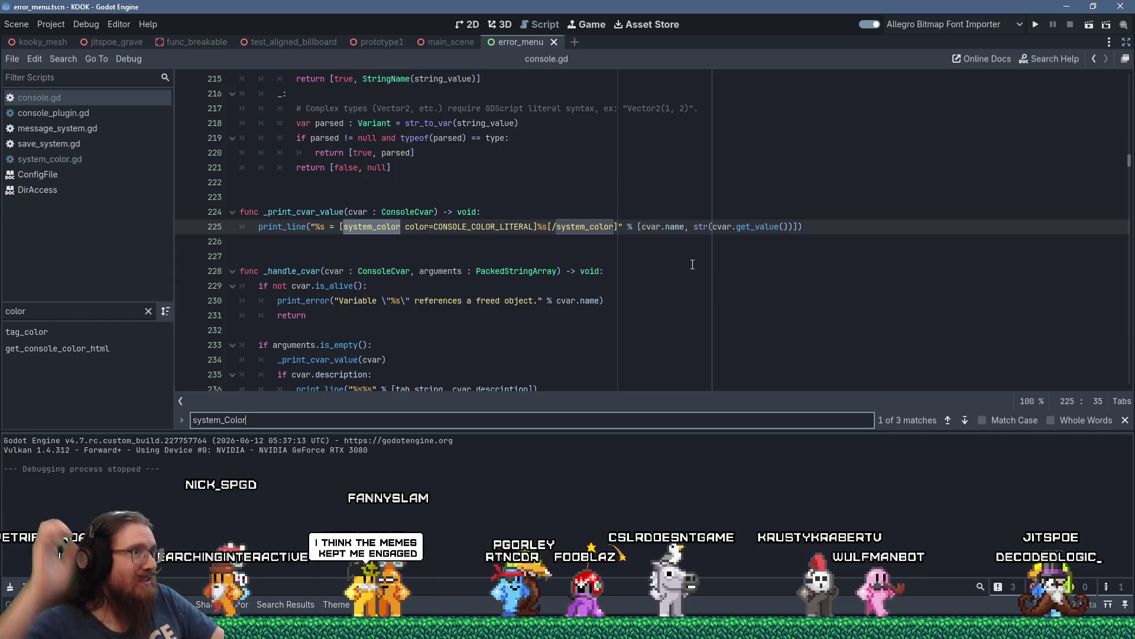
{"action": "left_click", "coordinate": [640, 226]}
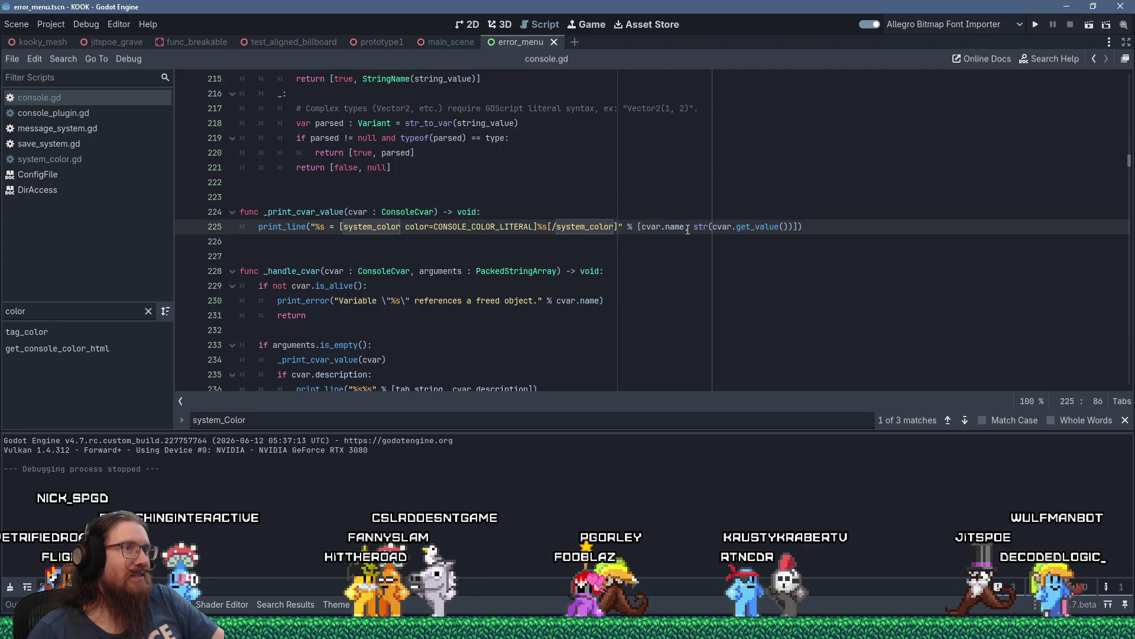
{"action": "mouse_move", "coordinate": [699, 226]}
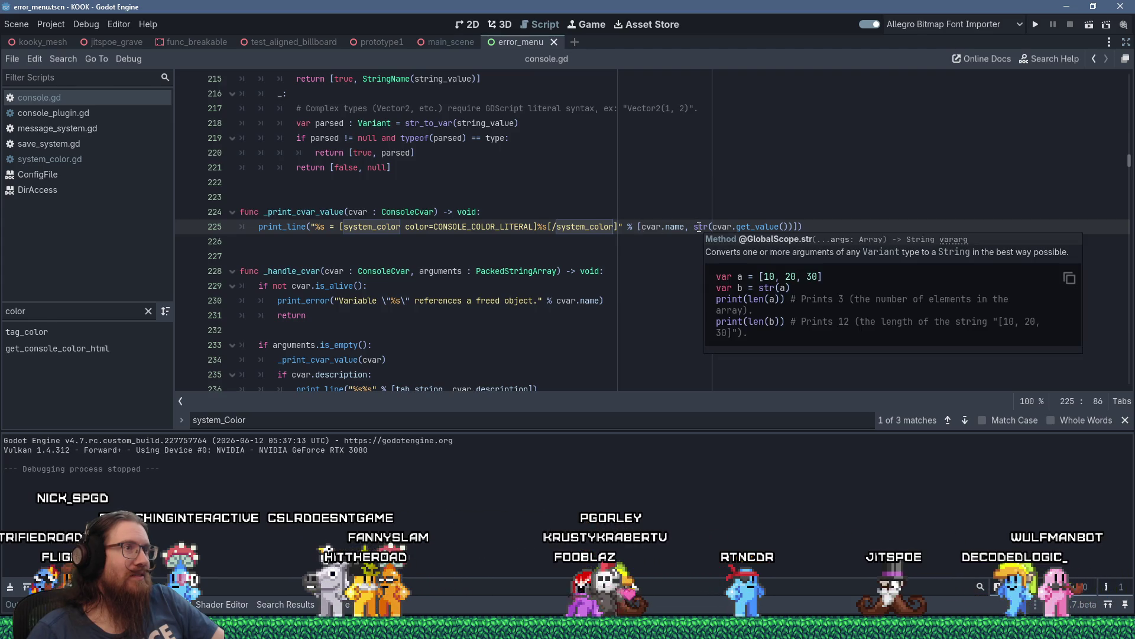
{"action": "left_click", "coordinate": [695, 228]}
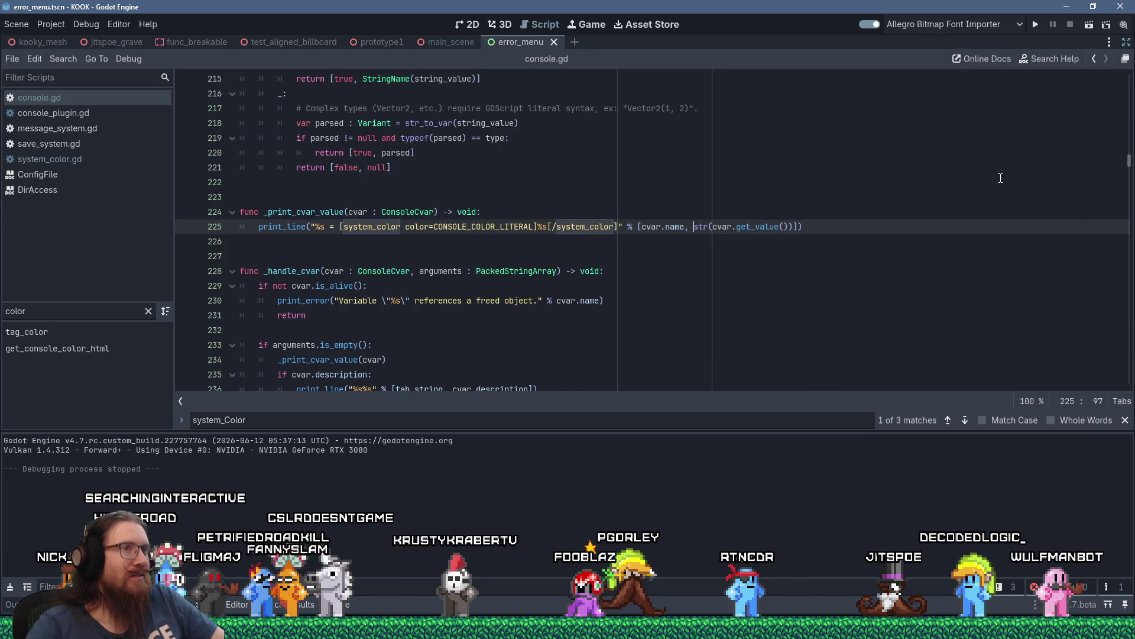
{"action": "type", "text": "c"}
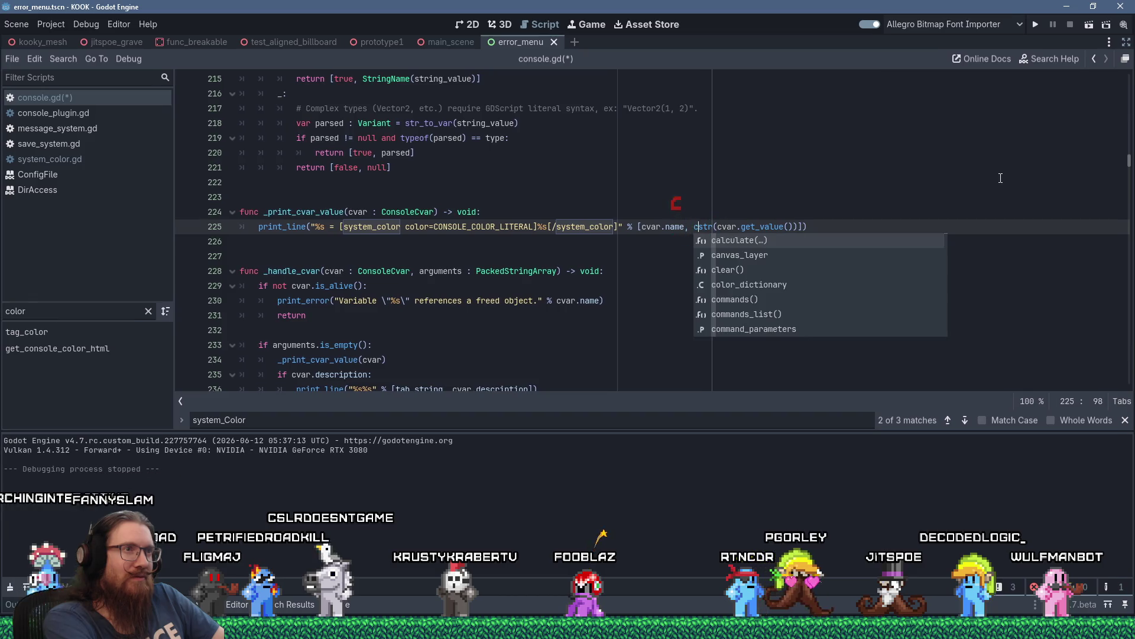
{"action": "key", "text": "BackSpace"}
{"action": "type", "text": "tag_color_"}
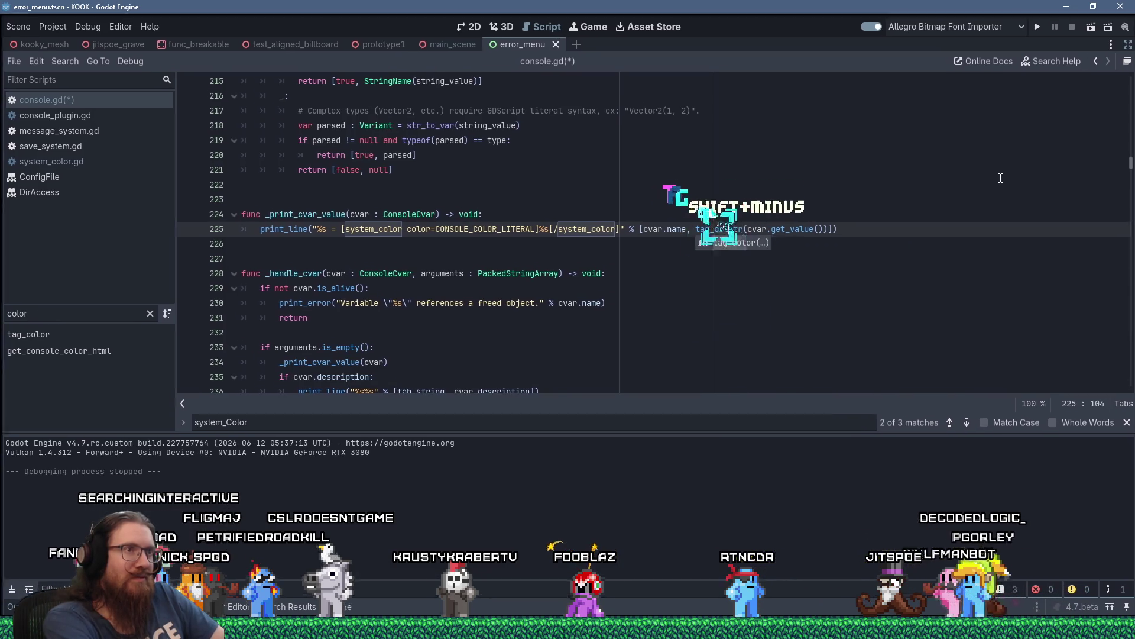
{"action": "key", "text": "End"}
{"action": "key", "text": "Left"}
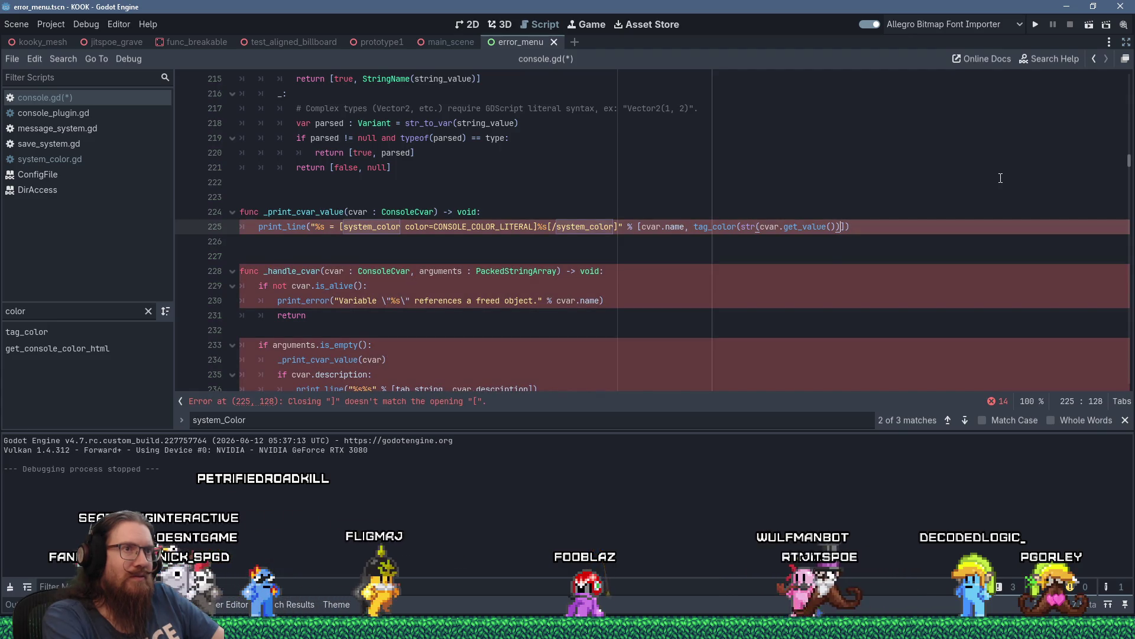
{"action": "type", "text": ","}
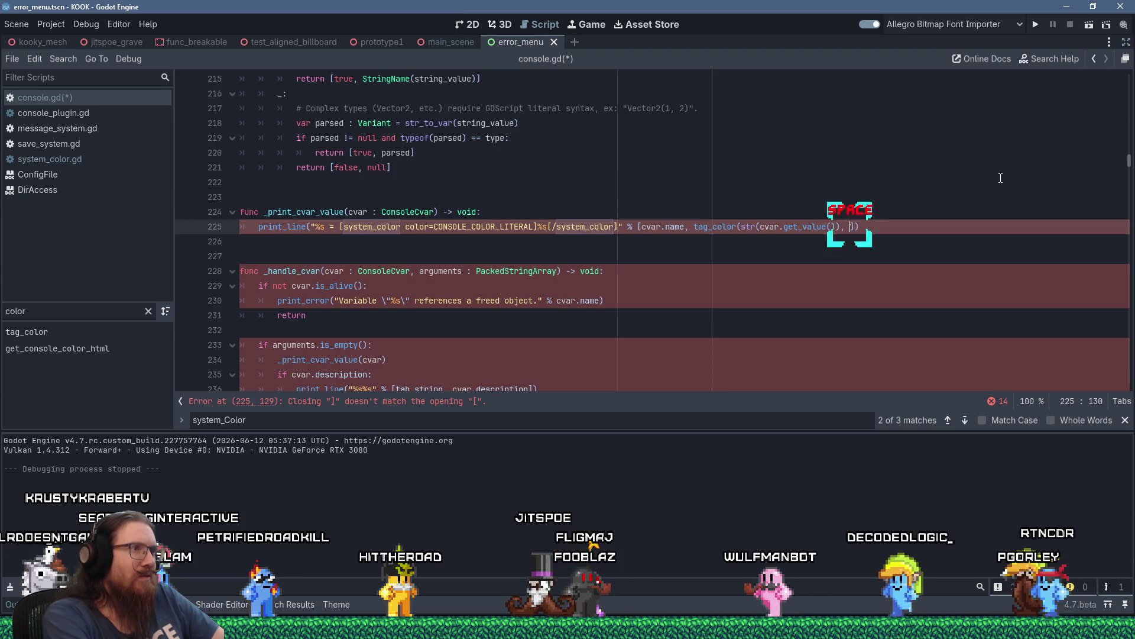
{"action": "type", "text": " CONSOLE_COLOR_"}
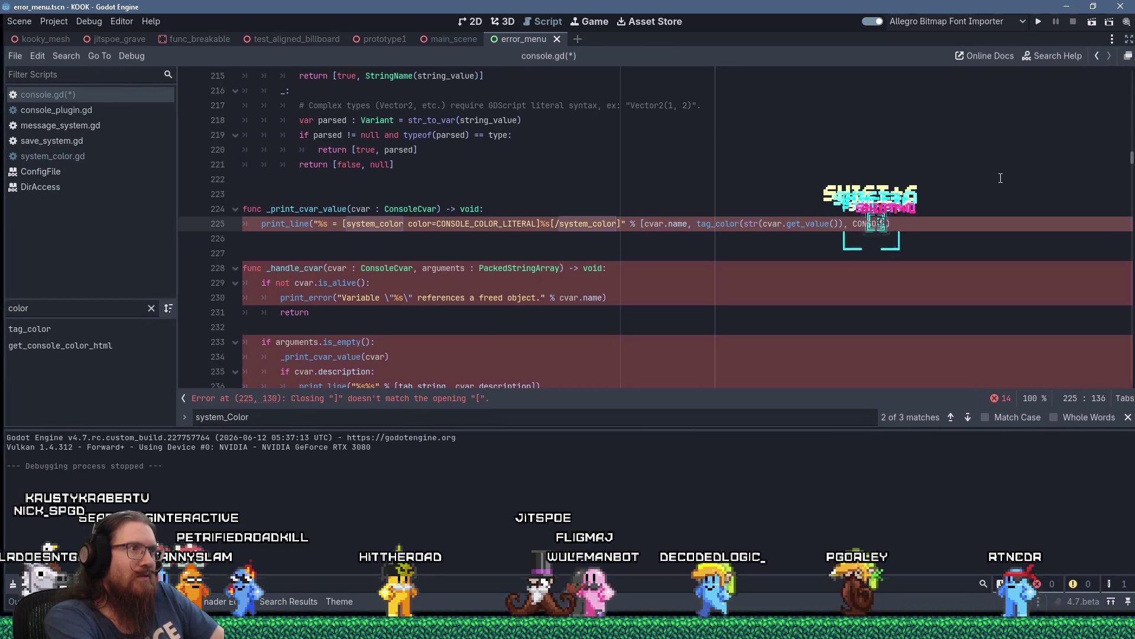
{"action": "type", "text": "LITERAL"}
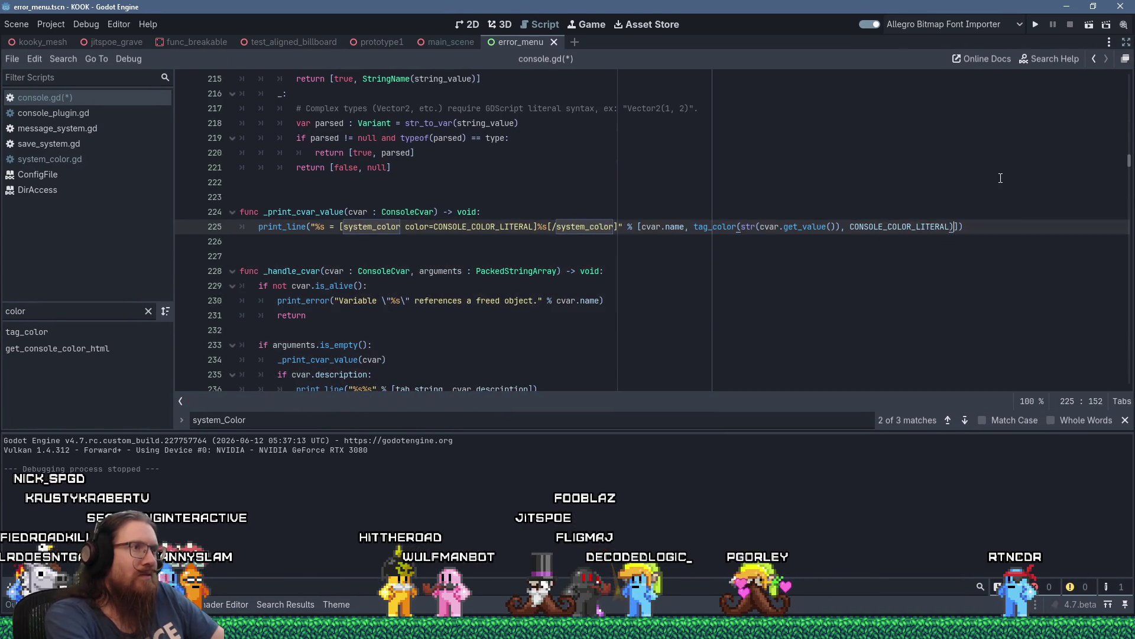
Delete the [system_color] tags from line 225's format string.
{"action": "left_click_drag", "start_coordinate": [340, 226], "coordinate": [536, 225]}
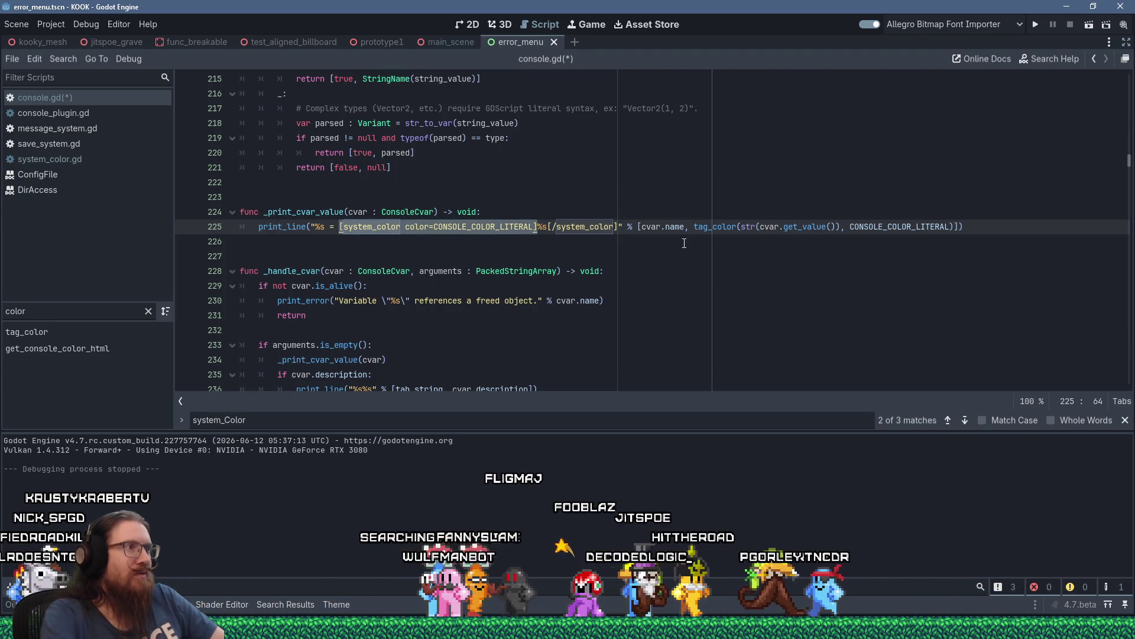
{"action": "key", "text": "Delete"}
{"action": "key", "text": "shift+Right"}
{"action": "key", "text": "shift+Right"}
{"action": "key", "text": "shift+Right"}
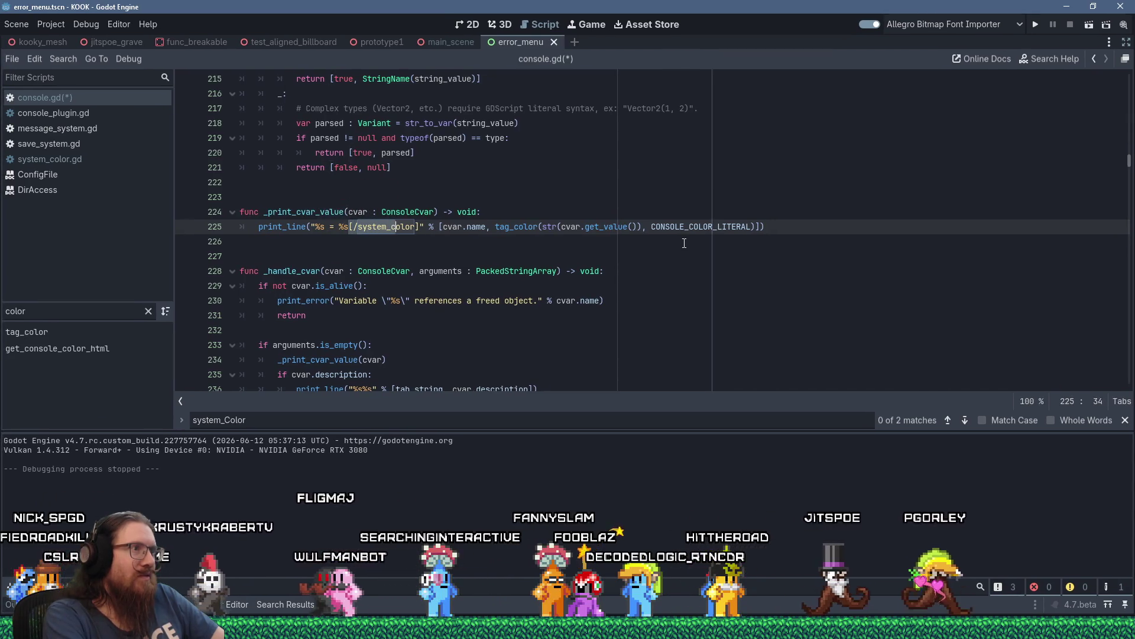
{"action": "key", "text": "Delete"}
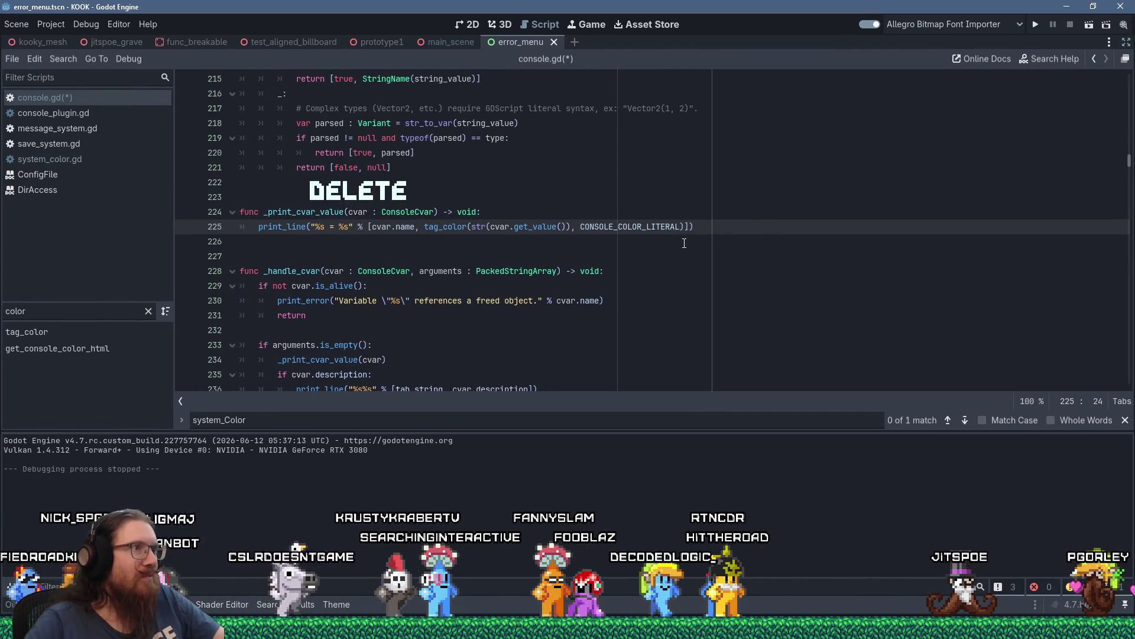
{"action": "key", "text": "F3"}
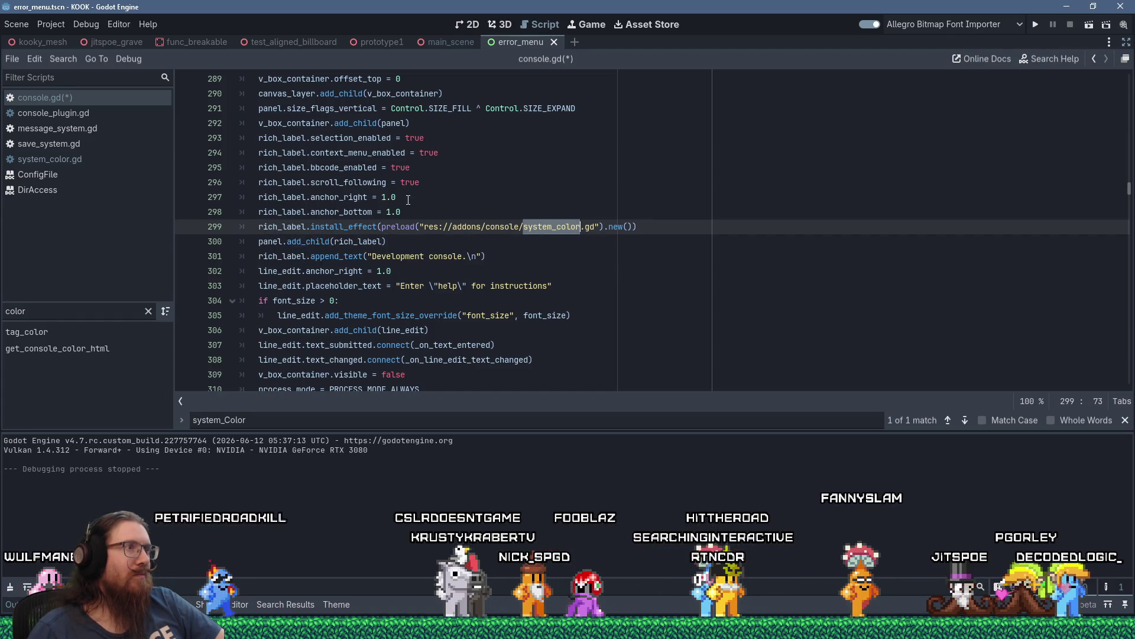
Add a line 299 comment about keeping it in case system_color is used in custom stuff, and save.
{"action": "type", "text": "# Cas"}
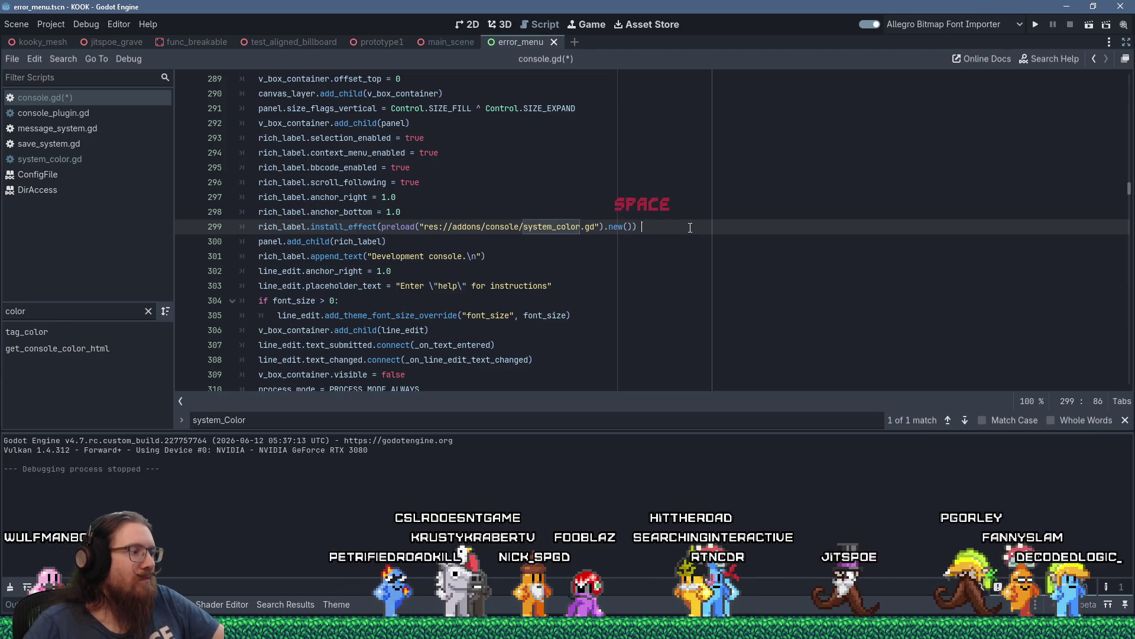
{"action": "type", "text": "n prob"}
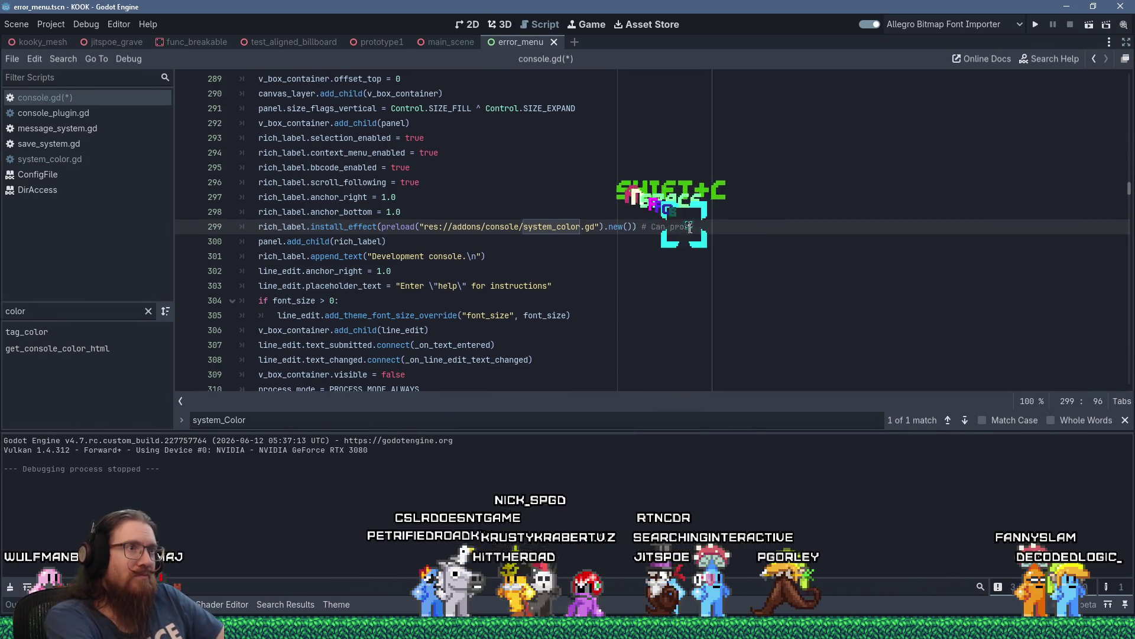
{"action": "type", "text": "ably get rid of "}
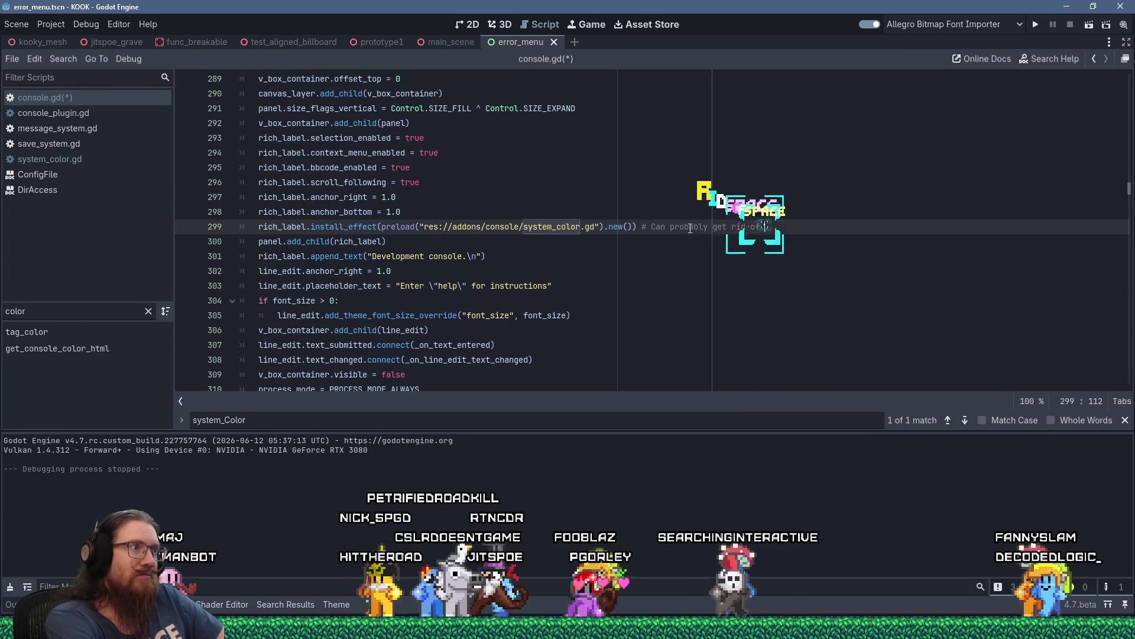
{"action": "type", "text": "this, but itving it fo"}
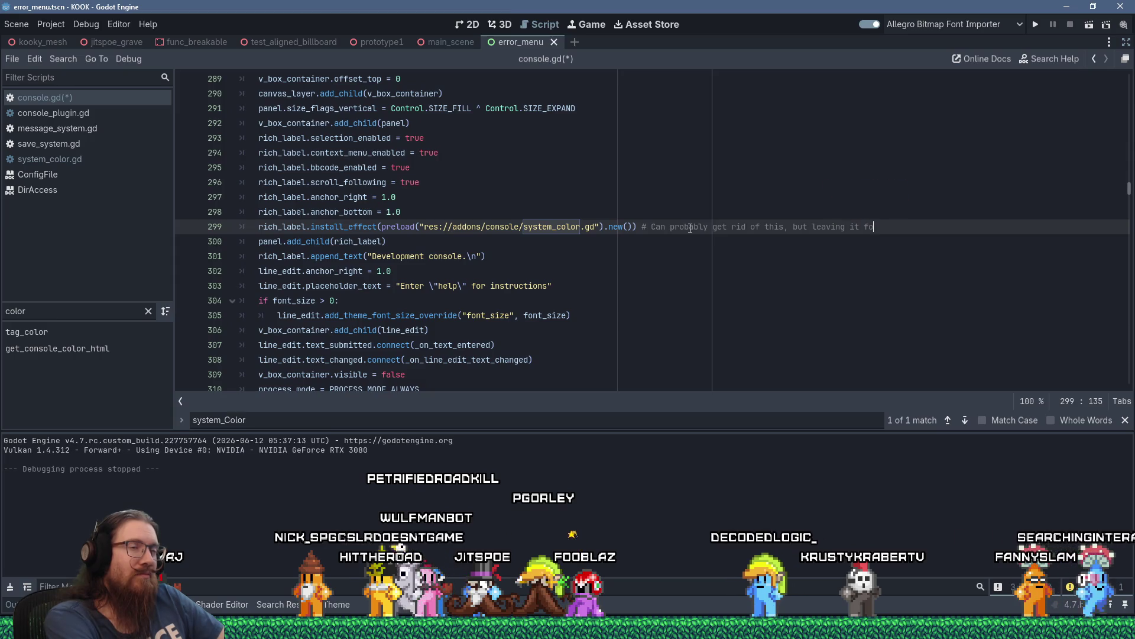
{"action": "type", "text": "r now in case "}
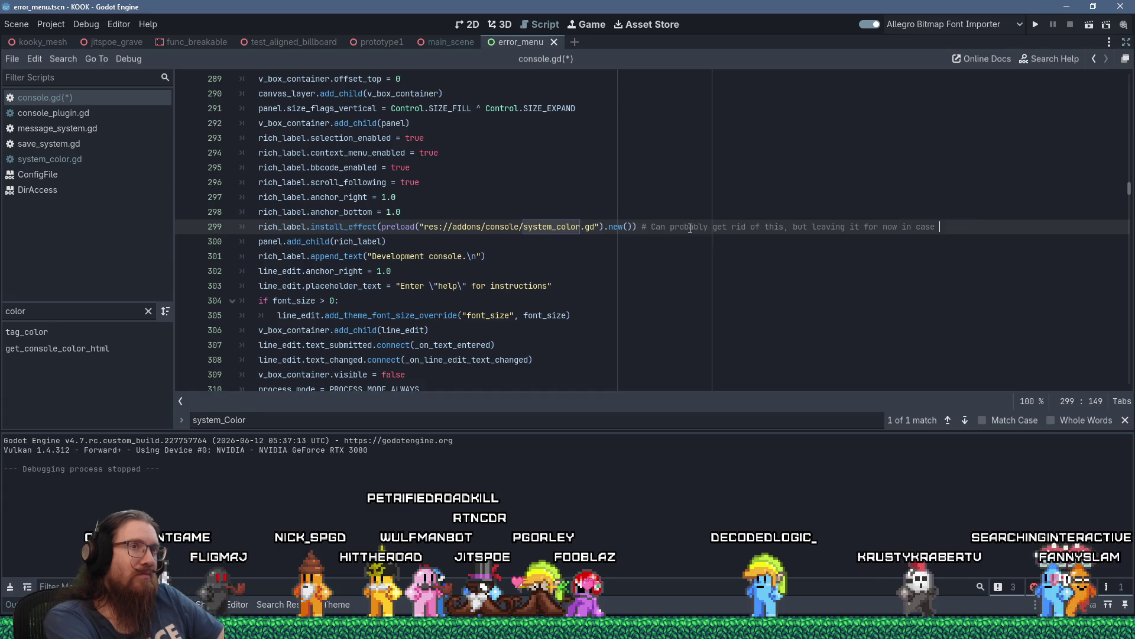
{"action": "type", "text": "e are using i"}
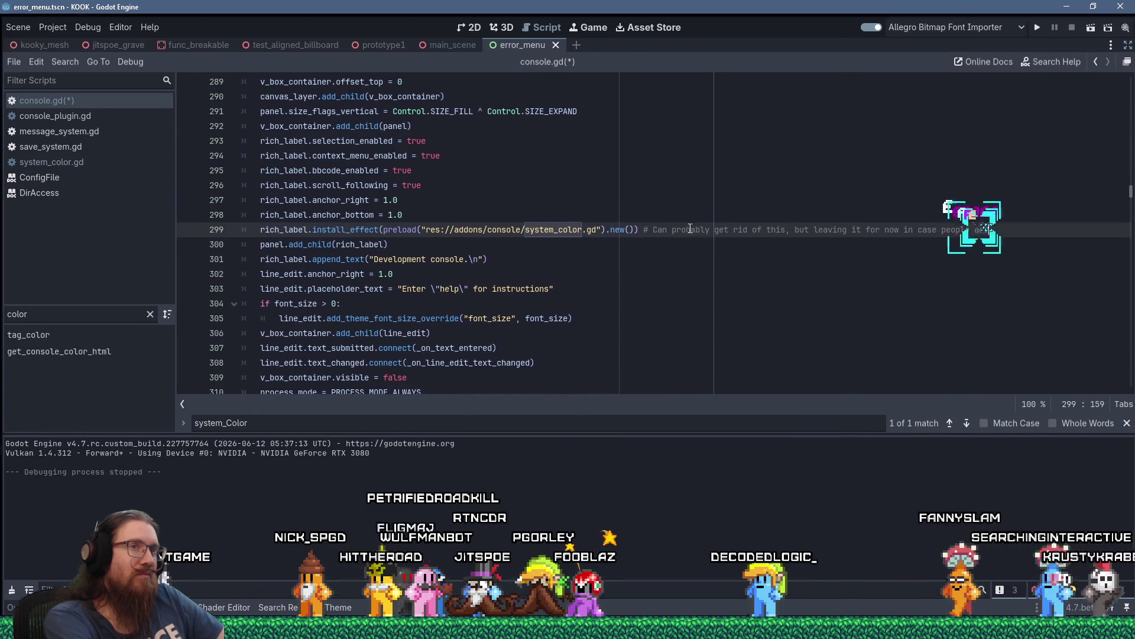
{"action": "key", "text": "BackSpace"}
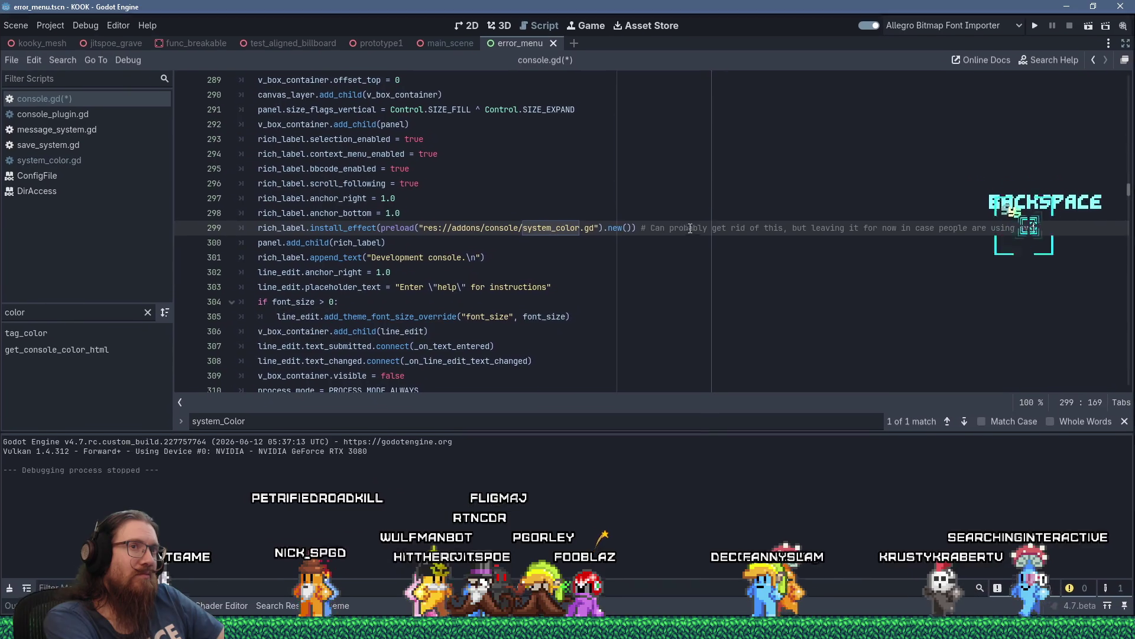
{"action": "type", "text": "system_color"}
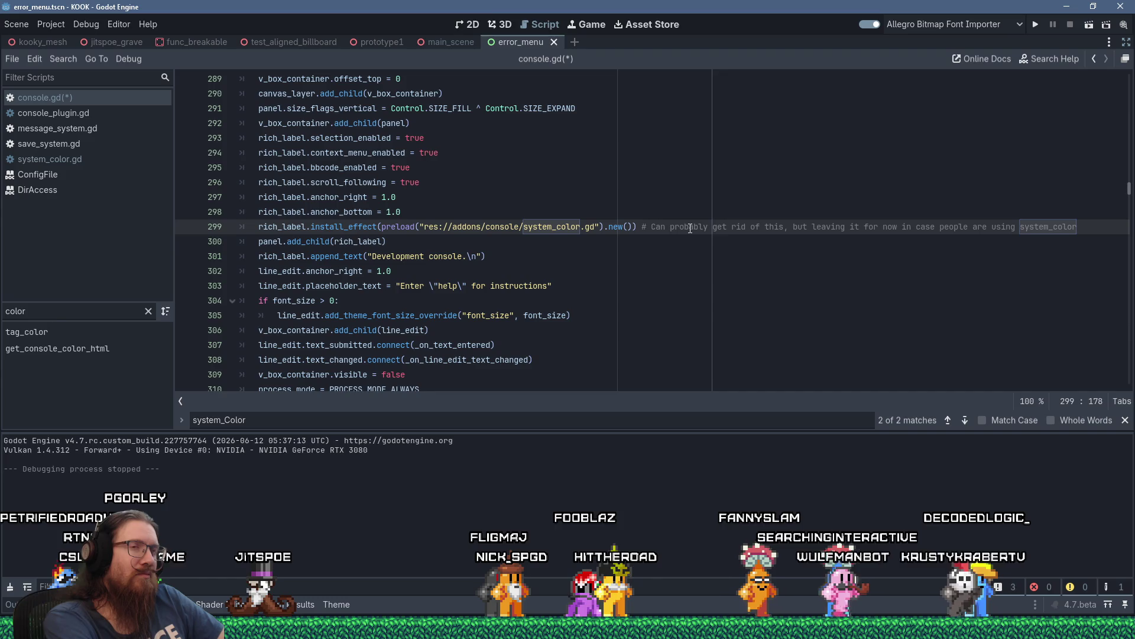
{"action": "type", "text": "in "}
{"action": "type", "text": "custom stuff."}
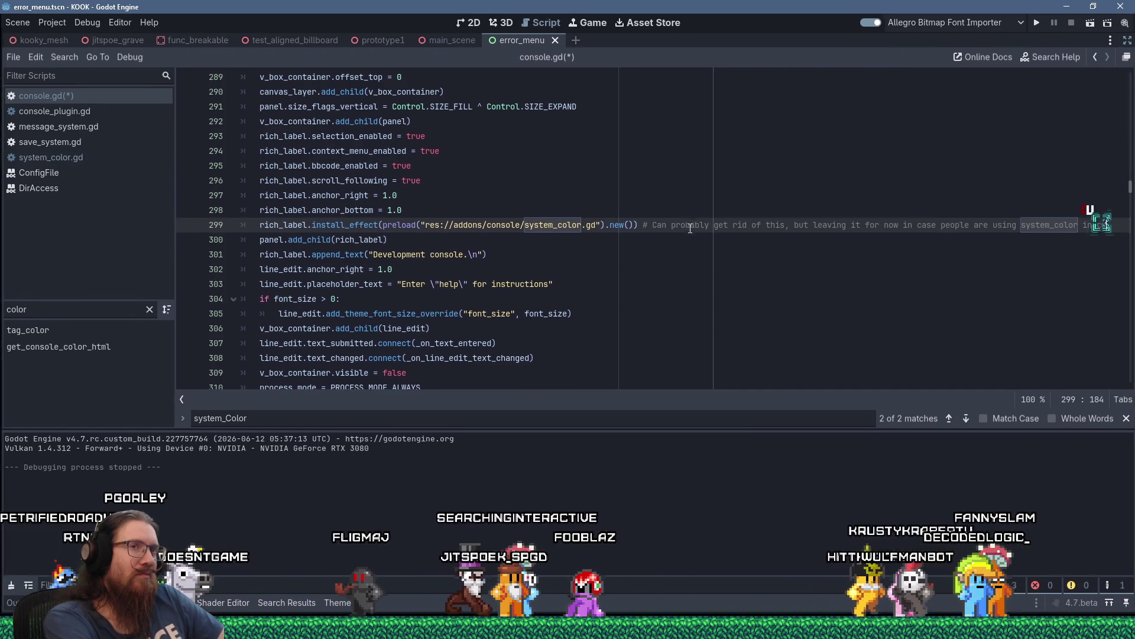
{"action": "key", "text": "ctrl+s"}
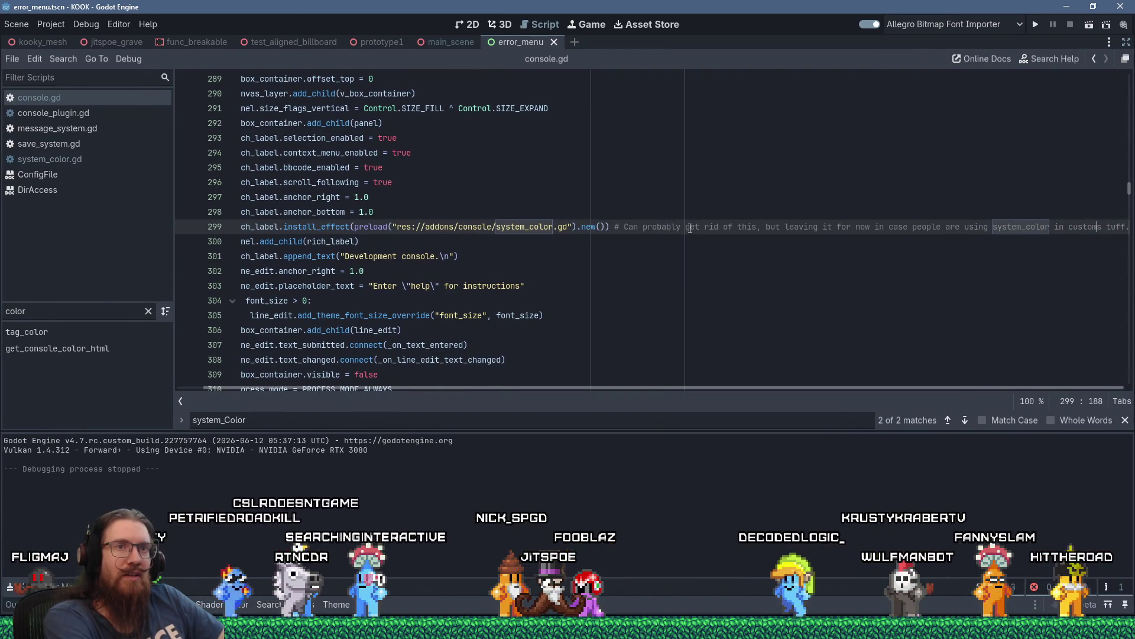
Fix the 'customs tuff' typo, save again, and run the project.
{"action": "key", "text": "Delete"}
{"action": "key", "text": "Right"}
{"action": "type", "text": "s"}
{"action": "key", "text": "ctrl+s"}
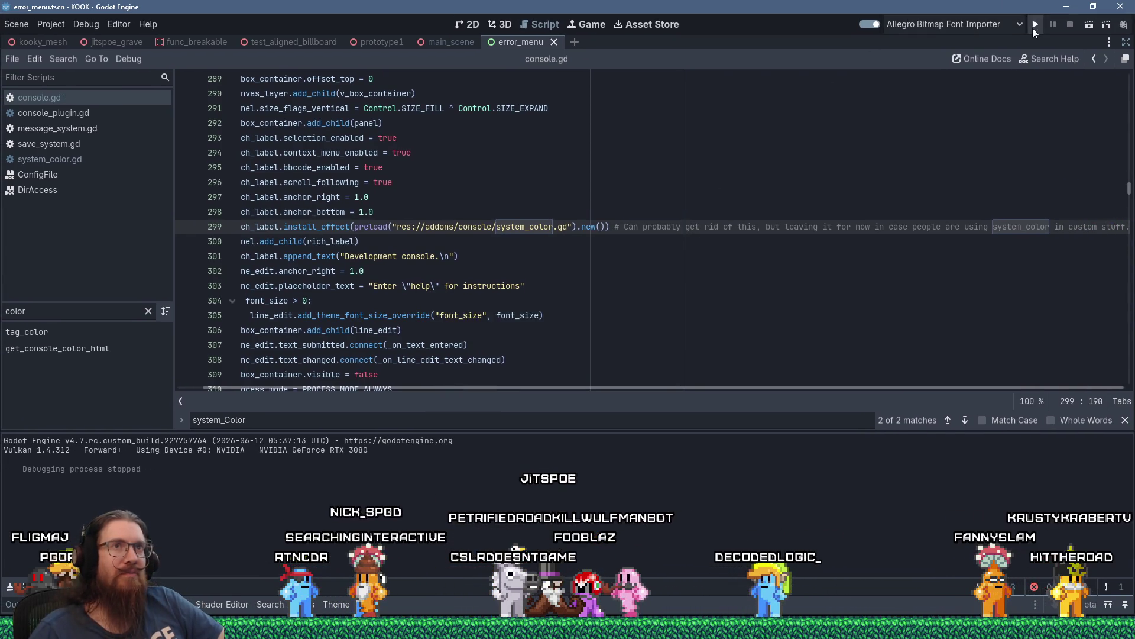
{"action": "left_click", "coordinate": [1032, 28]}
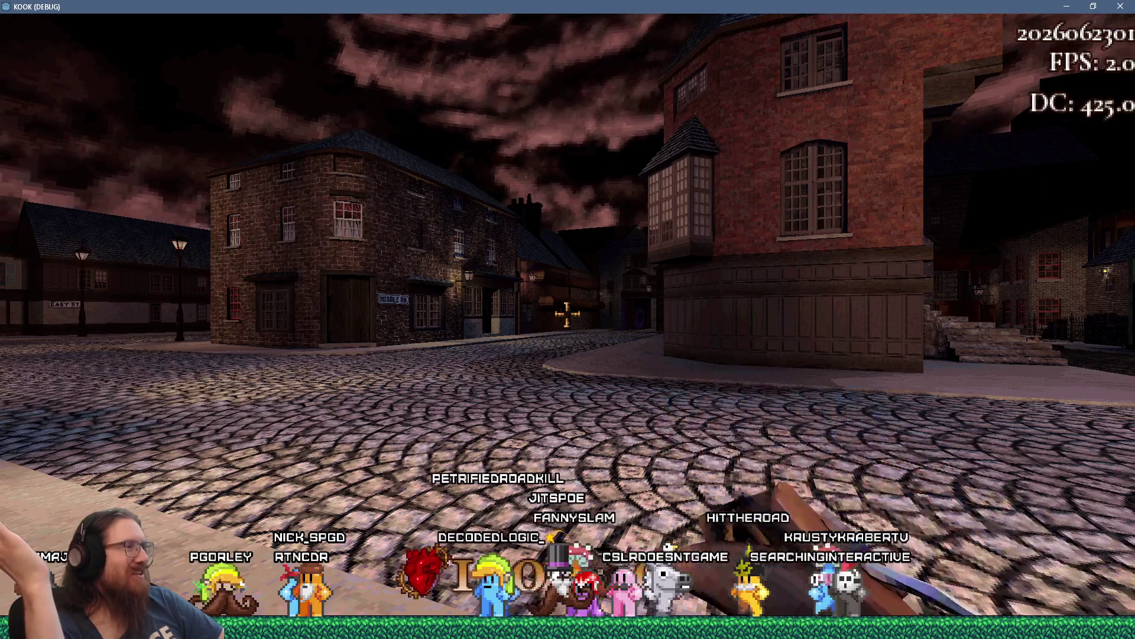
In the game's development console, run cvars to list the variables, then enter quit.
{"action": "key", "text": "grave"}
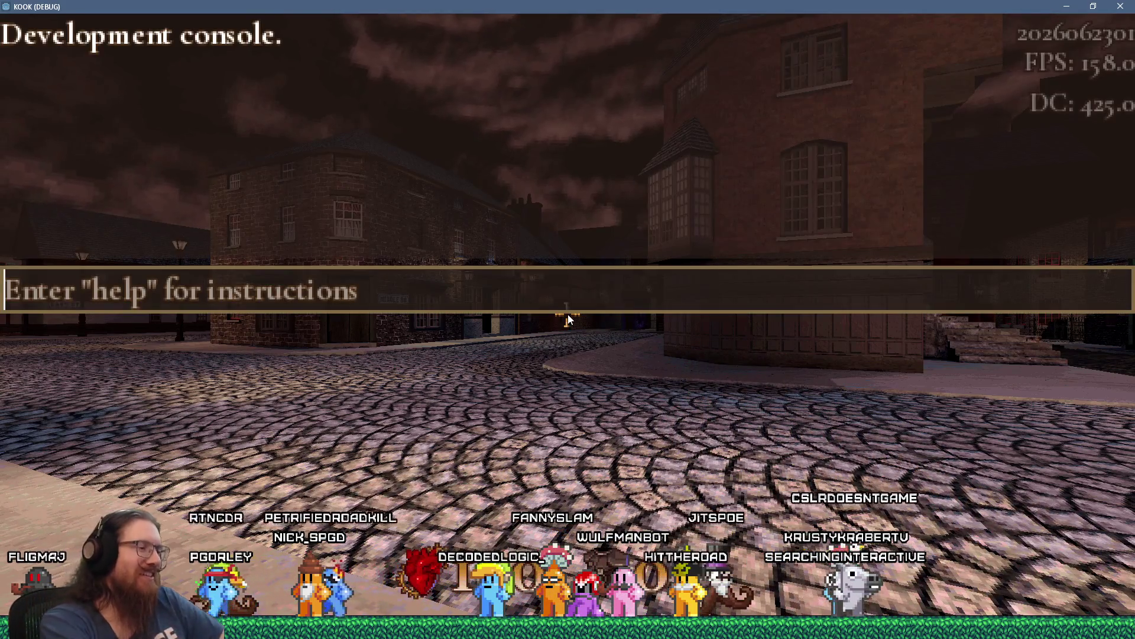
{"action": "type", "text": "cvars"}
{"action": "key", "text": "Return"}
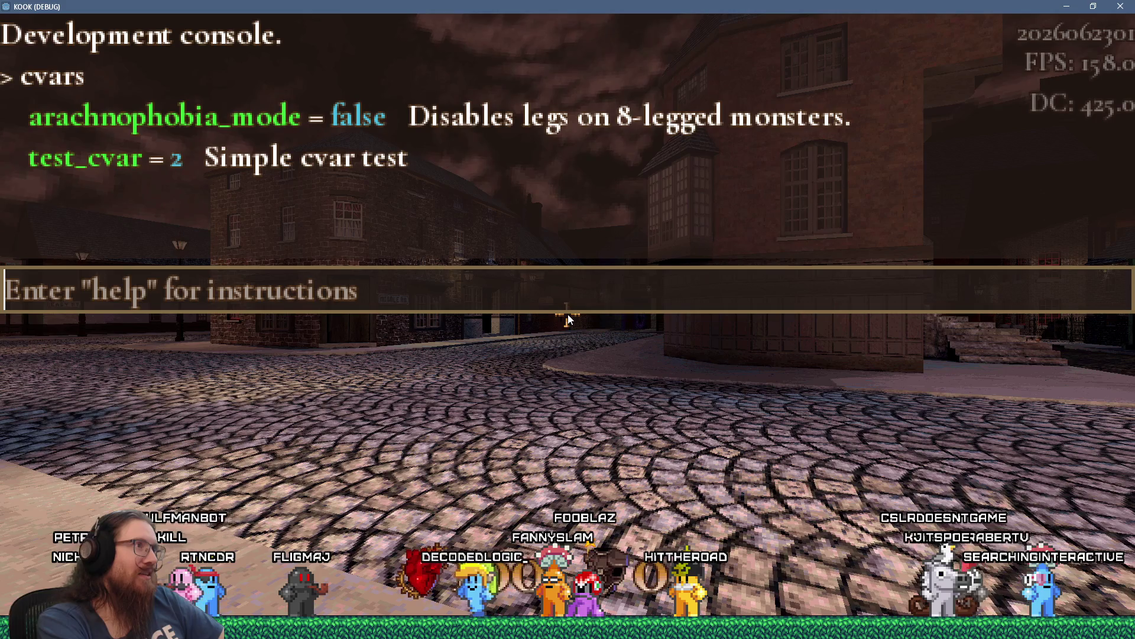
{"action": "key", "text": "grave"}
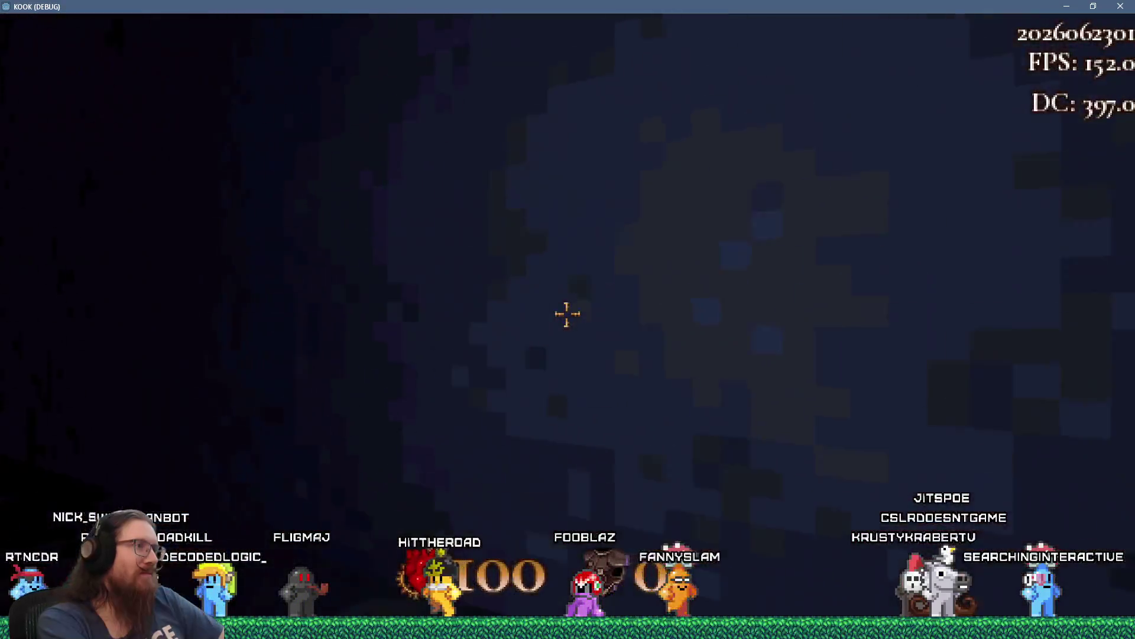
{"action": "key", "text": "grave"}
{"action": "type", "text": "quit"}
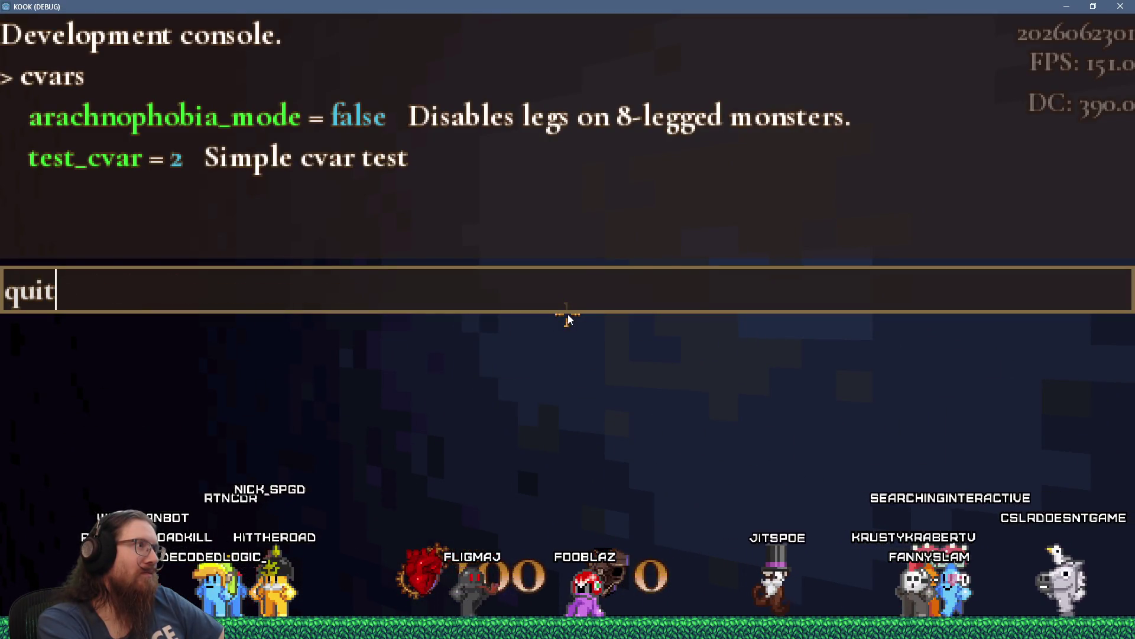
{"action": "key", "text": "Return"}
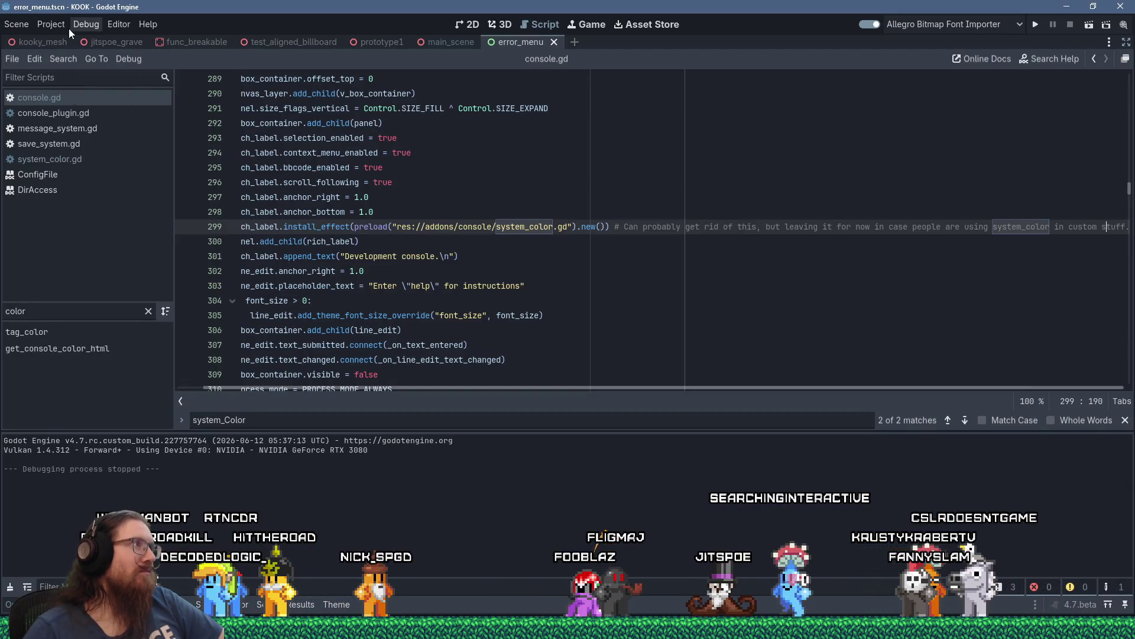
In Project Settings > Console, make Color Error a lighter, brighter red.
{"action": "left_click", "coordinate": [53, 24]}
{"action": "left_click", "coordinate": [63, 38]}
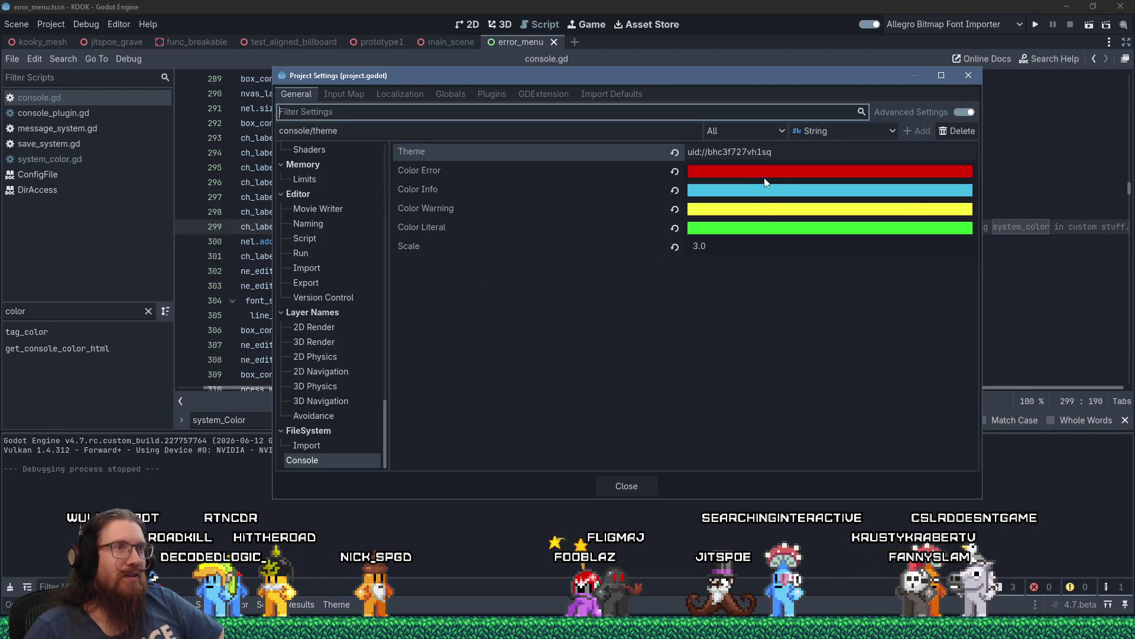
{"action": "left_click", "coordinate": [766, 172]}
{"action": "mouse_move", "coordinate": [906, 239]}
{"action": "left_mouse_down"}
{"action": "mouse_move", "coordinate": [910, 292]}
{"action": "mouse_move", "coordinate": [885, 306]}
{"action": "mouse_move", "coordinate": [904, 311]}
{"action": "mouse_move", "coordinate": [883, 305]}
{"action": "left_mouse_up"}
{"action": "left_click", "coordinate": [739, 309]}
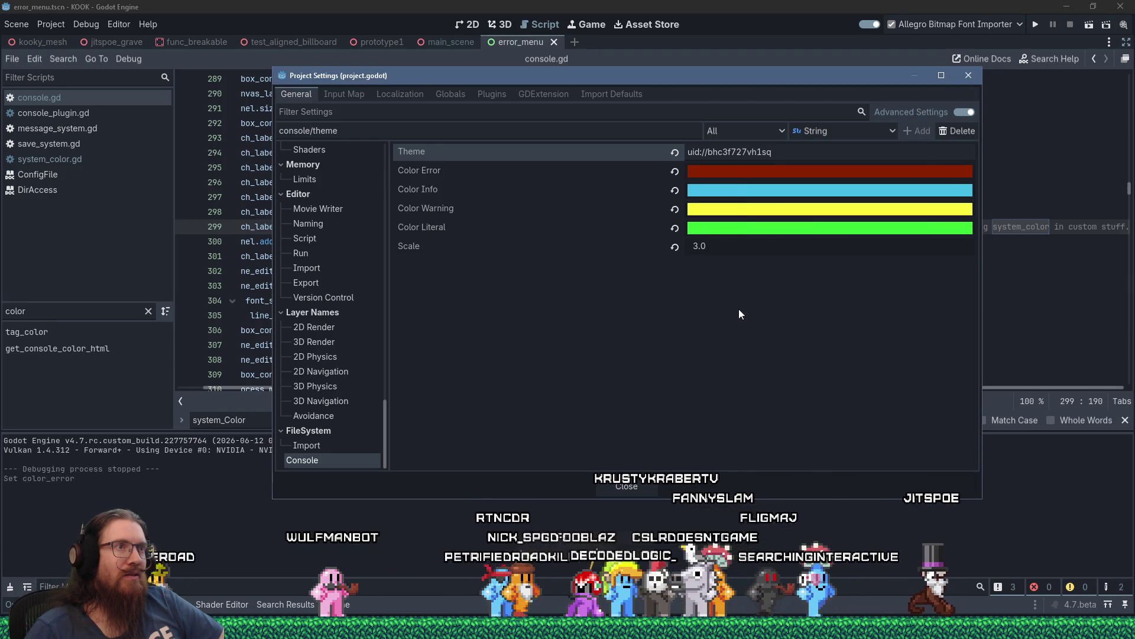
{"action": "left_click", "coordinate": [840, 172]}
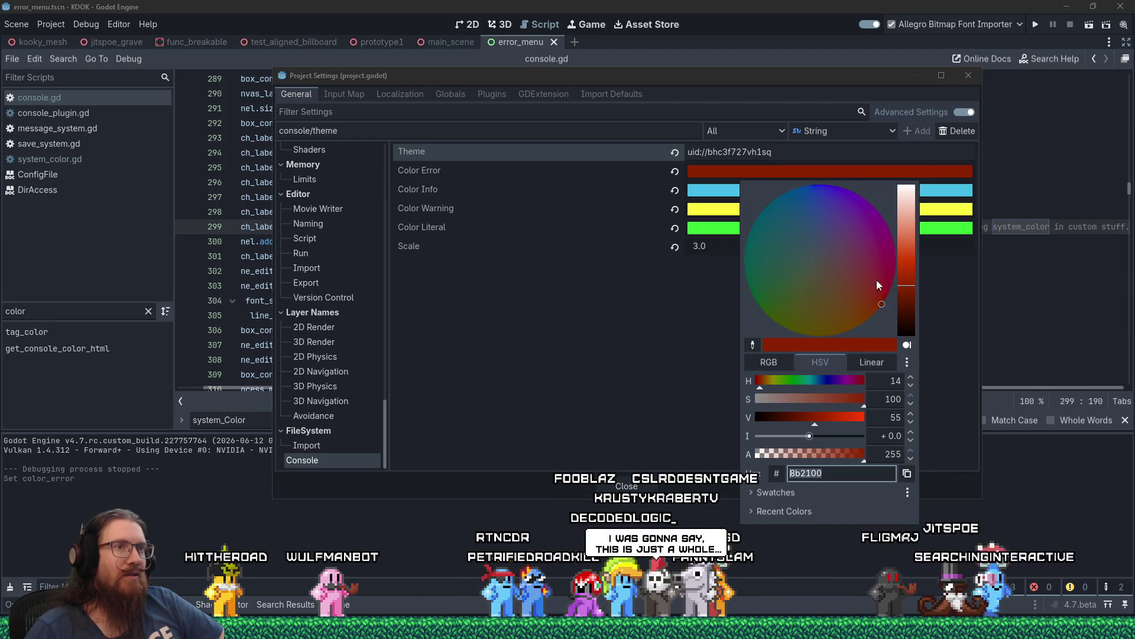
{"action": "left_click_drag", "start_coordinate": [911, 279], "coordinate": [916, 266]}
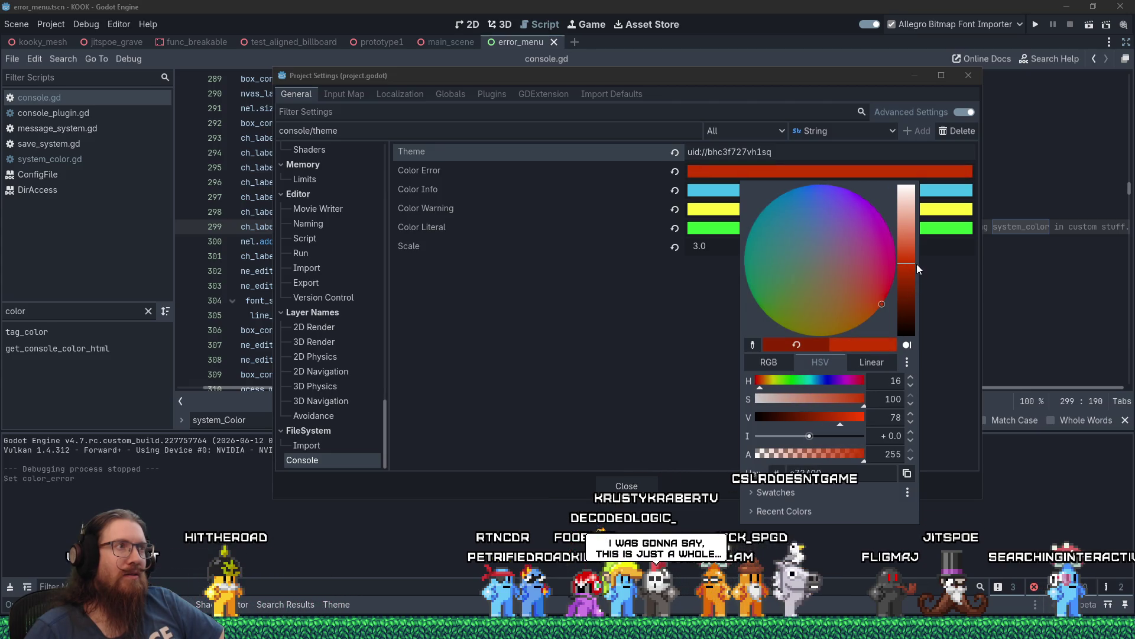
{"action": "left_click", "coordinate": [718, 195]}
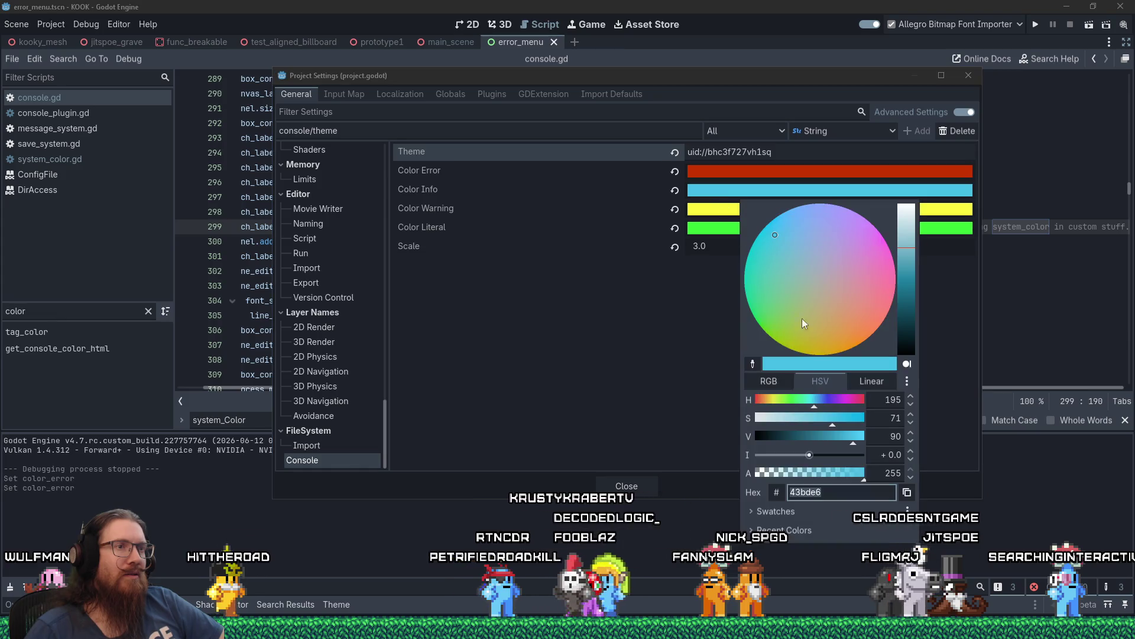
Make Color Info a pale blue and soften the Color Warning yellow.
{"action": "left_click", "coordinate": [796, 418]}
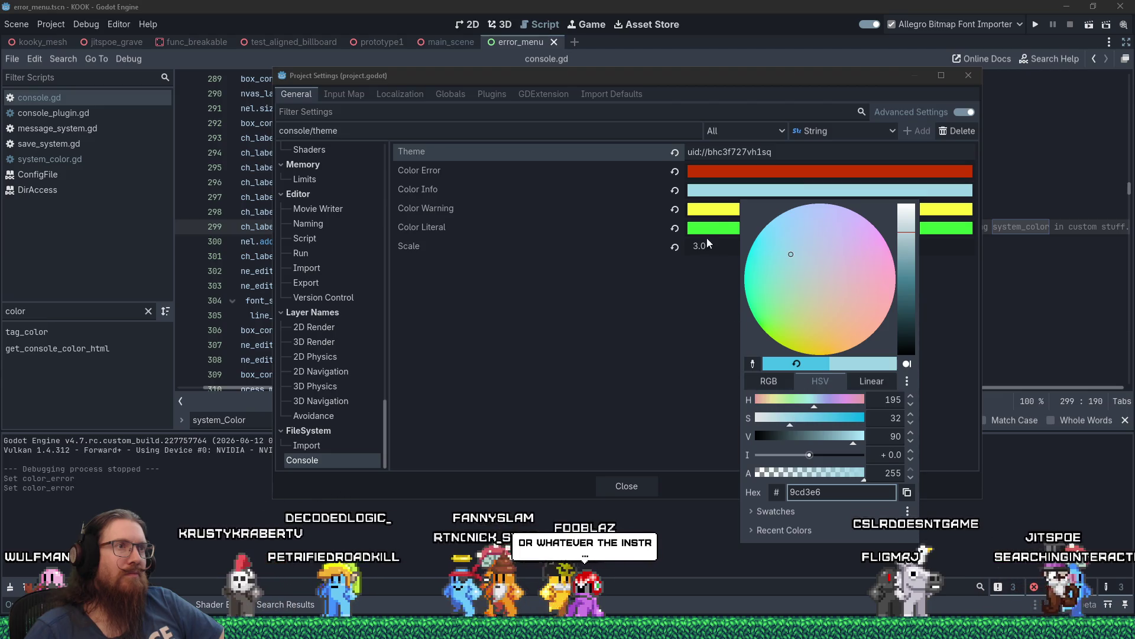
{"action": "left_click", "coordinate": [715, 211]}
{"action": "left_click", "coordinate": [715, 212]}
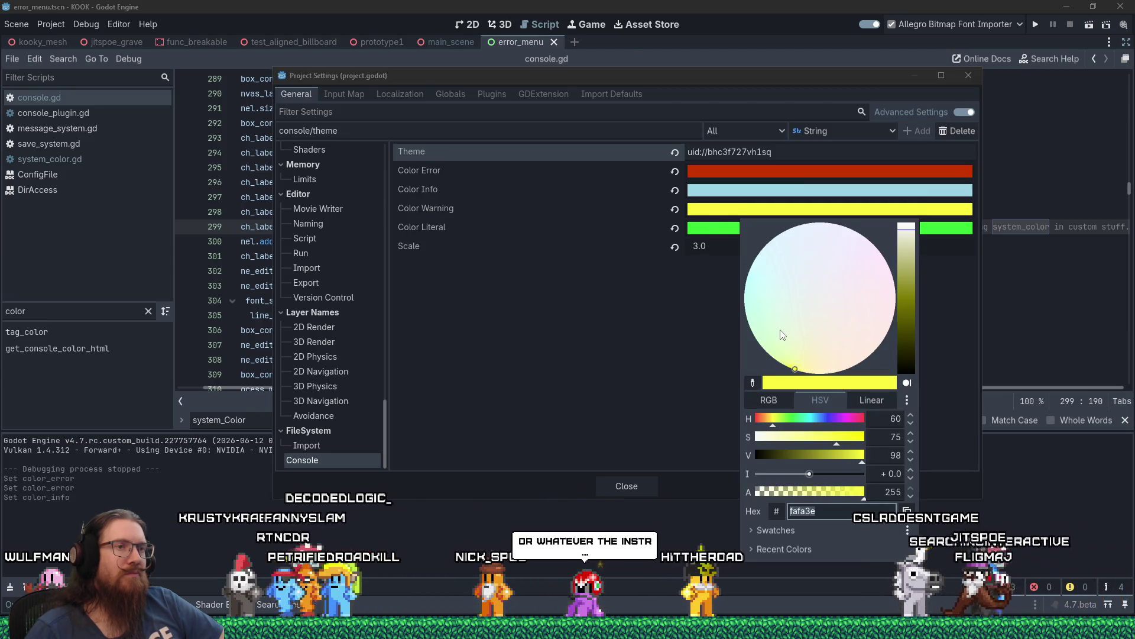
{"action": "left_click", "coordinate": [822, 438]}
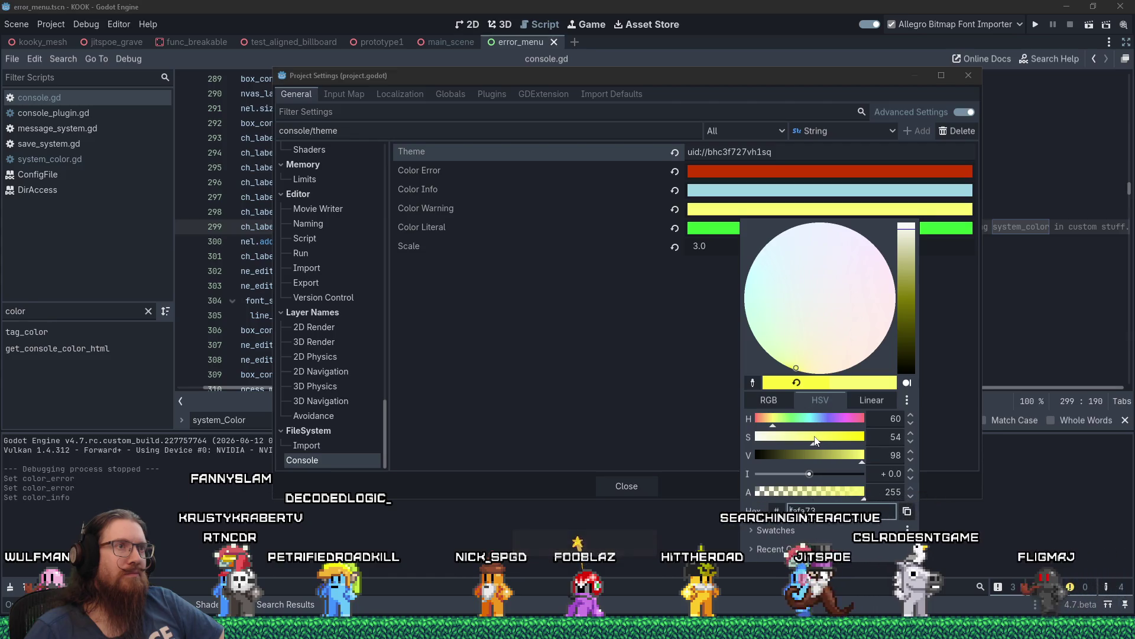
{"action": "left_click_drag", "start_coordinate": [822, 440], "coordinate": [828, 440]}
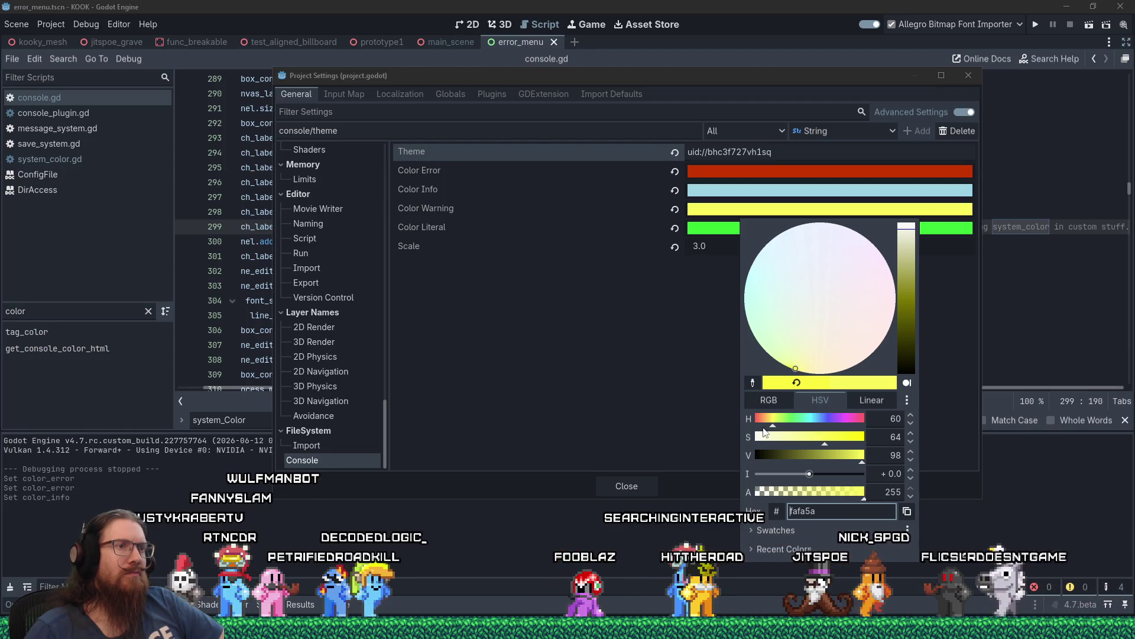
{"action": "left_click", "coordinate": [770, 420]}
{"action": "left_click_drag", "start_coordinate": [771, 422], "coordinate": [838, 440]}
{"action": "left_click", "coordinate": [723, 291]}
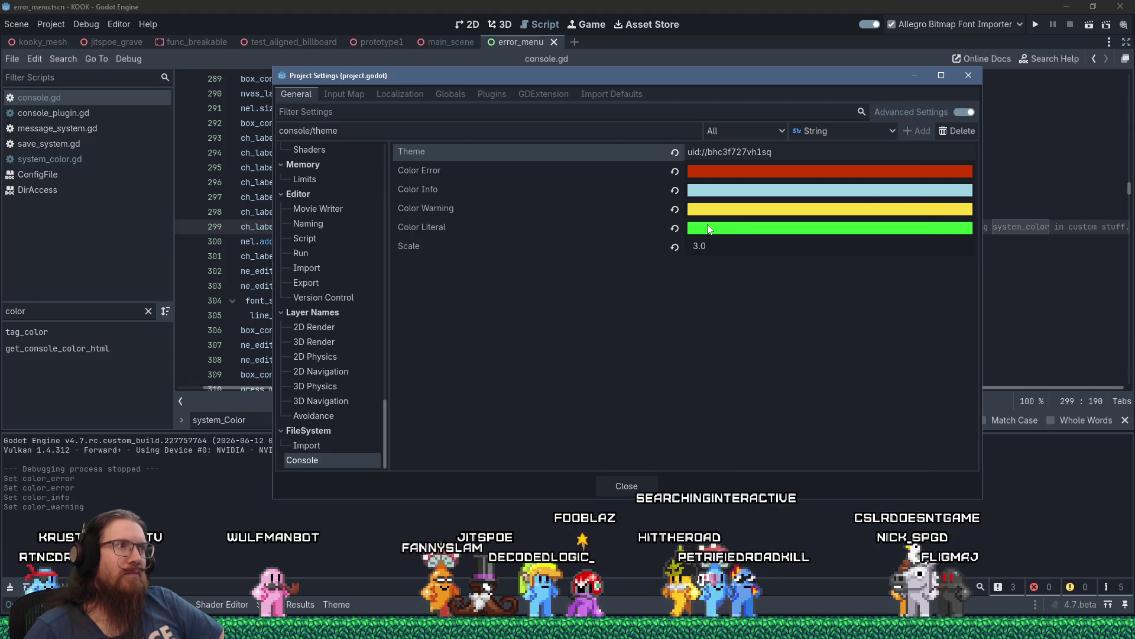
Set Color Literal to the pale green 9dfaa7 and close Project Settings.
{"action": "left_click", "coordinate": [709, 228]}
{"action": "left_click", "coordinate": [794, 456]}
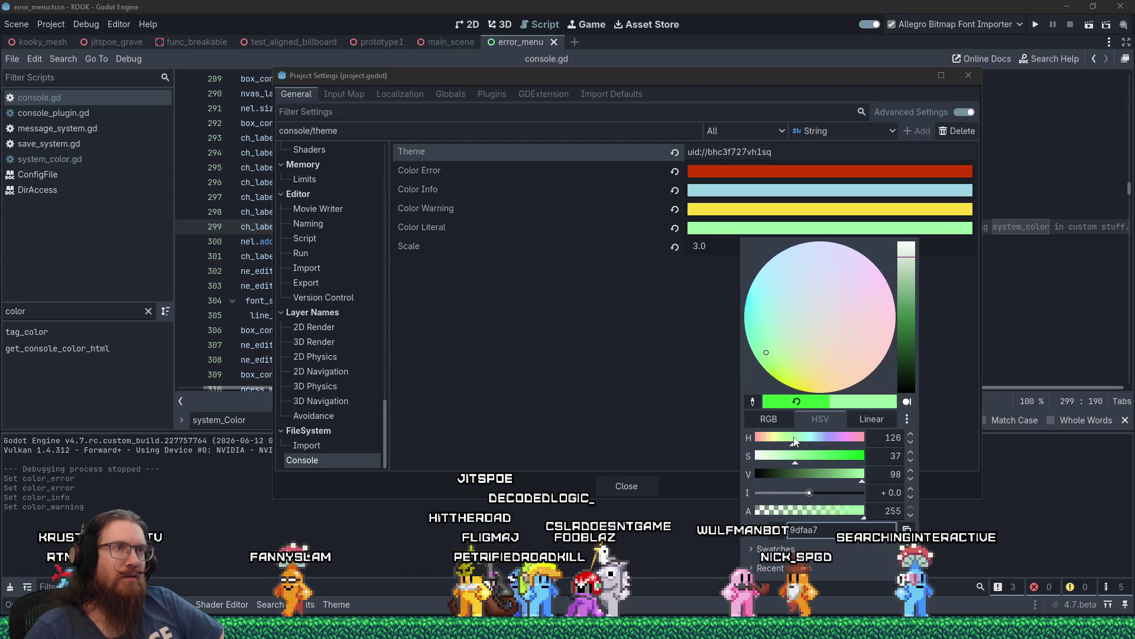
{"action": "left_click", "coordinate": [668, 404]}
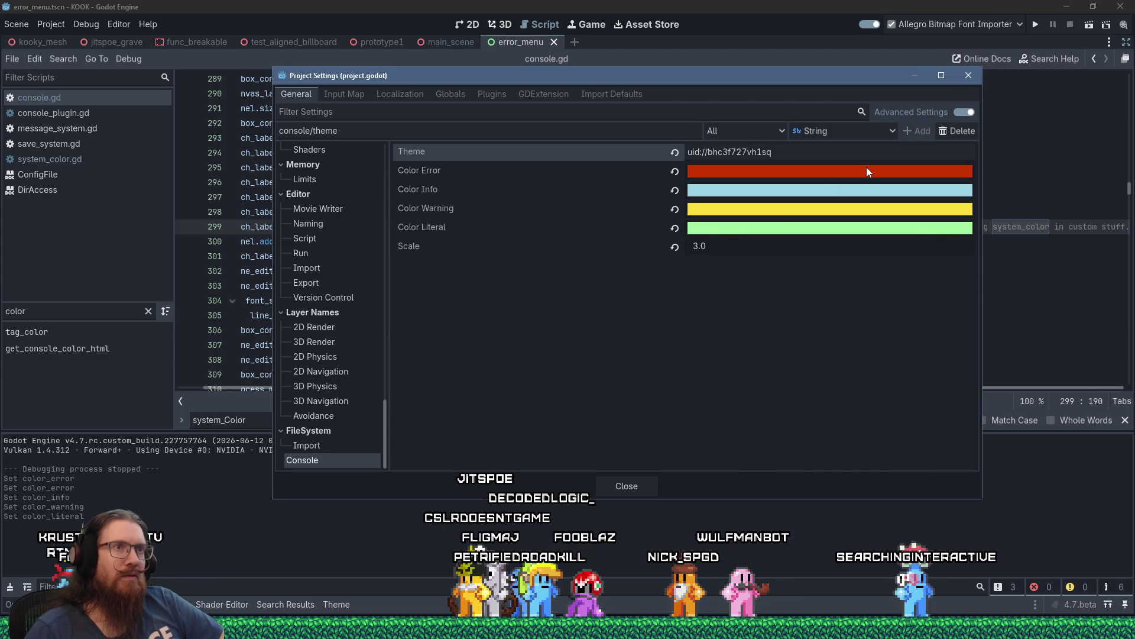
{"action": "left_click", "coordinate": [968, 76]}
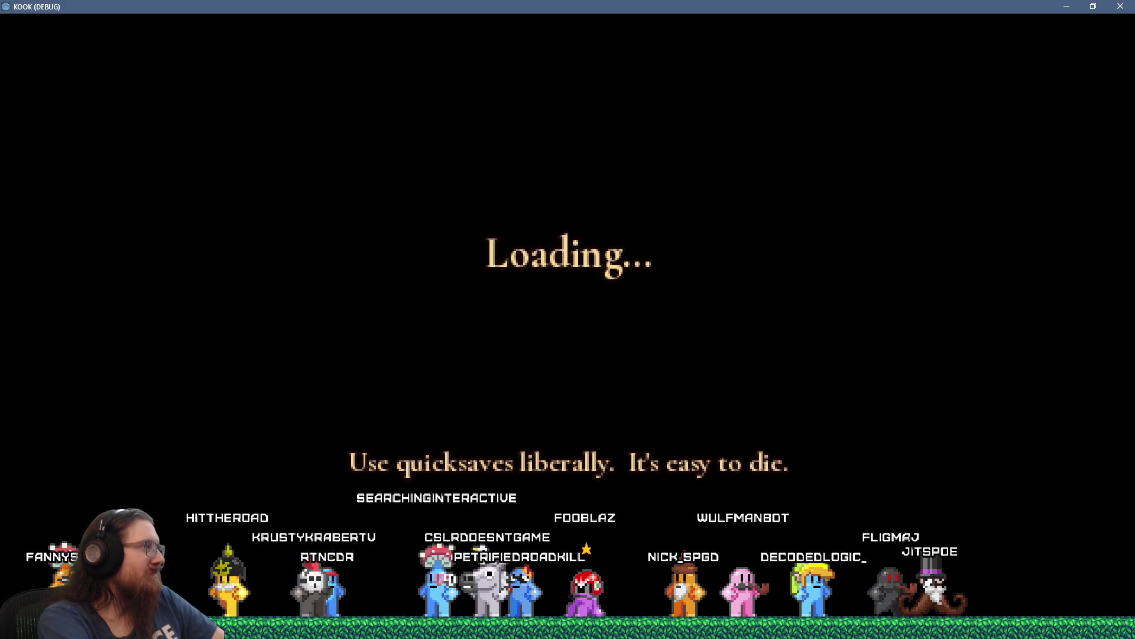
In the game console, run help, scroll through its listing, then enter quit to close the game.
{"action": "key", "text": "grave"}
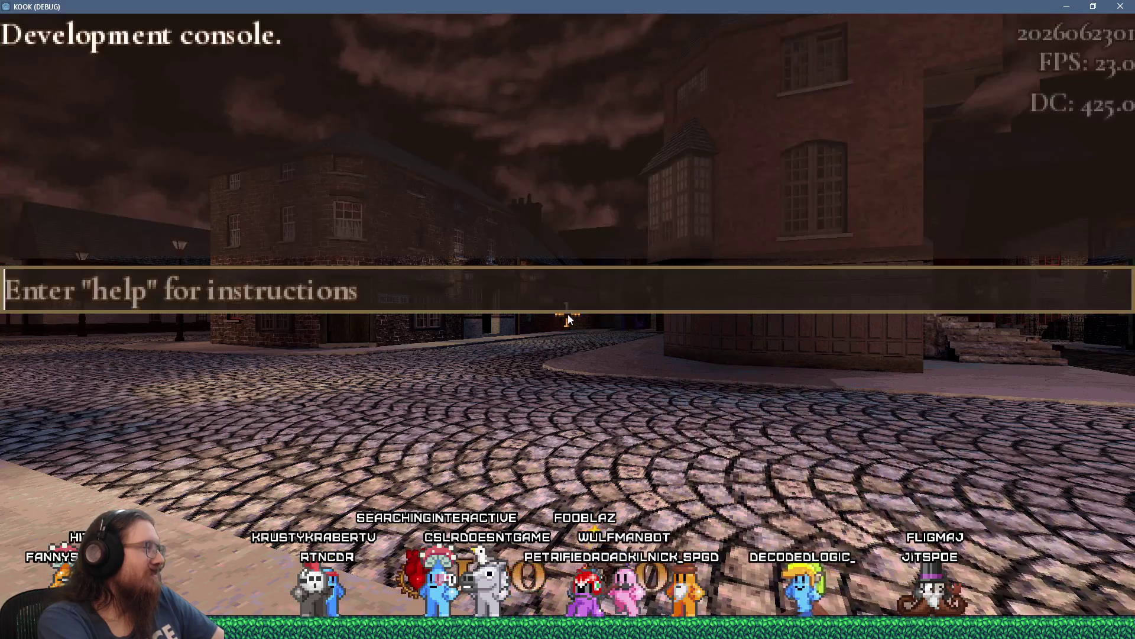
{"action": "type", "text": "help"}
{"action": "key", "text": "Return"}
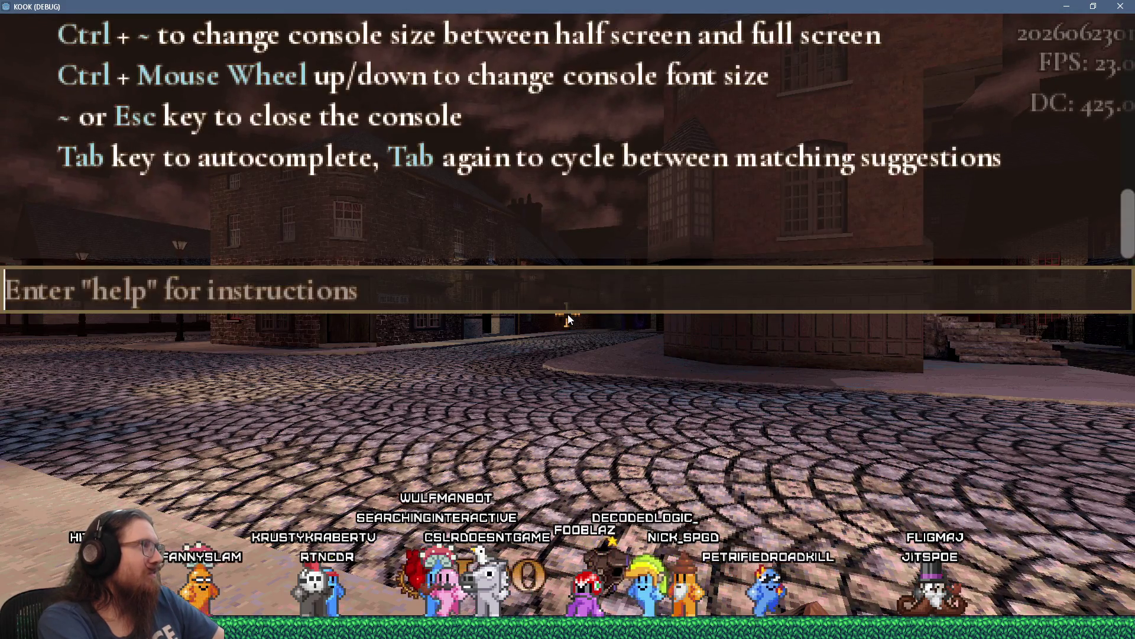
{"action": "scroll", "coordinate": [408, 160], "scroll_direction": "up", "scroll_amount": 5}
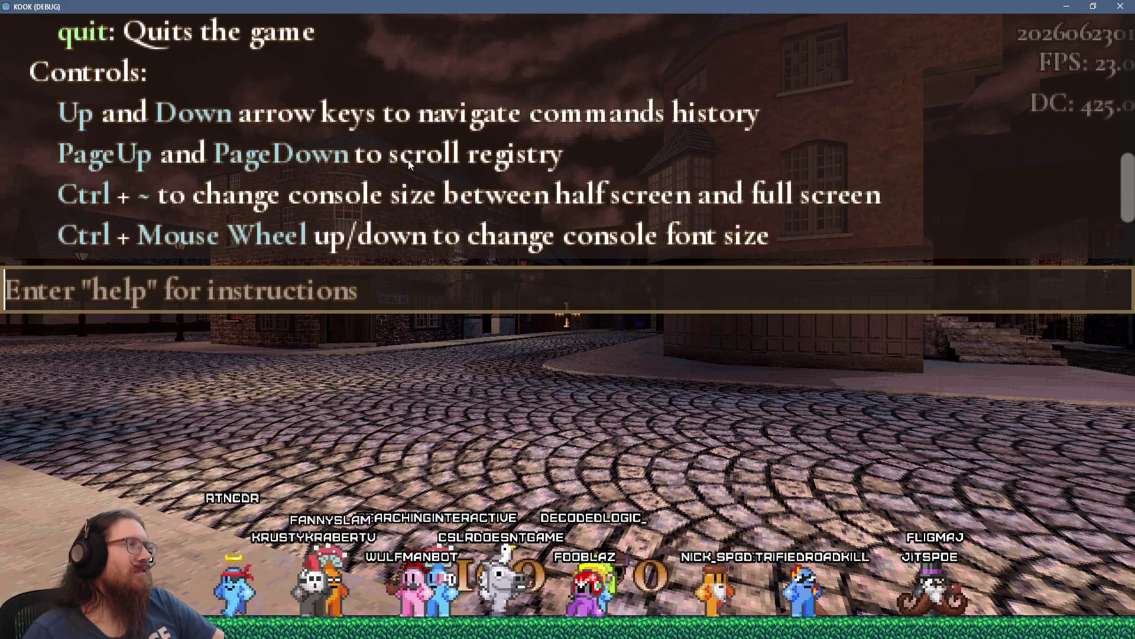
{"action": "scroll", "coordinate": [408, 165], "scroll_direction": "up", "scroll_amount": 10}
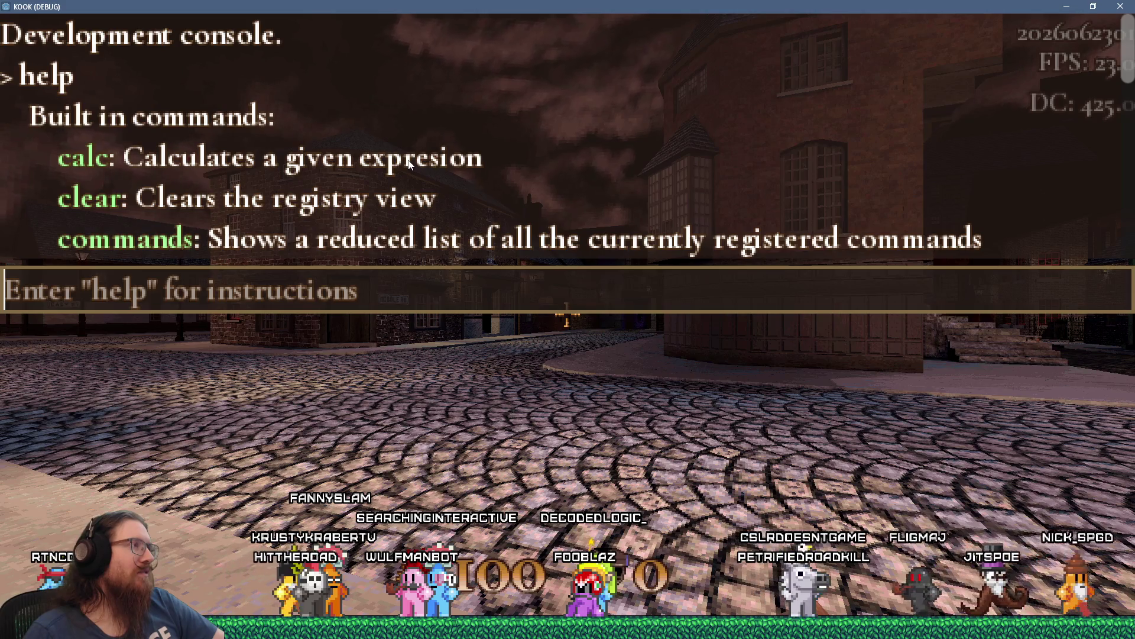
{"action": "scroll", "coordinate": [408, 165], "scroll_direction": "down", "scroll_amount": 5}
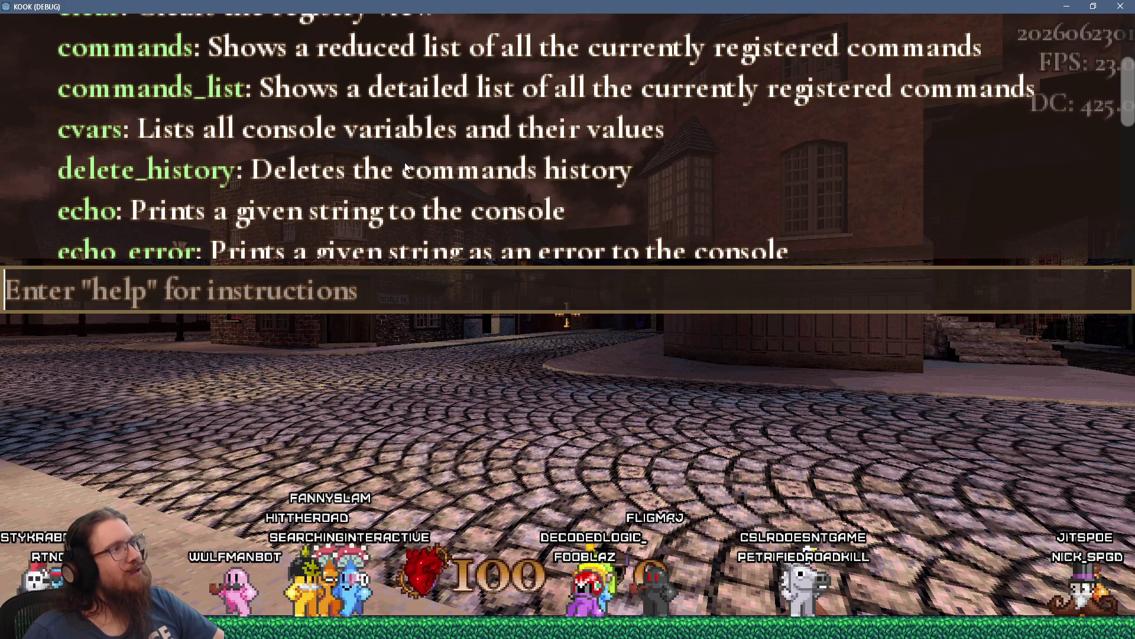
{"action": "scroll", "coordinate": [406, 167], "scroll_direction": "down", "scroll_amount": 3}
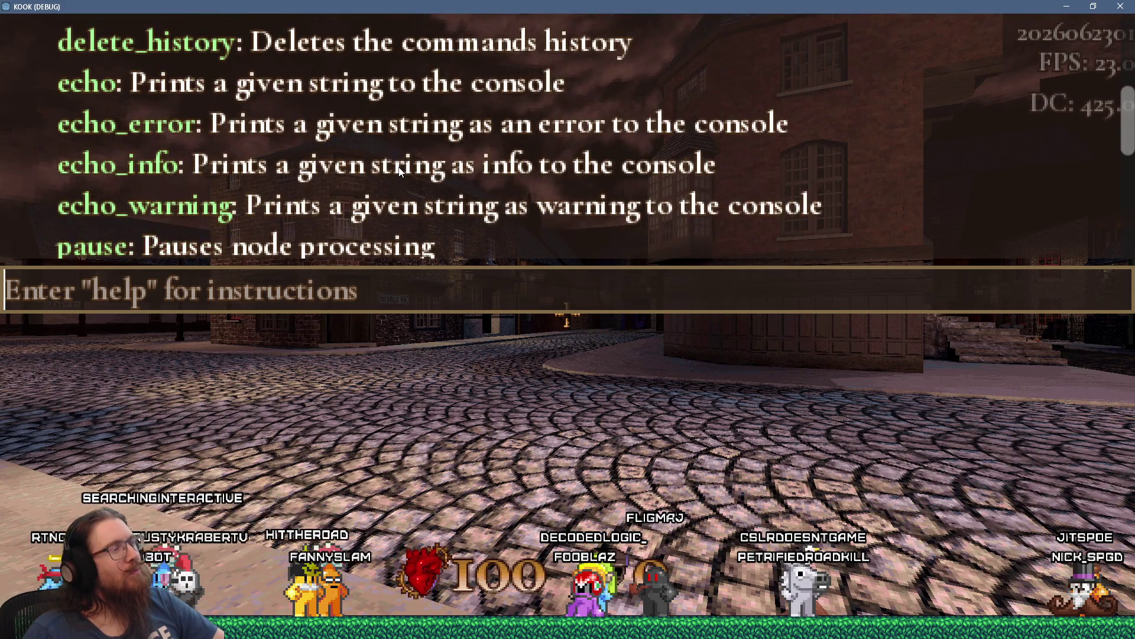
{"action": "key", "text": "grave"}
{"action": "key", "text": "grave"}
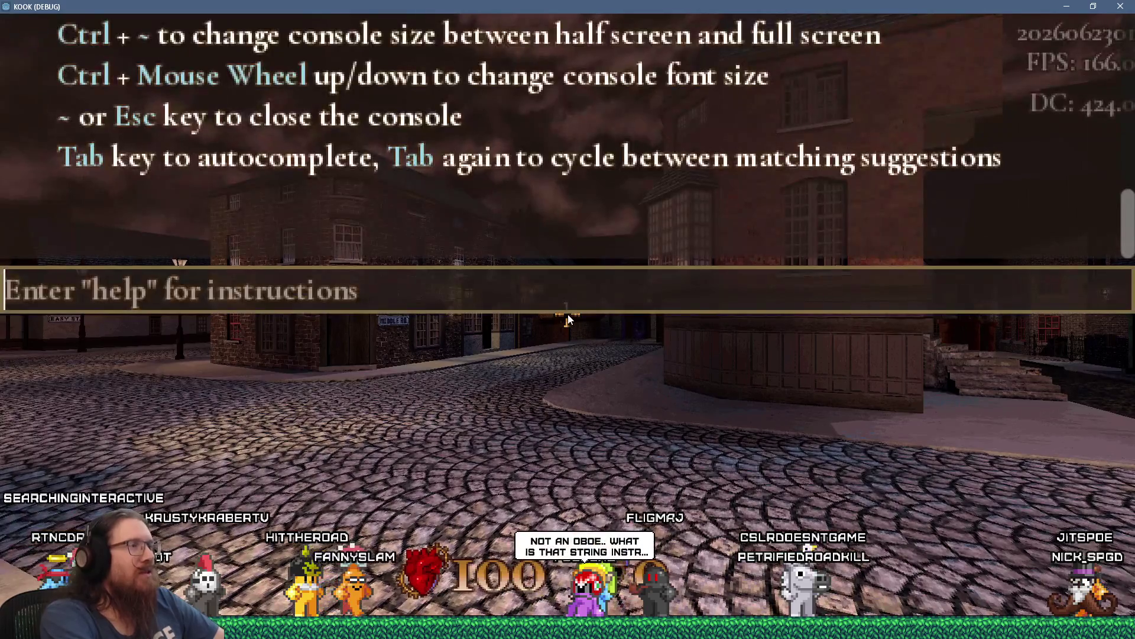
{"action": "type", "text": "quit"}
{"action": "key", "text": "Return"}
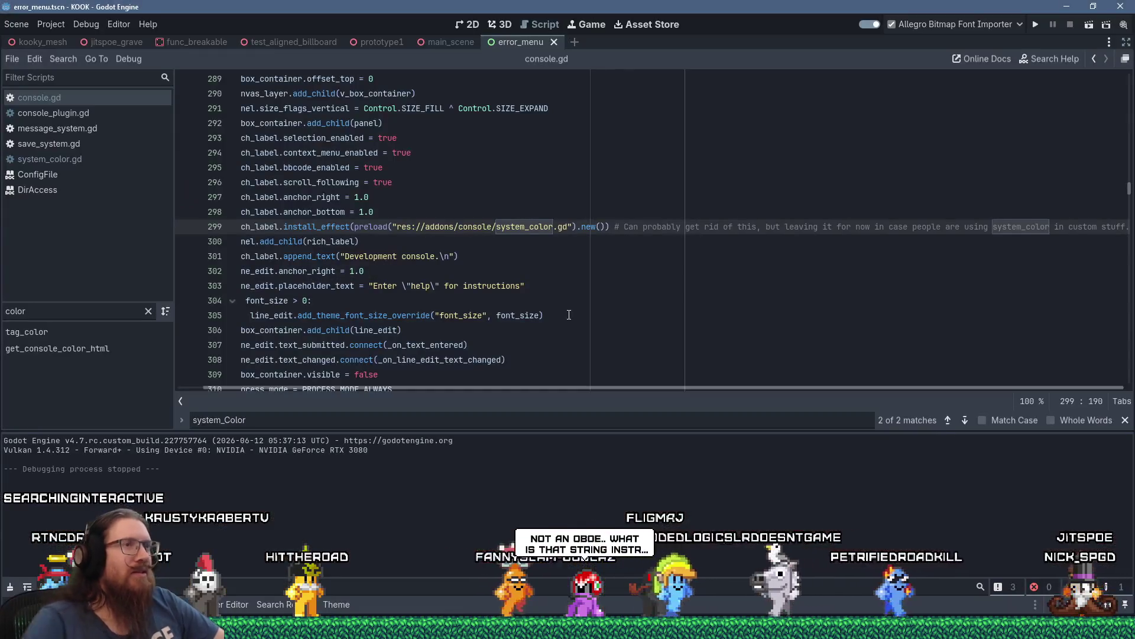
In Project Settings > Console, change Color Info to a tan shade.
{"action": "left_click", "coordinate": [58, 26]}
{"action": "left_click", "coordinate": [61, 40]}
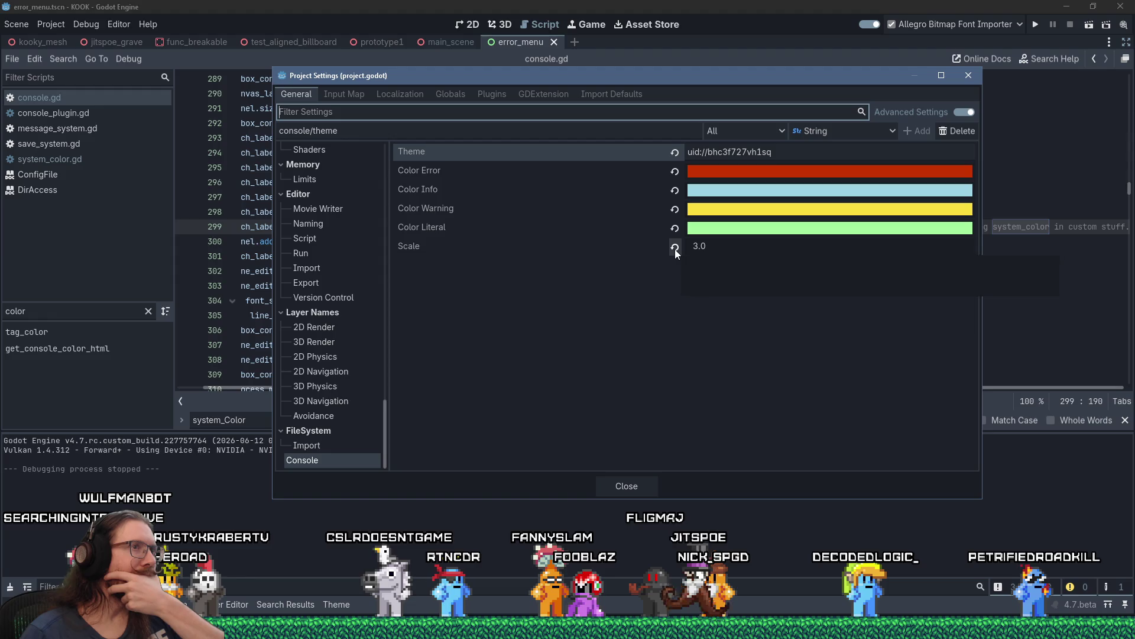
{"action": "left_click", "coordinate": [724, 192]}
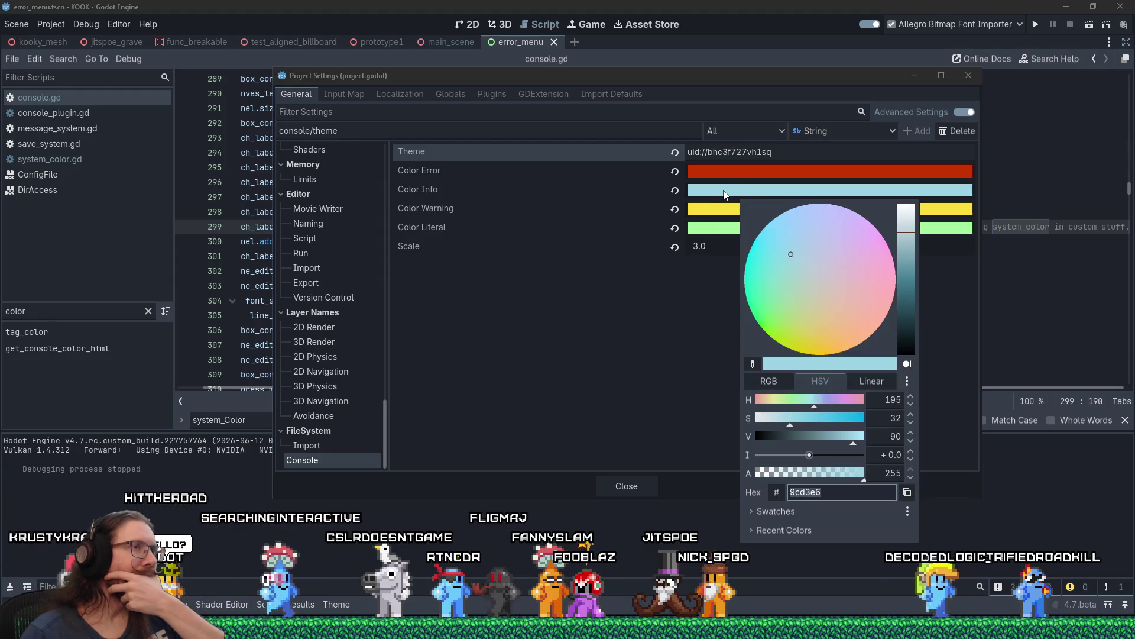
{"action": "left_click", "coordinate": [809, 329]}
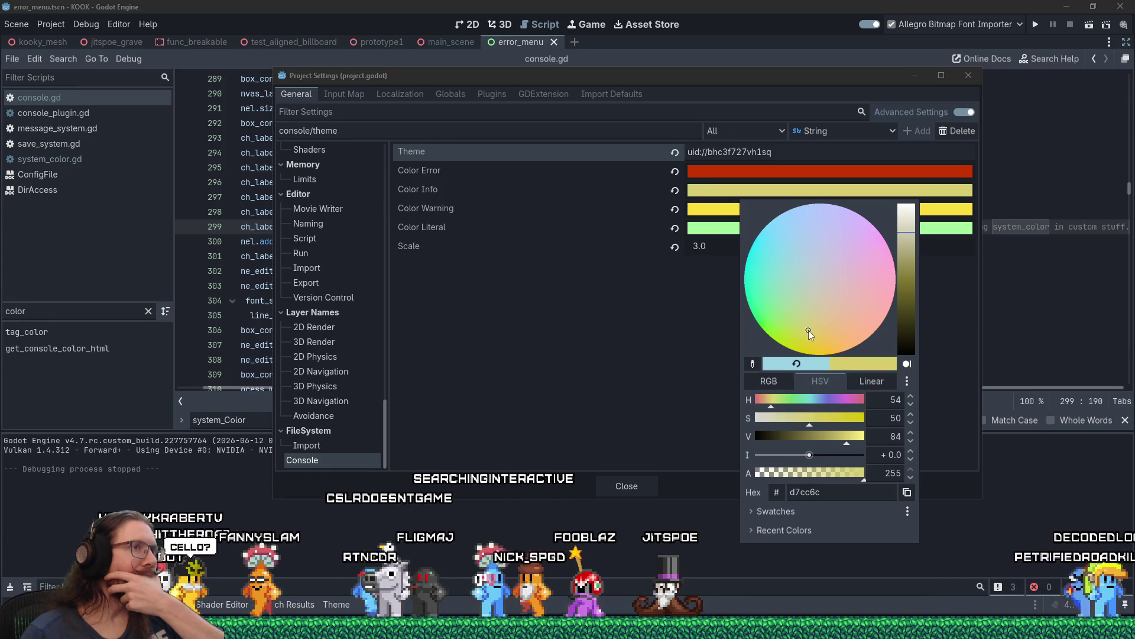
{"action": "left_click", "coordinate": [768, 403]}
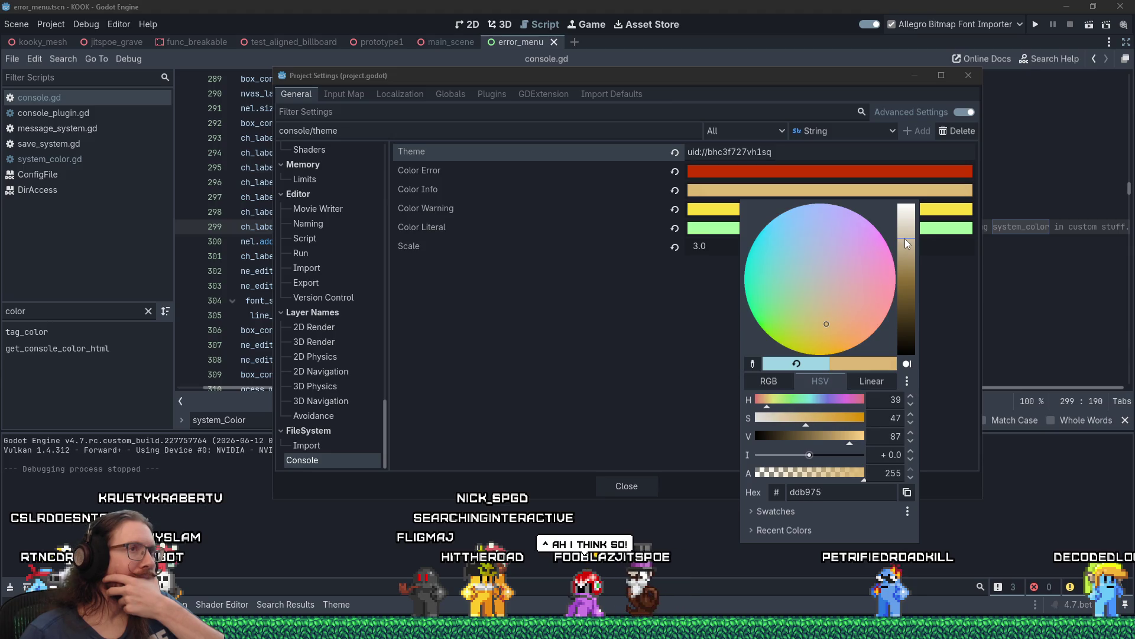
{"action": "left_click", "coordinate": [715, 213]}
Change Color Warning to a deep, saturated orange.
{"action": "left_click", "coordinate": [715, 215]}
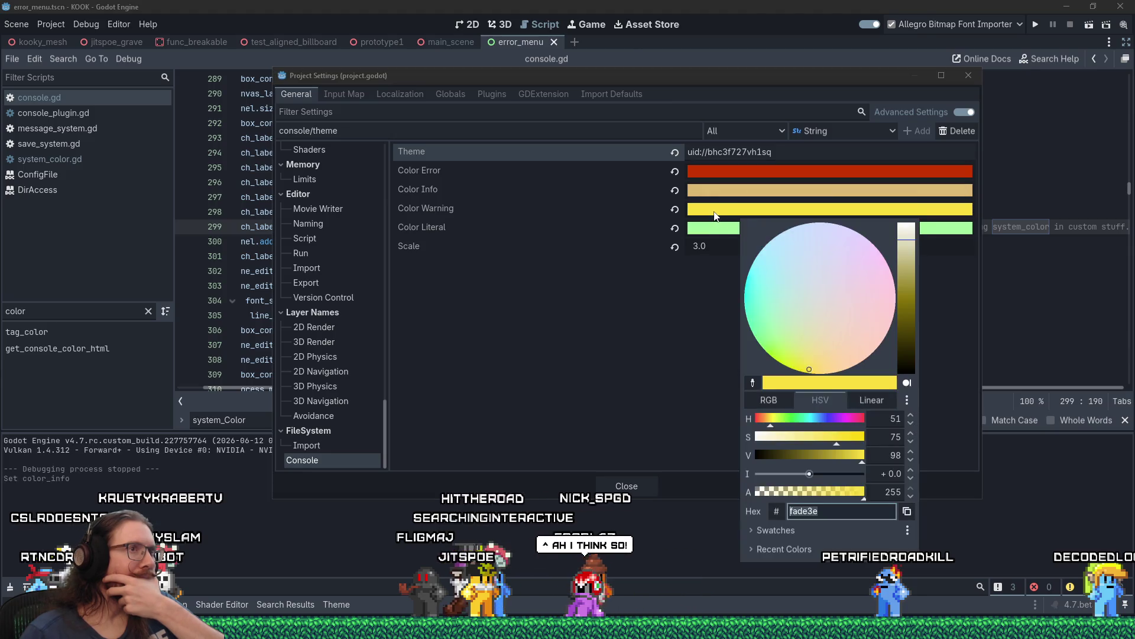
{"action": "left_click", "coordinate": [862, 355]}
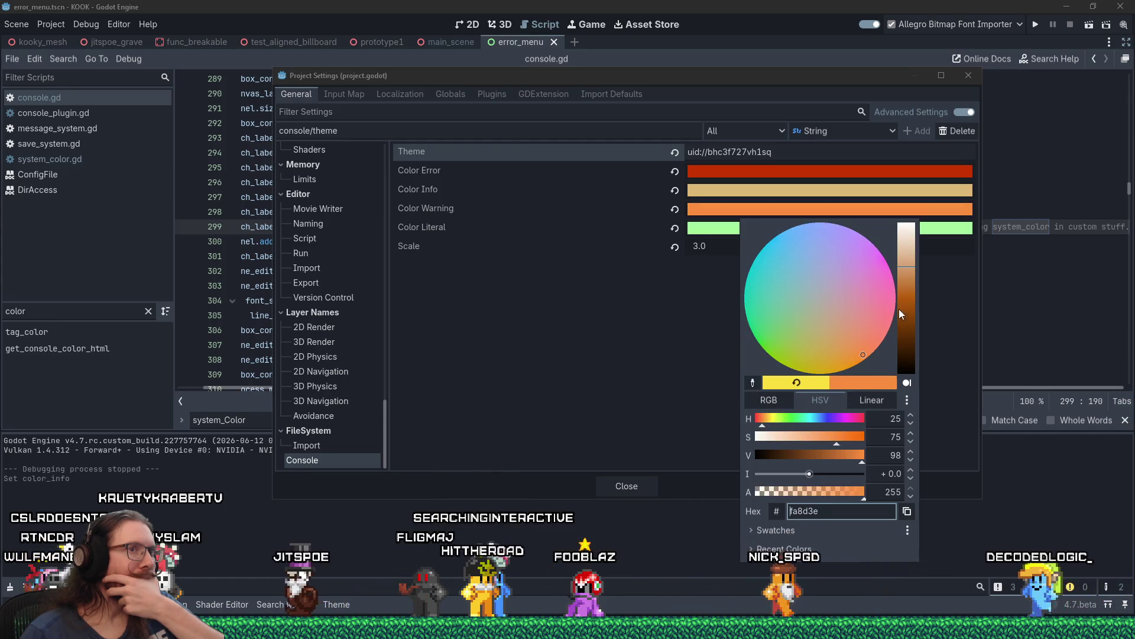
{"action": "left_click_drag", "start_coordinate": [899, 311], "coordinate": [909, 299]}
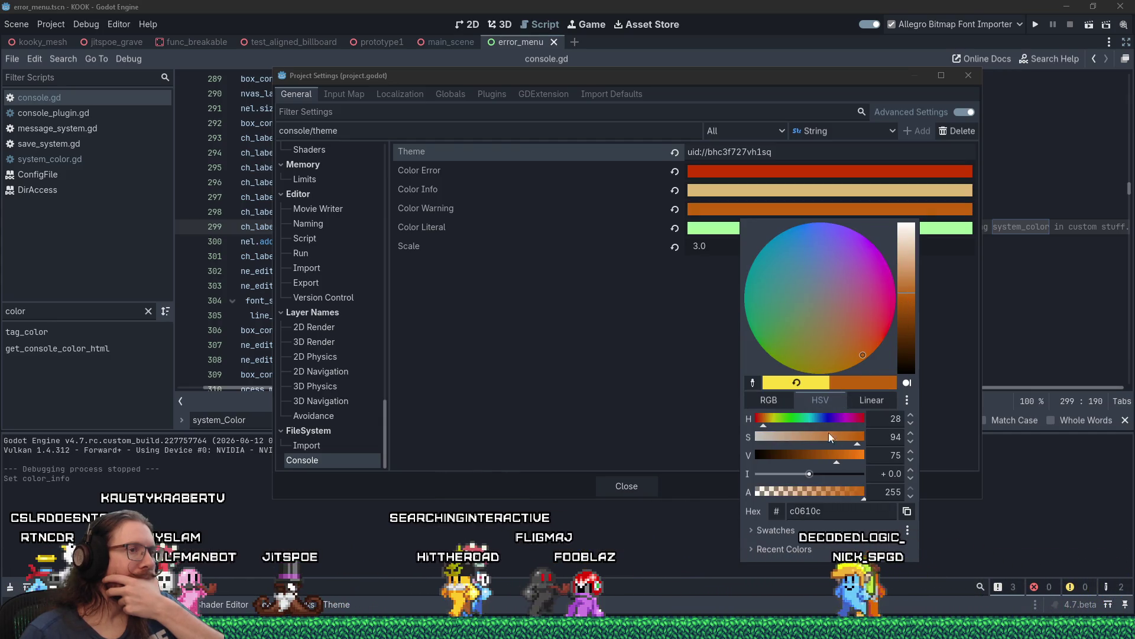
{"action": "mouse_move", "coordinate": [850, 445]}
{"action": "left_mouse_down"}
{"action": "mouse_move", "coordinate": [882, 439]}
{"action": "mouse_move", "coordinate": [864, 453]}
{"action": "left_mouse_up"}
{"action": "left_click", "coordinate": [852, 459]}
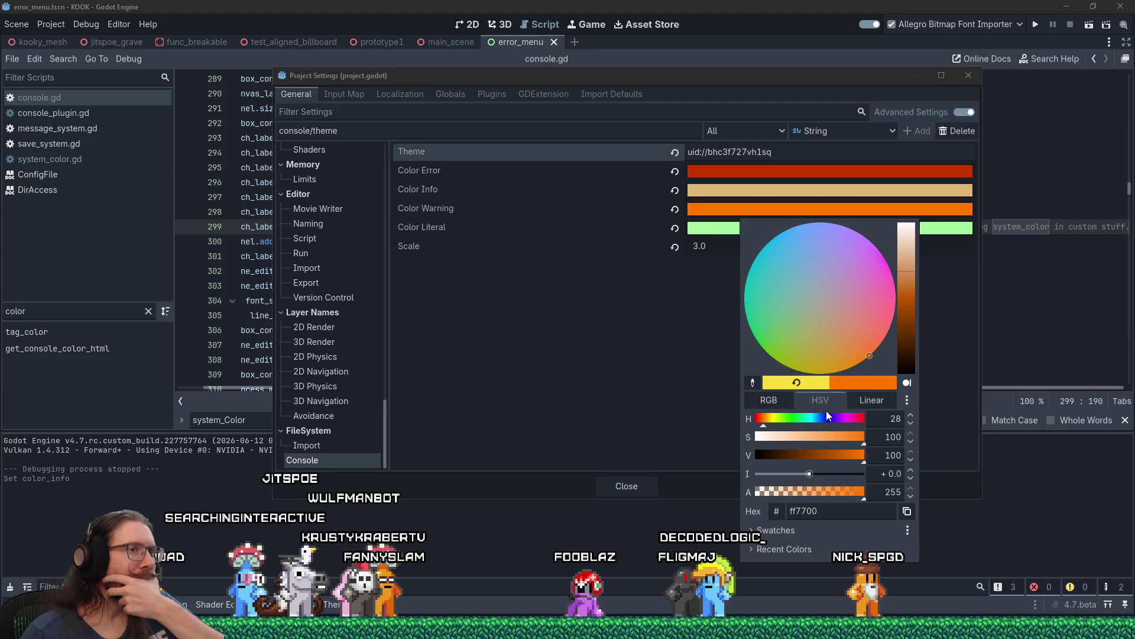
{"action": "left_click_drag", "start_coordinate": [765, 424], "coordinate": [769, 425]}
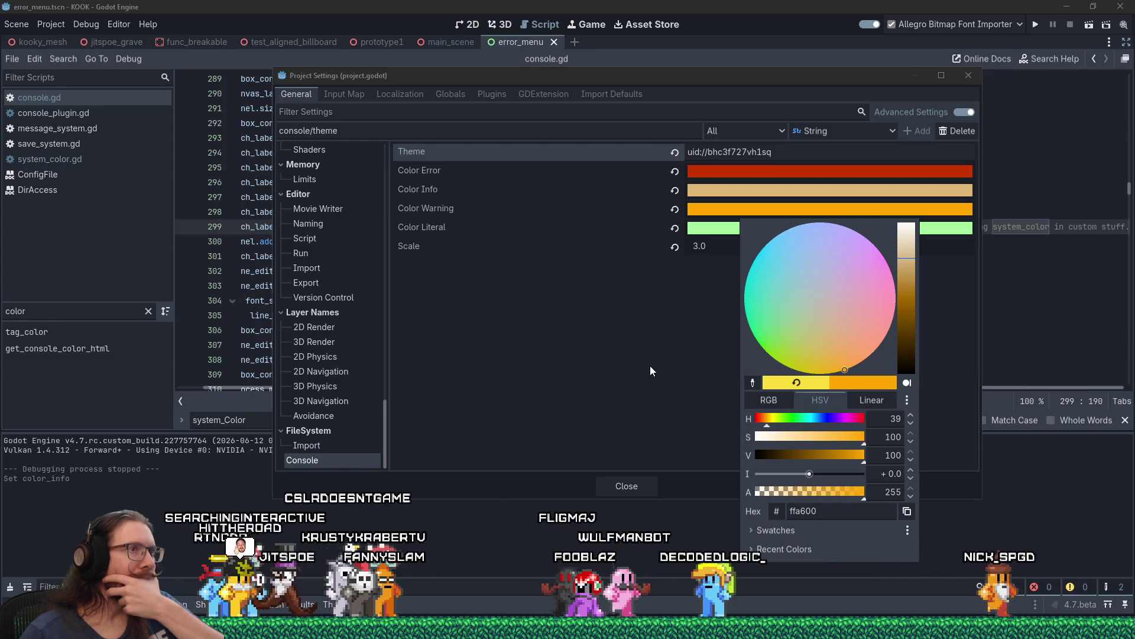
{"action": "left_click", "coordinate": [700, 203]}
Change Color Error to a darker red.
{"action": "left_click", "coordinate": [714, 172]}
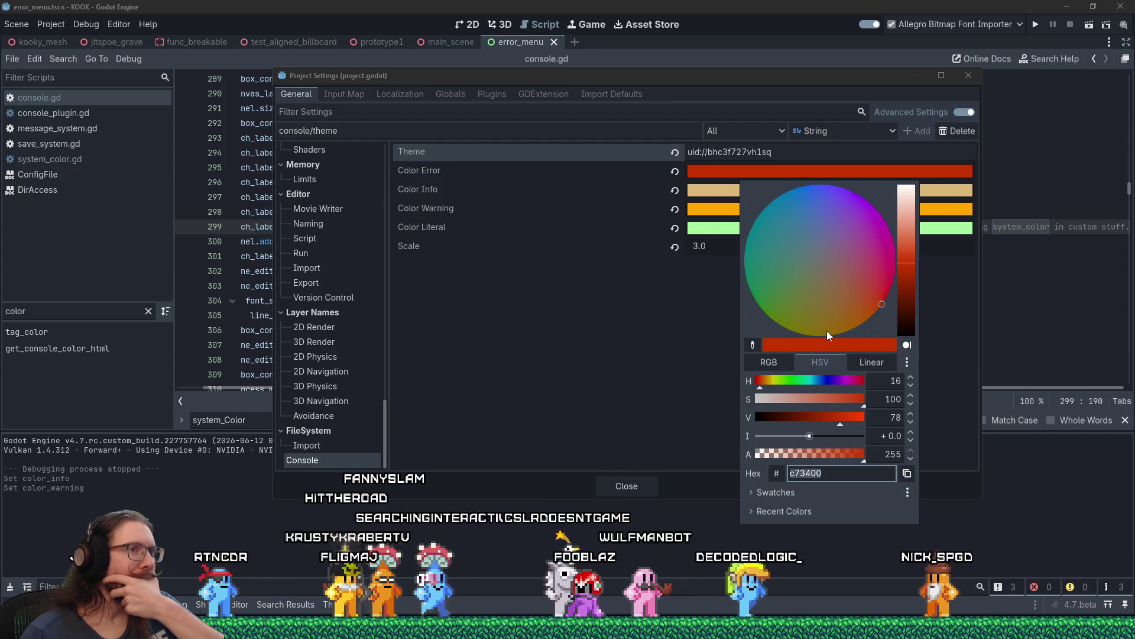
{"action": "left_click", "coordinate": [821, 418]}
{"action": "left_click_drag", "start_coordinate": [820, 420], "coordinate": [828, 418]}
{"action": "left_click", "coordinate": [694, 368]}
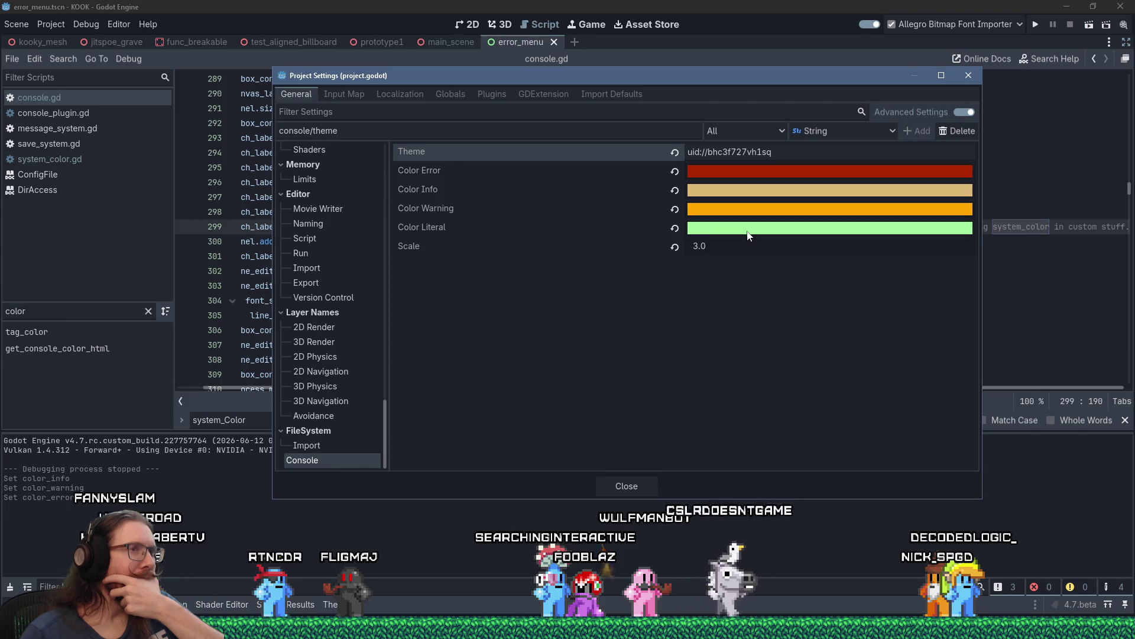
Change Color Literal to a muted green, close Project Settings, and run the game.
{"action": "left_click", "coordinate": [753, 229]}
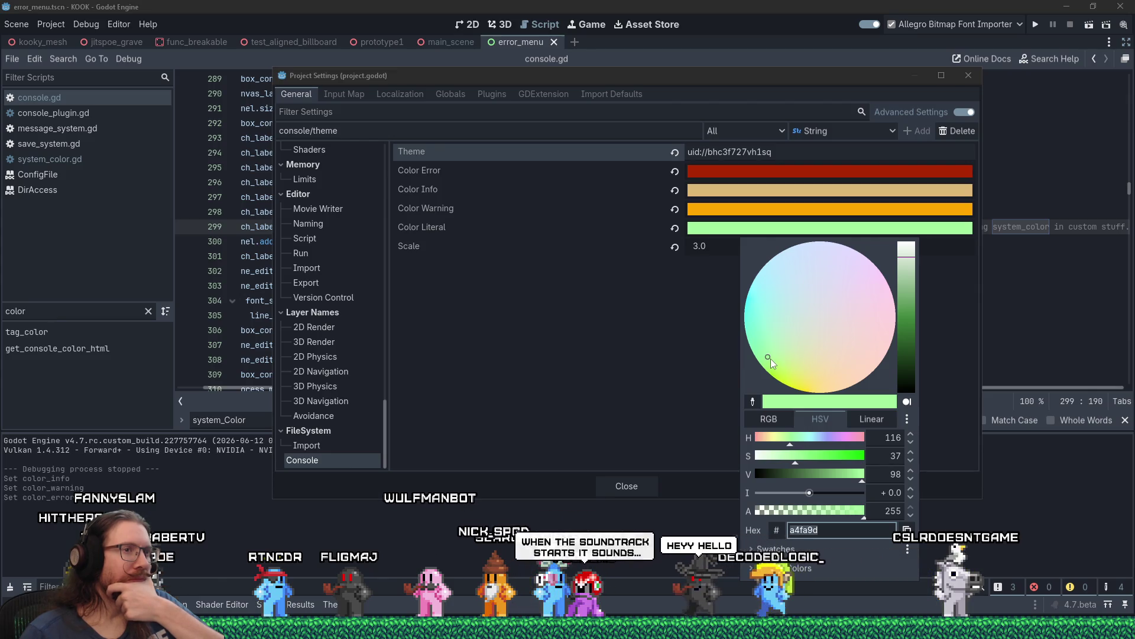
{"action": "left_click_drag", "start_coordinate": [797, 447], "coordinate": [798, 447]}
{"action": "left_click_drag", "start_coordinate": [843, 480], "coordinate": [832, 481]}
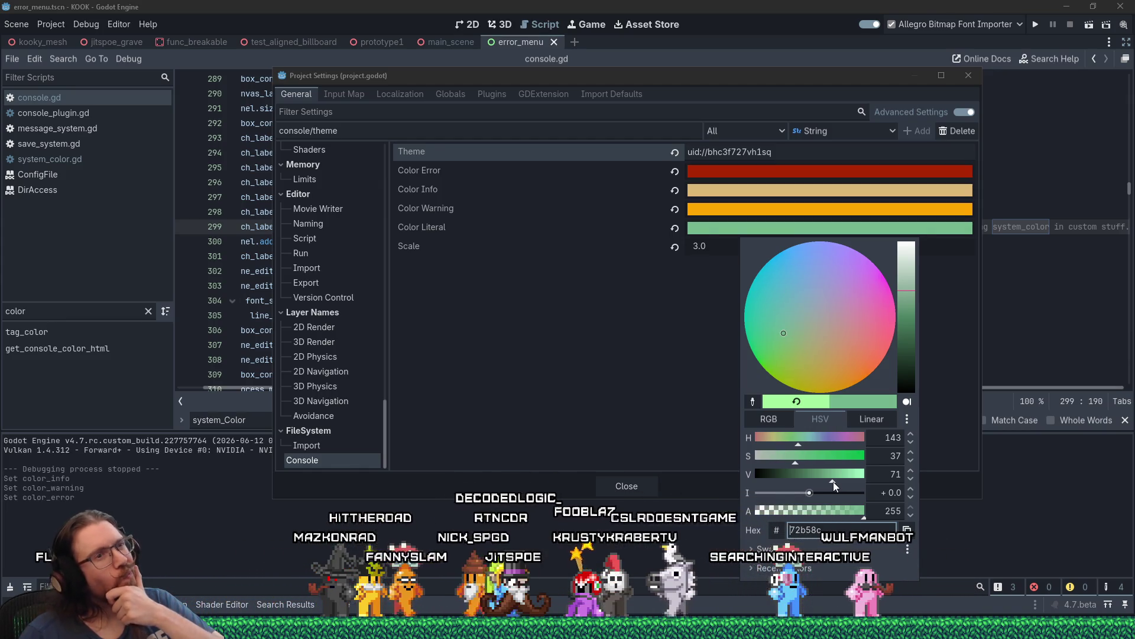
{"action": "left_click", "coordinate": [783, 459]}
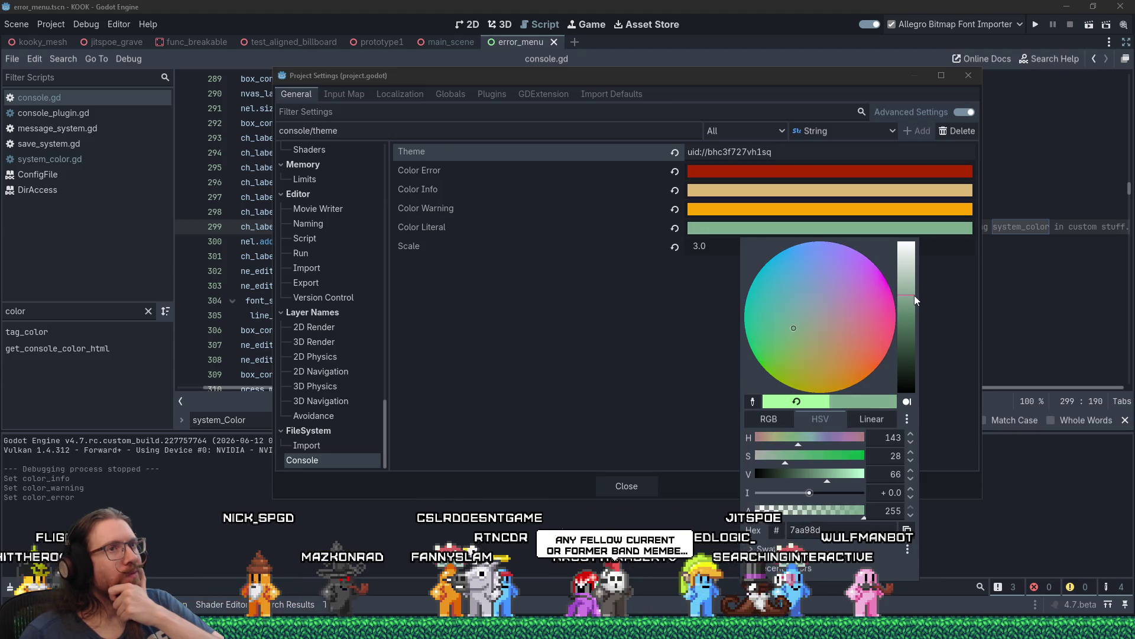
{"action": "left_click", "coordinate": [672, 329]}
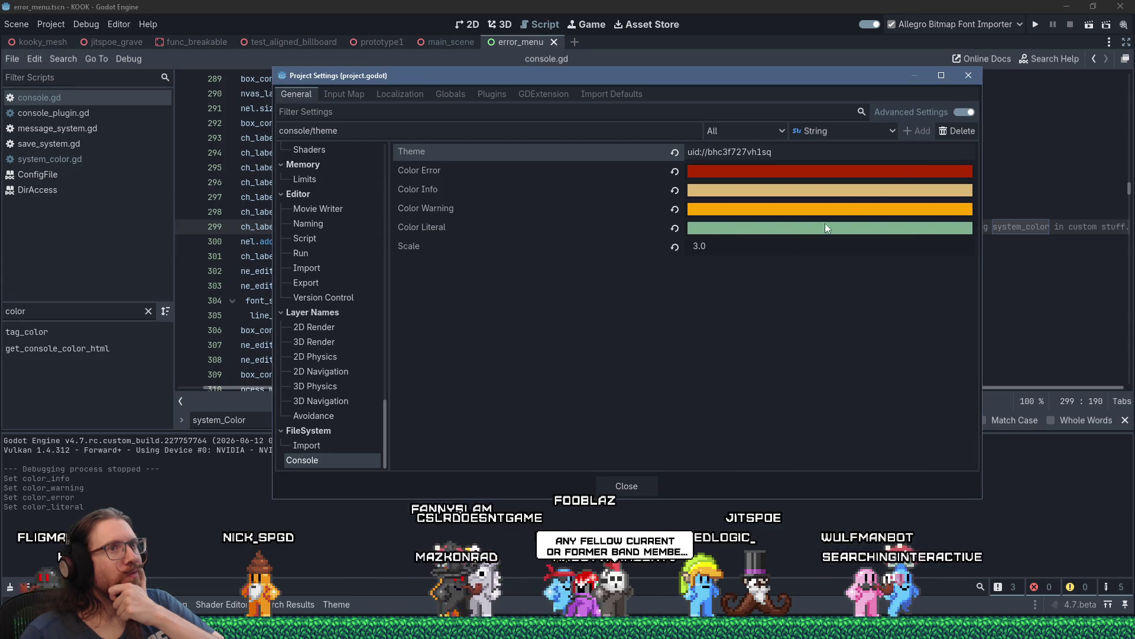
{"action": "left_click", "coordinate": [969, 76]}
{"action": "left_click", "coordinate": [1036, 24]}
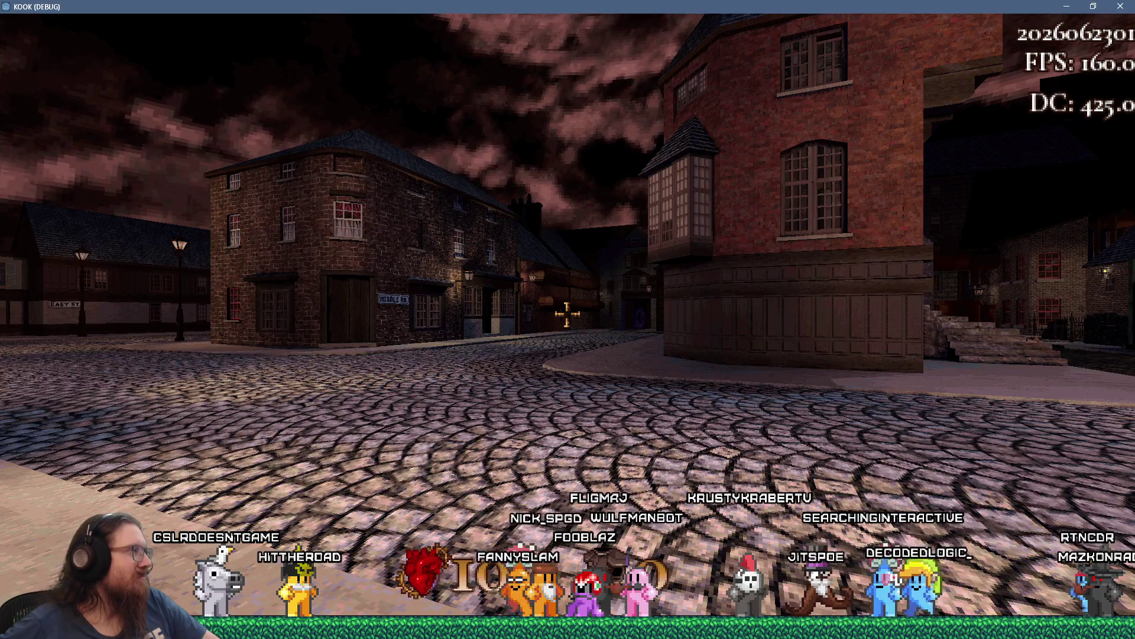
In the game console, run help and scroll through the command list.
{"action": "key", "text": "grave"}
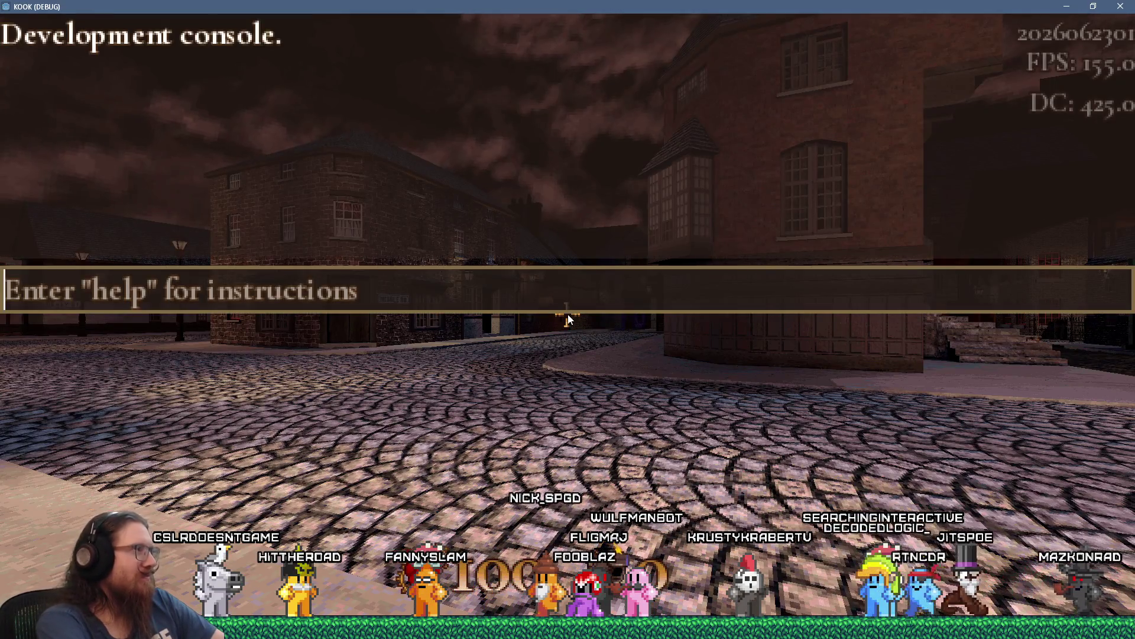
{"action": "type", "text": "help"}
{"action": "key", "text": "Return"}
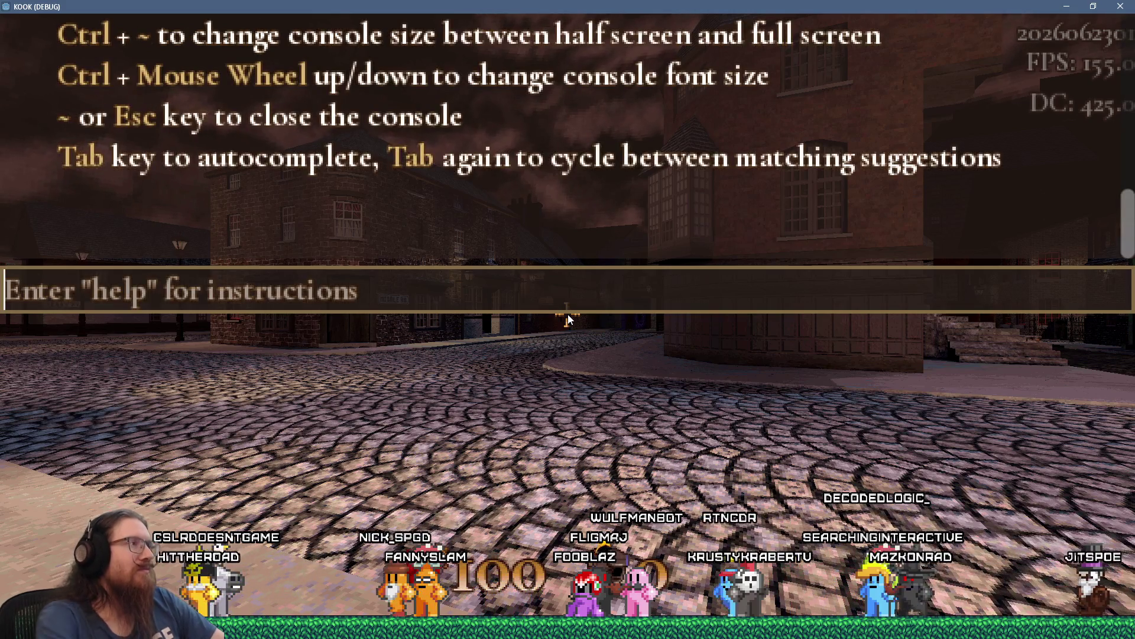
{"action": "scroll", "coordinate": [304, 207], "scroll_direction": "up", "scroll_amount": 5}
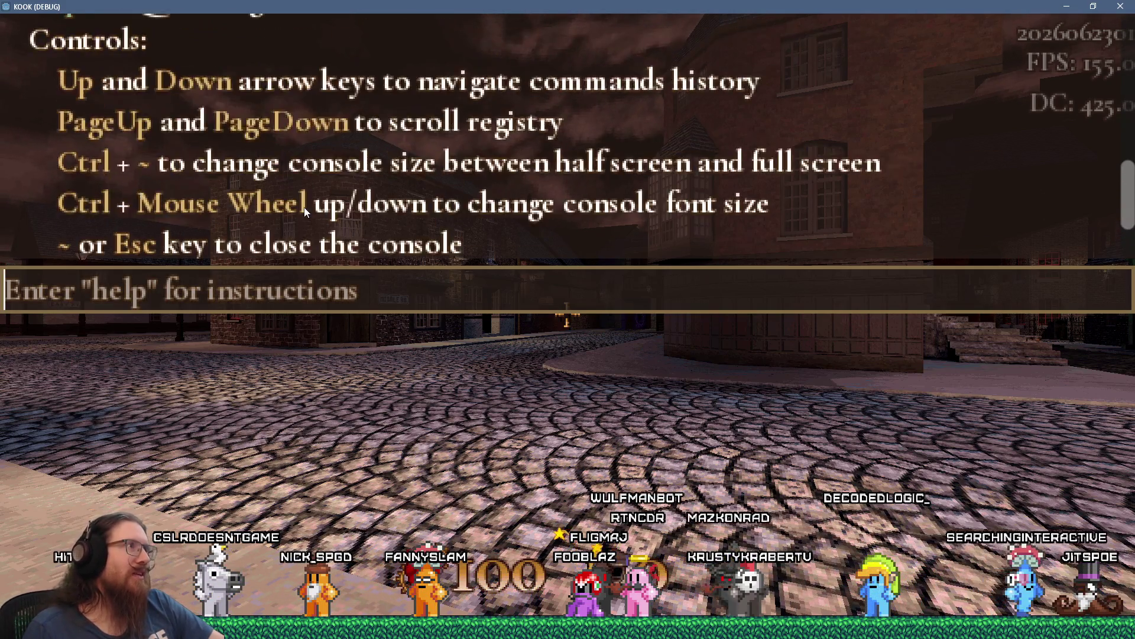
{"action": "scroll", "coordinate": [304, 208], "scroll_direction": "up", "scroll_amount": 10}
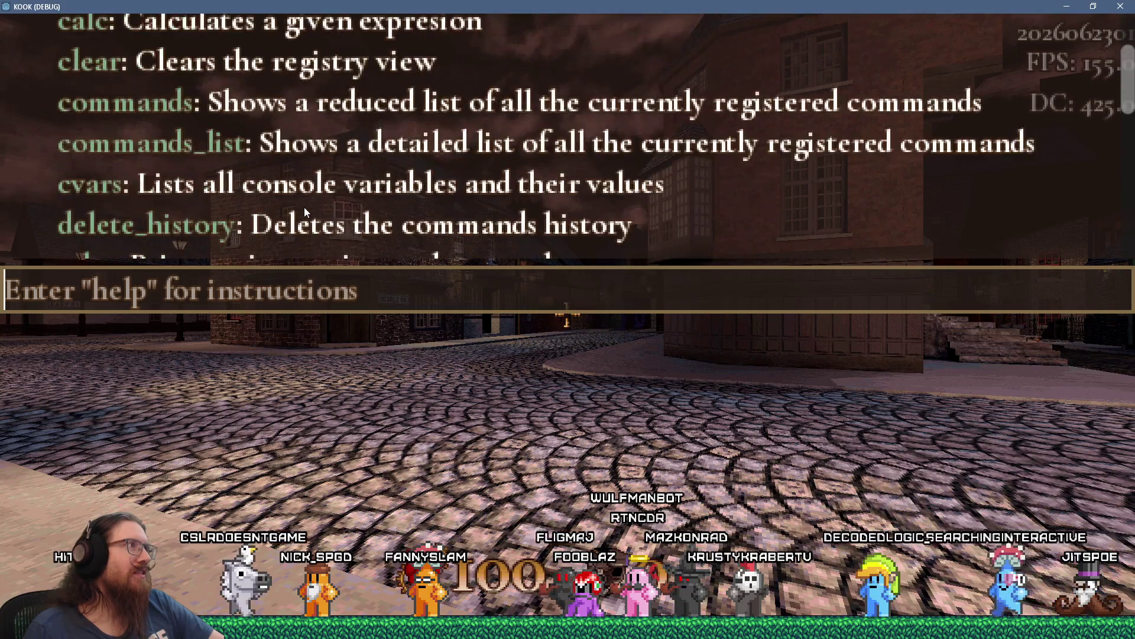
{"action": "scroll", "coordinate": [304, 210], "scroll_direction": "down", "scroll_amount": 10}
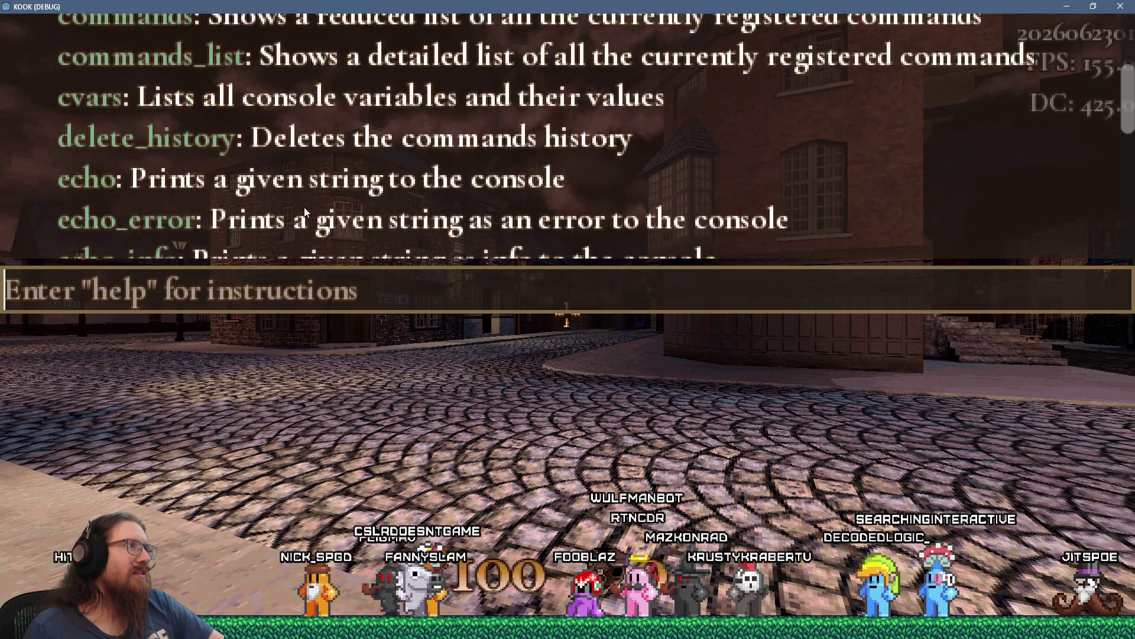
{"action": "scroll", "coordinate": [306, 212], "scroll_direction": "down", "scroll_amount": 5}
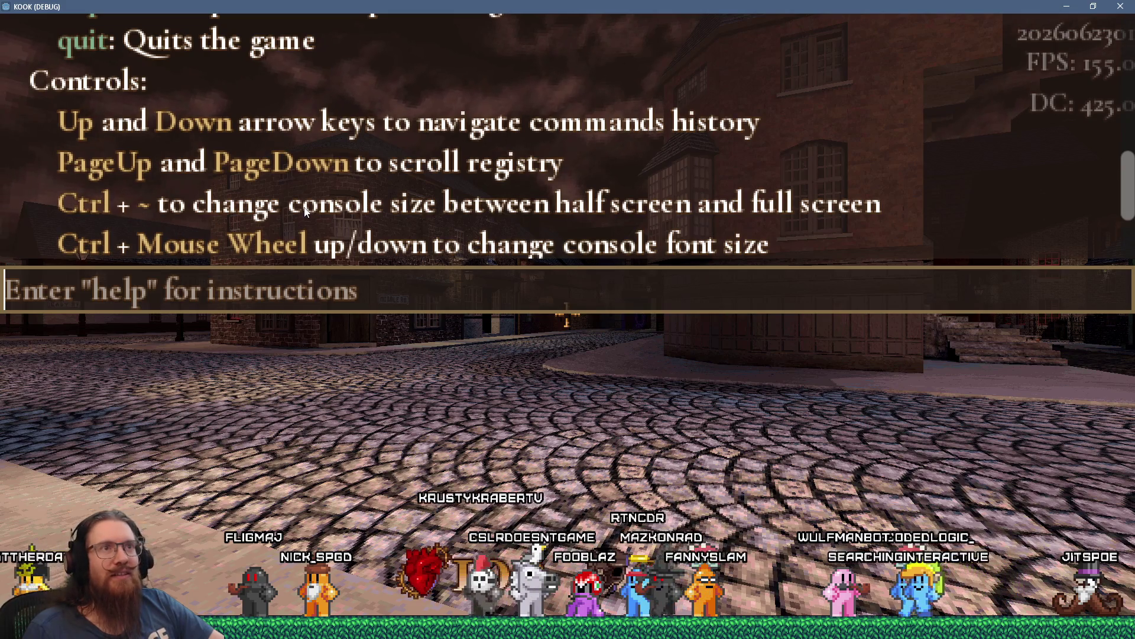
{"action": "scroll", "coordinate": [304, 207], "scroll_direction": "up", "scroll_amount": 5}
{"action": "scroll", "coordinate": [304, 207], "scroll_direction": "up", "scroll_amount": 10}
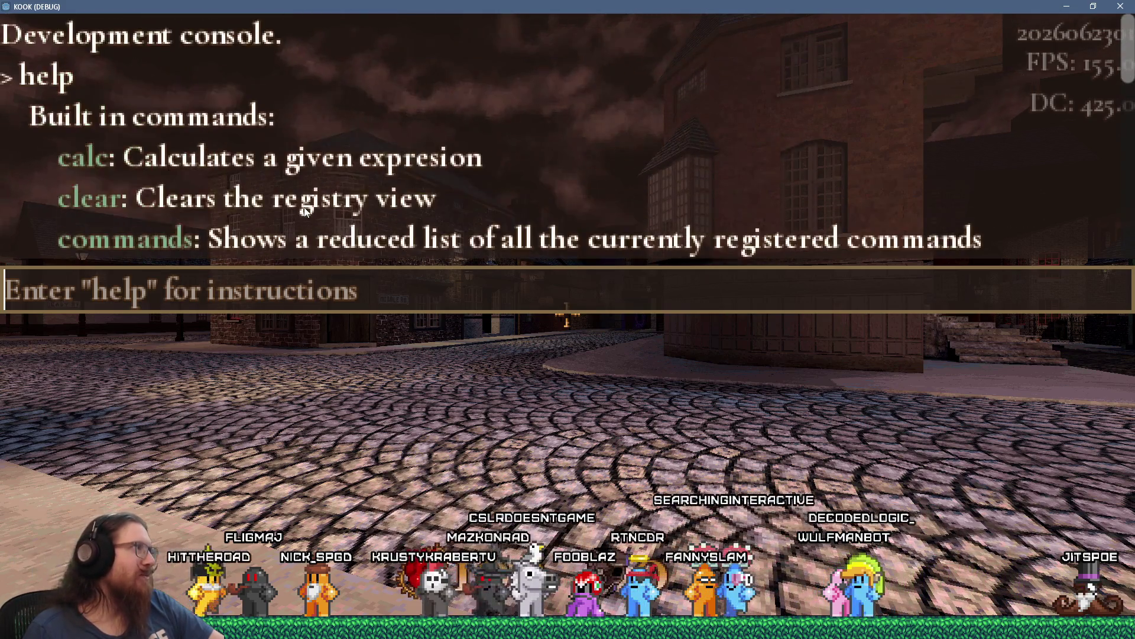
Run echo_error test, echo_info test and echo_literal test, then quit the game.
{"action": "type", "text": "echo_error test"}
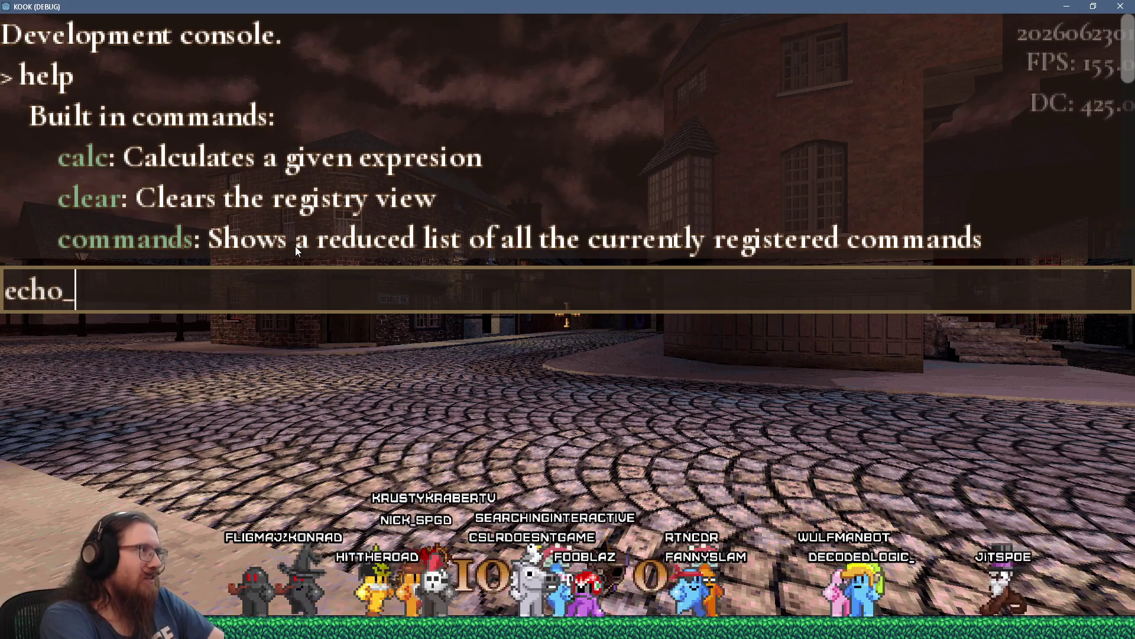
{"action": "key", "text": "Return"}
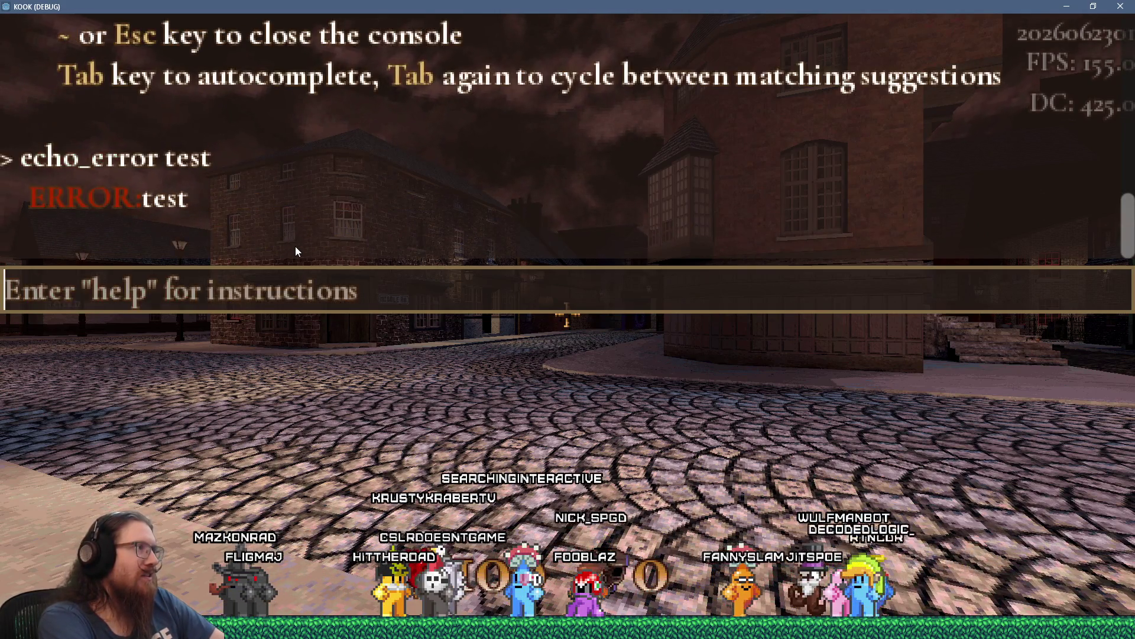
{"action": "type", "text": "ech"}
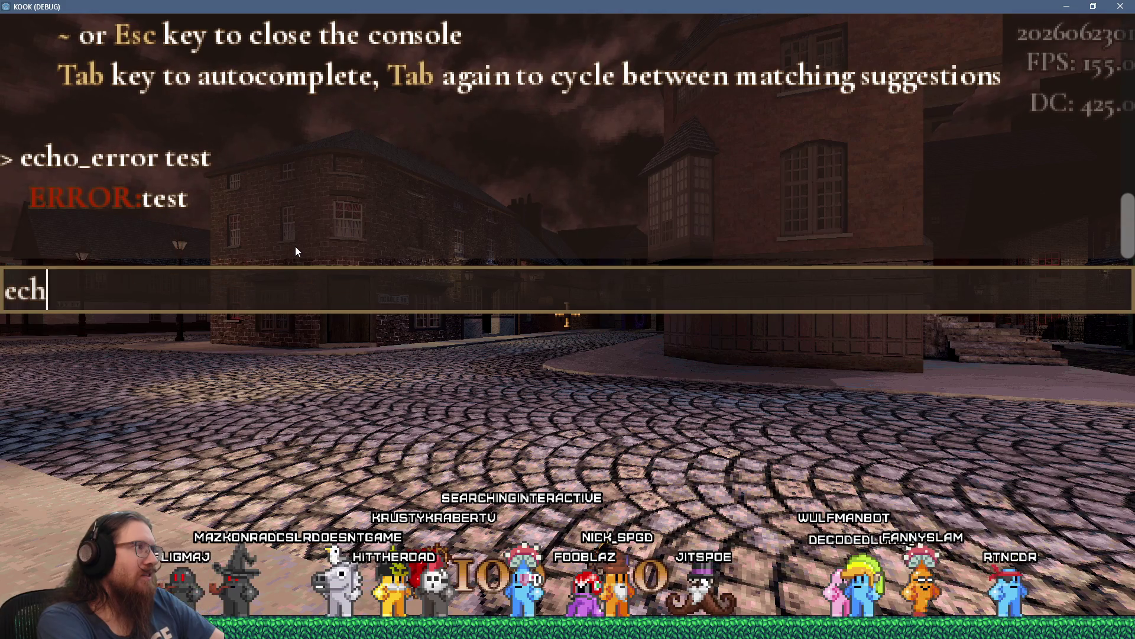
{"action": "type", "text": "o_info test"}
{"action": "key", "text": "Return"}
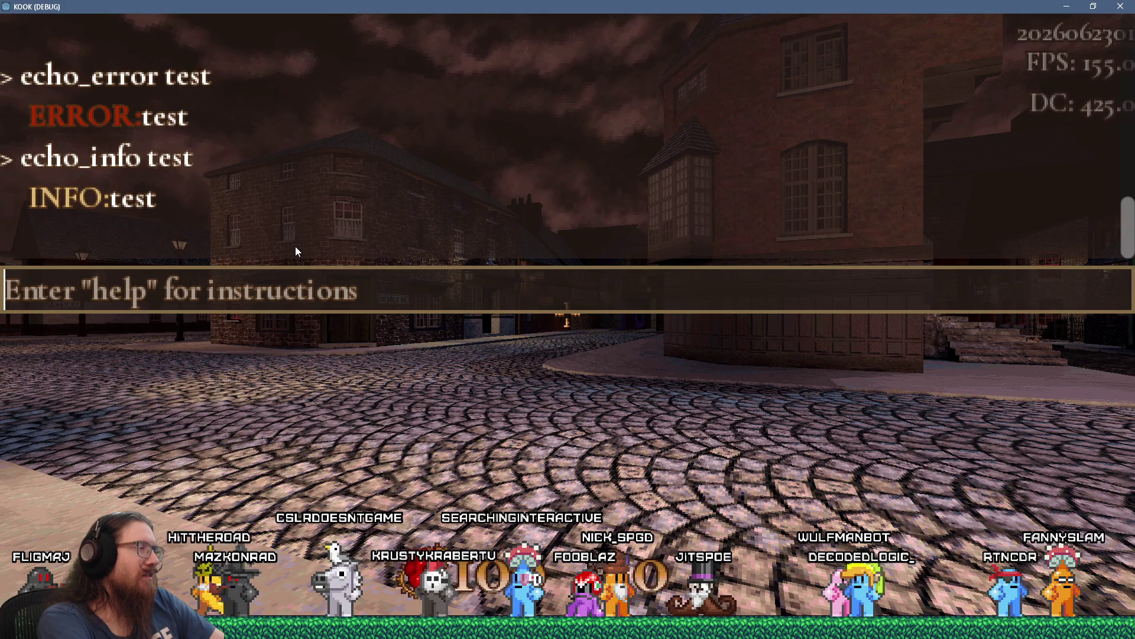
{"action": "type", "text": "echo"}
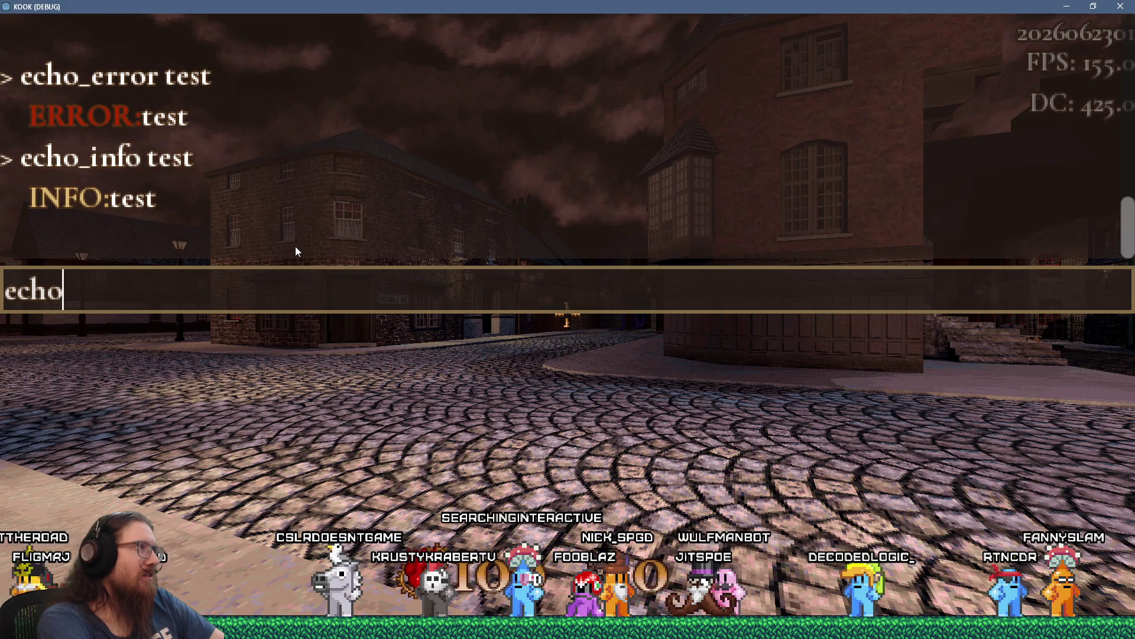
{"action": "type", "text": "_litera tes"}
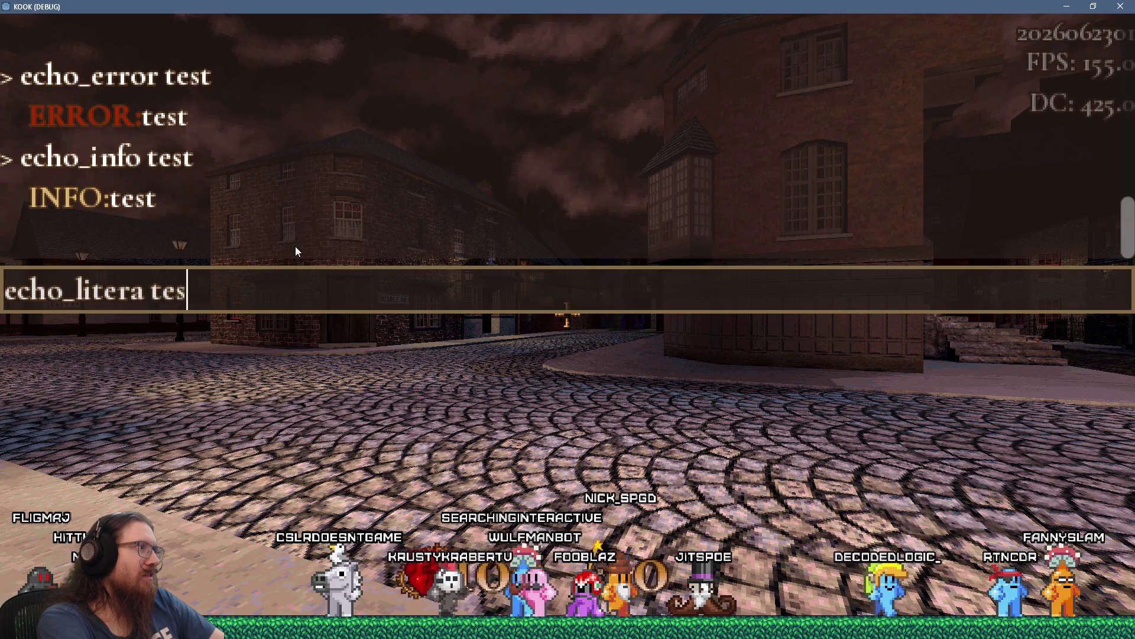
{"action": "key", "text": "BackSpace"}
{"action": "key", "text": "BackSpace"}
{"action": "key", "text": "BackSpace"}
{"action": "type", "text": "l test"}
{"action": "key", "text": "Return"}
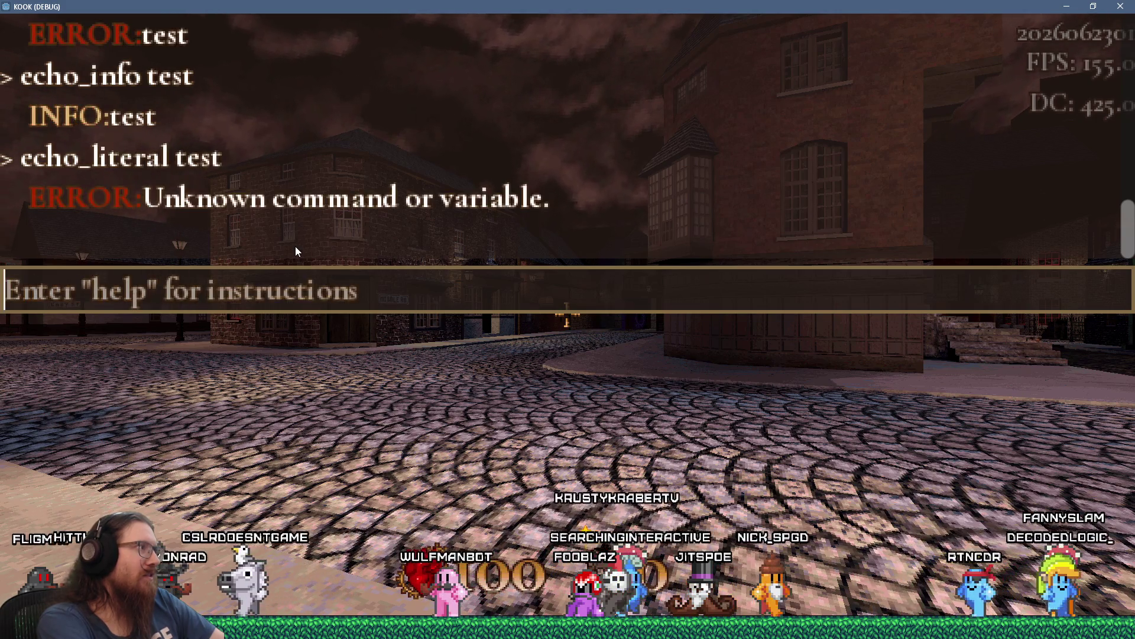
{"action": "type", "text": "quit"}
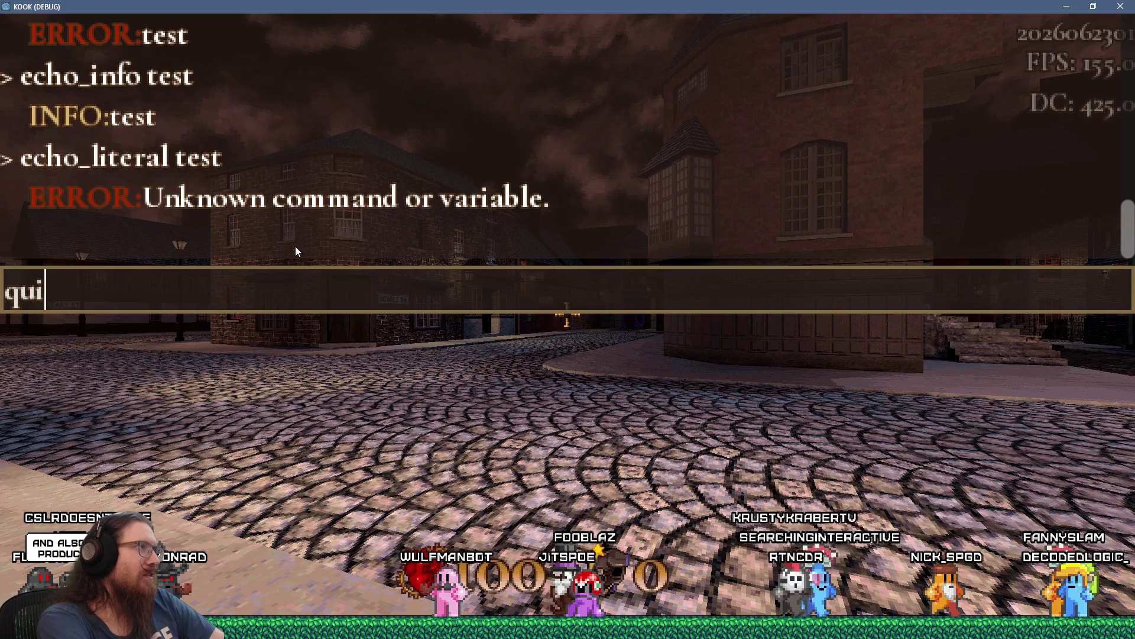
{"action": "key", "text": "Return"}
{"action": "left_click", "coordinate": [582, 123]}
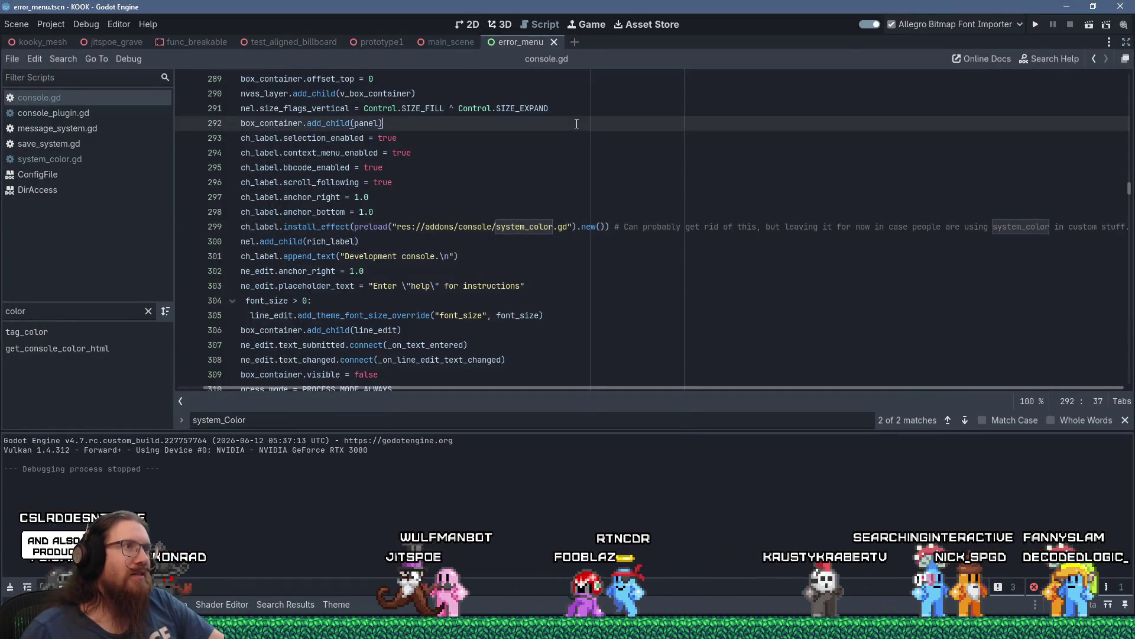
Search for 'info:', add a space after ERROR:, INFO: and WARNING: in the tr() strings, and save.
{"action": "scroll", "coordinate": [582, 128], "scroll_direction": "up", "scroll_amount": 12}
{"action": "scroll", "coordinate": [591, 129], "scroll_direction": "up", "scroll_amount": 4}
{"action": "left_click", "coordinate": [608, 131]}
{"action": "key", "text": "ctrl+f"}
{"action": "type", "text": "info:"}
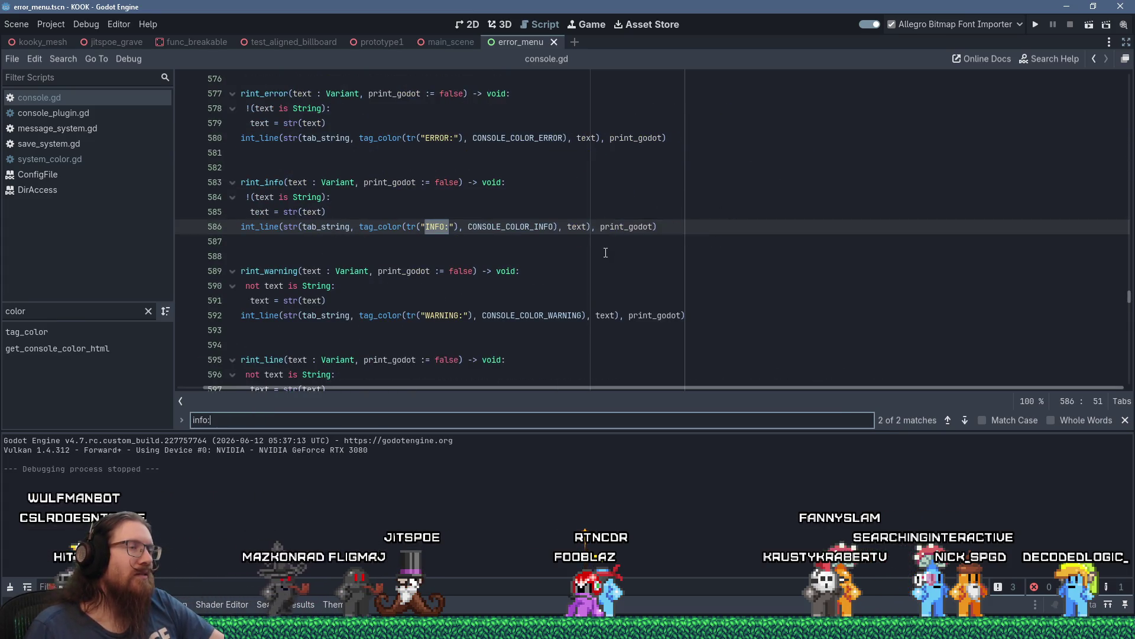
{"action": "left_click", "coordinate": [449, 227]}
{"action": "left_click", "coordinate": [457, 138]}
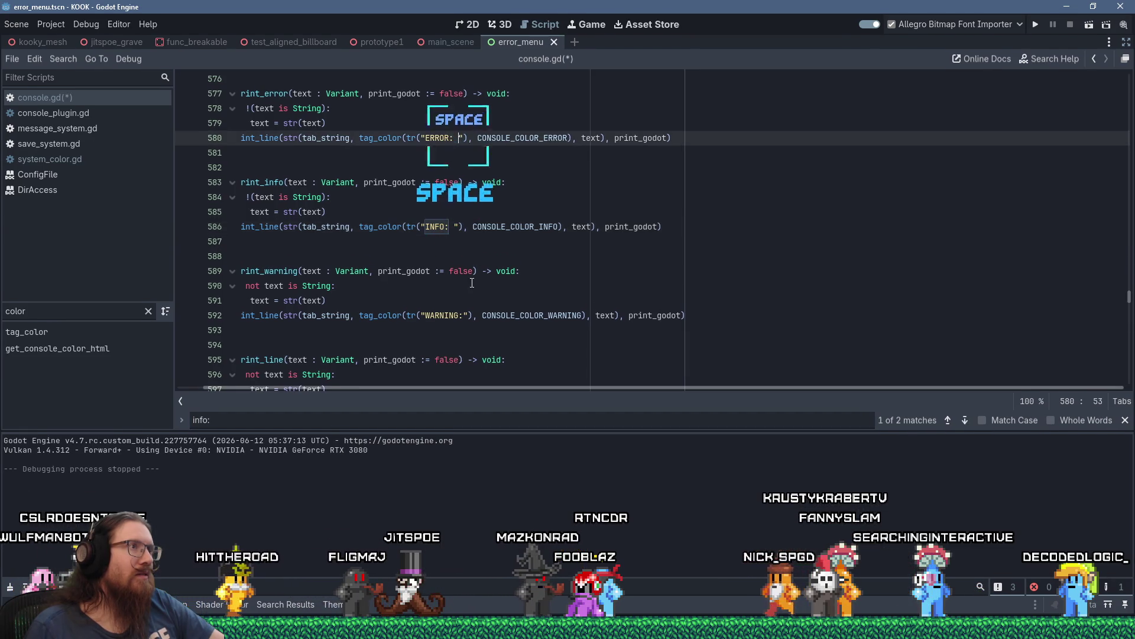
{"action": "left_click", "coordinate": [465, 315]}
{"action": "scroll", "coordinate": [508, 312], "scroll_direction": "up", "scroll_amount": 4}
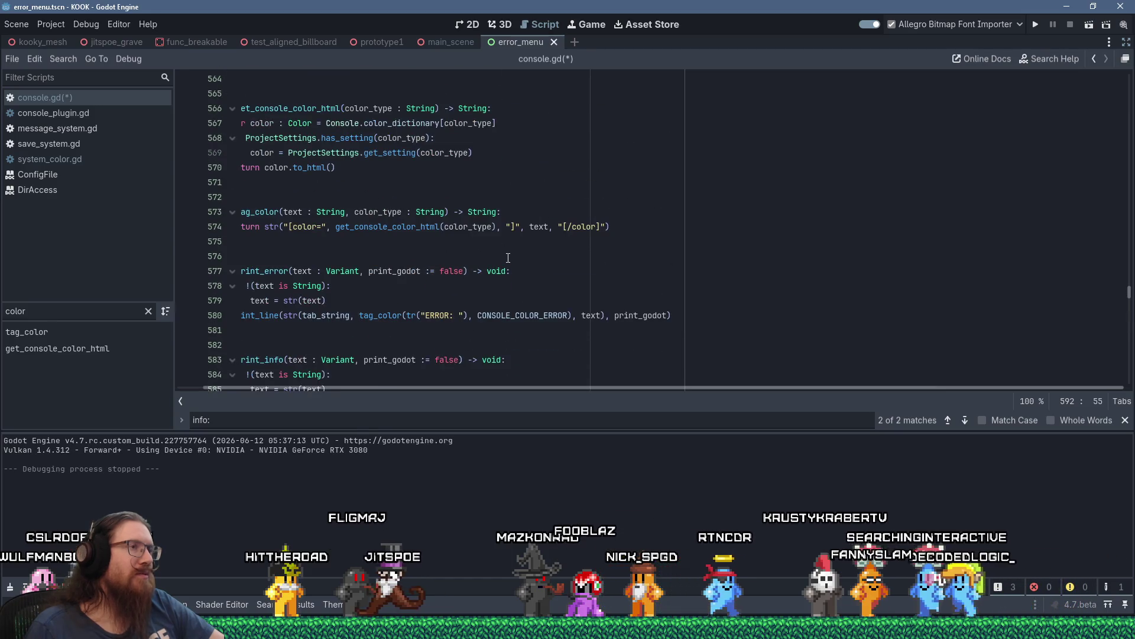
{"action": "scroll", "coordinate": [508, 258], "scroll_direction": "down", "scroll_amount": 5}
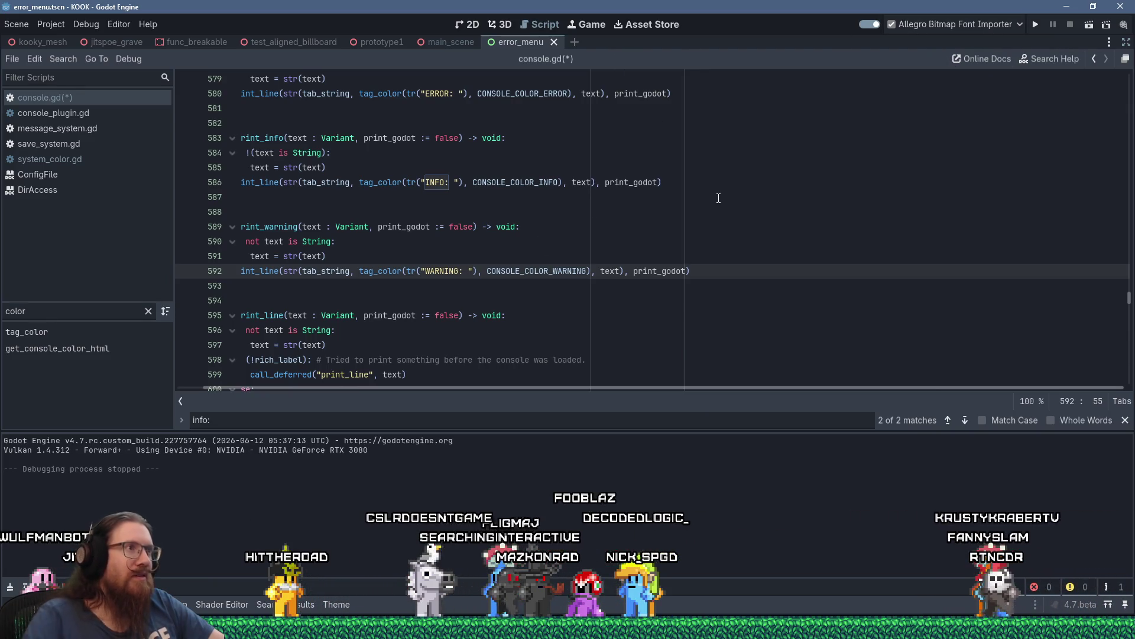
{"action": "key", "text": "ctrl+s"}
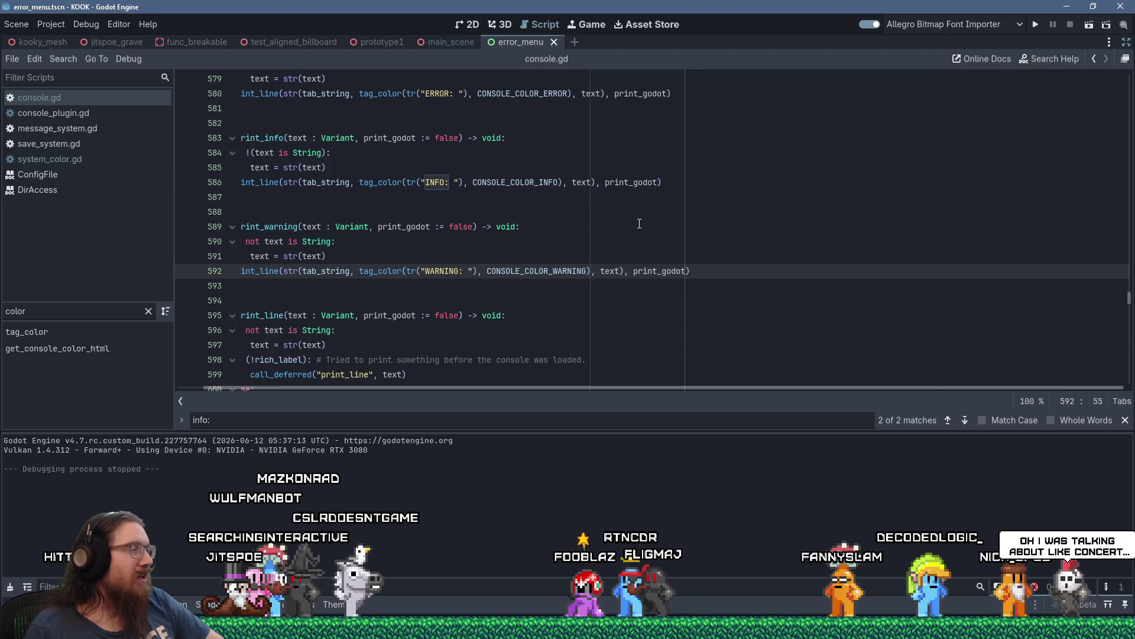
Check the empty lines 587 and 581, then run the game again.
{"action": "left_click", "coordinate": [705, 200]}
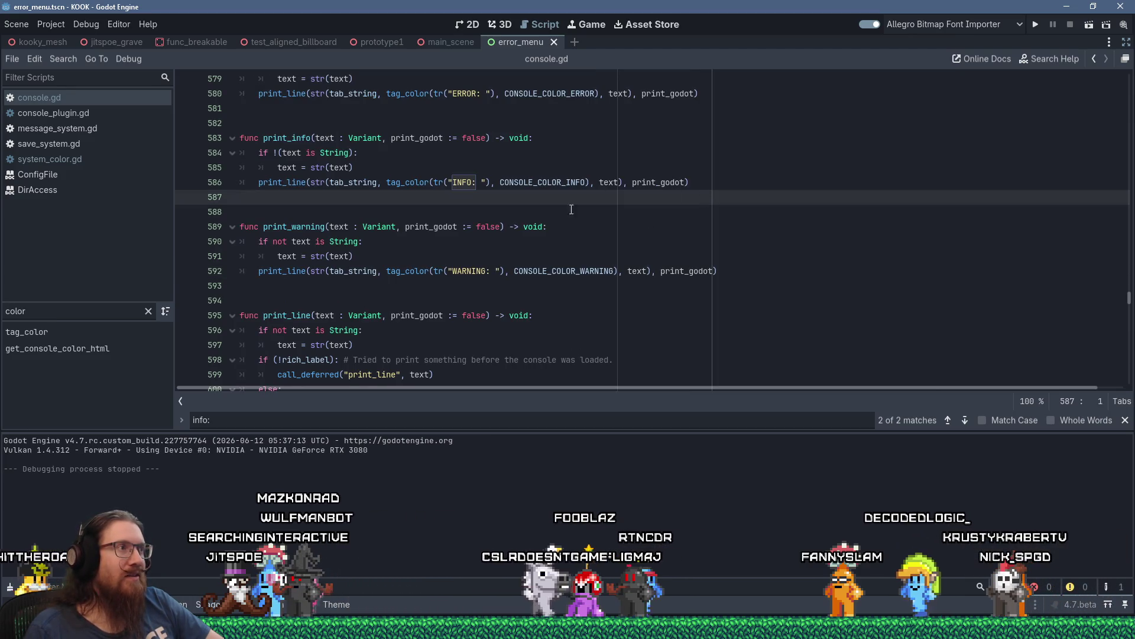
{"action": "scroll", "coordinate": [343, 277], "scroll_direction": "up", "scroll_amount": 3}
{"action": "mouse_move", "coordinate": [343, 277]}
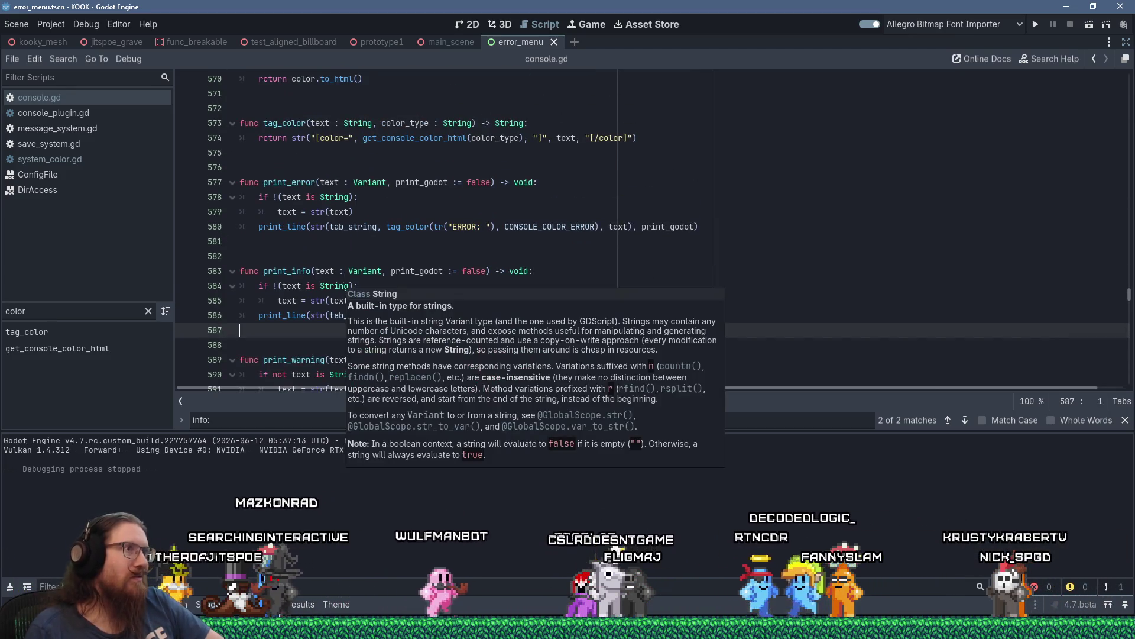
{"action": "left_click", "coordinate": [381, 243]}
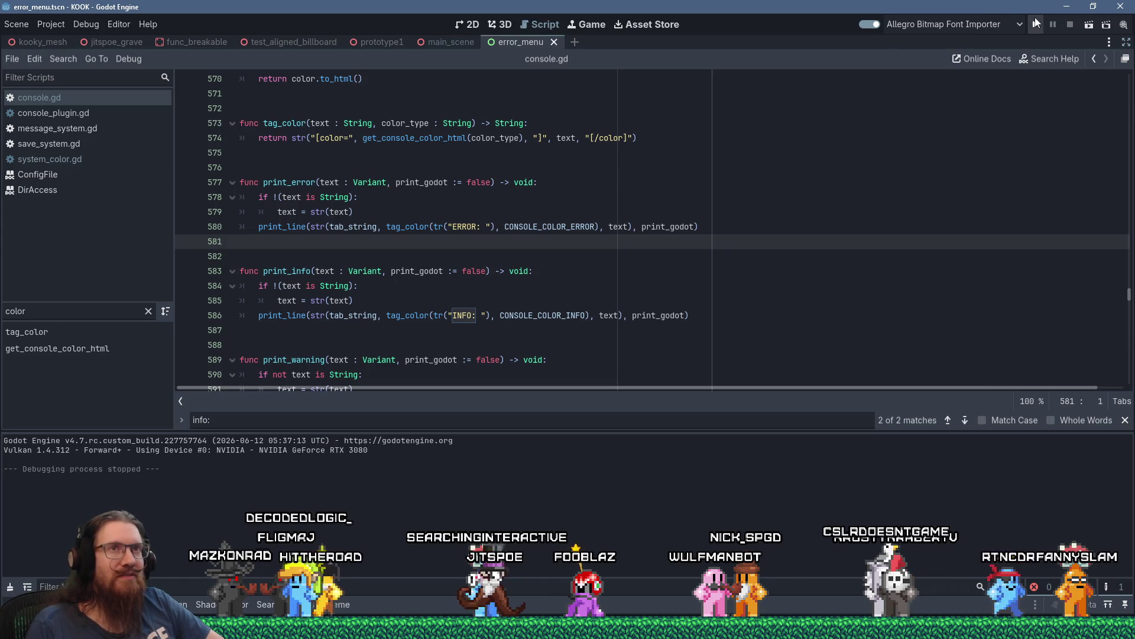
{"action": "left_click", "coordinate": [1036, 23]}
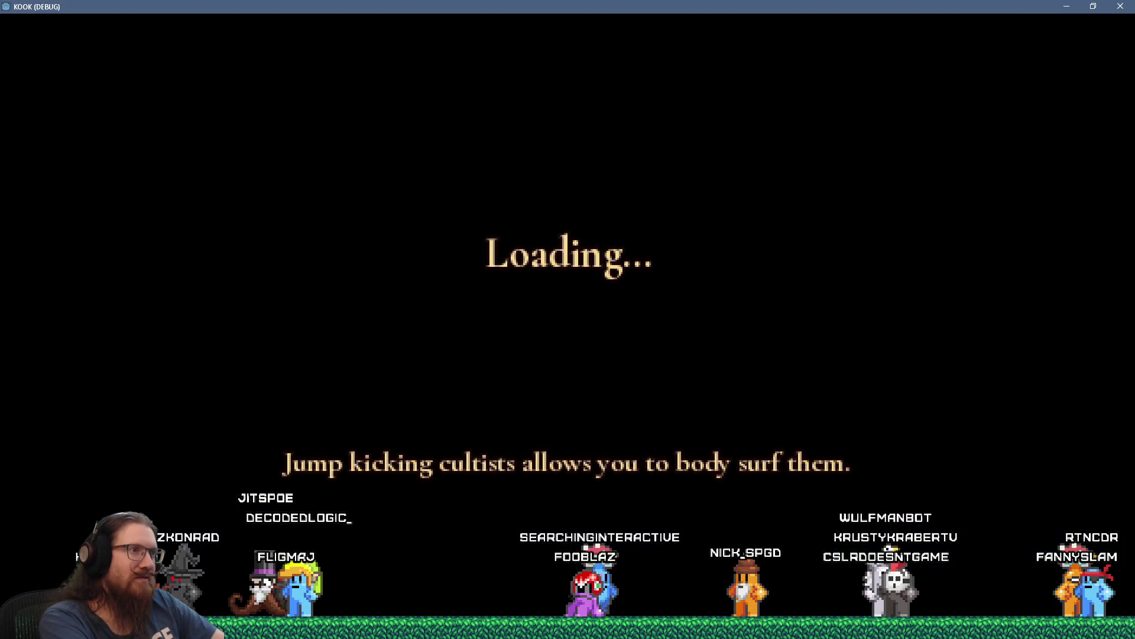
{"action": "key", "text": "grave"}
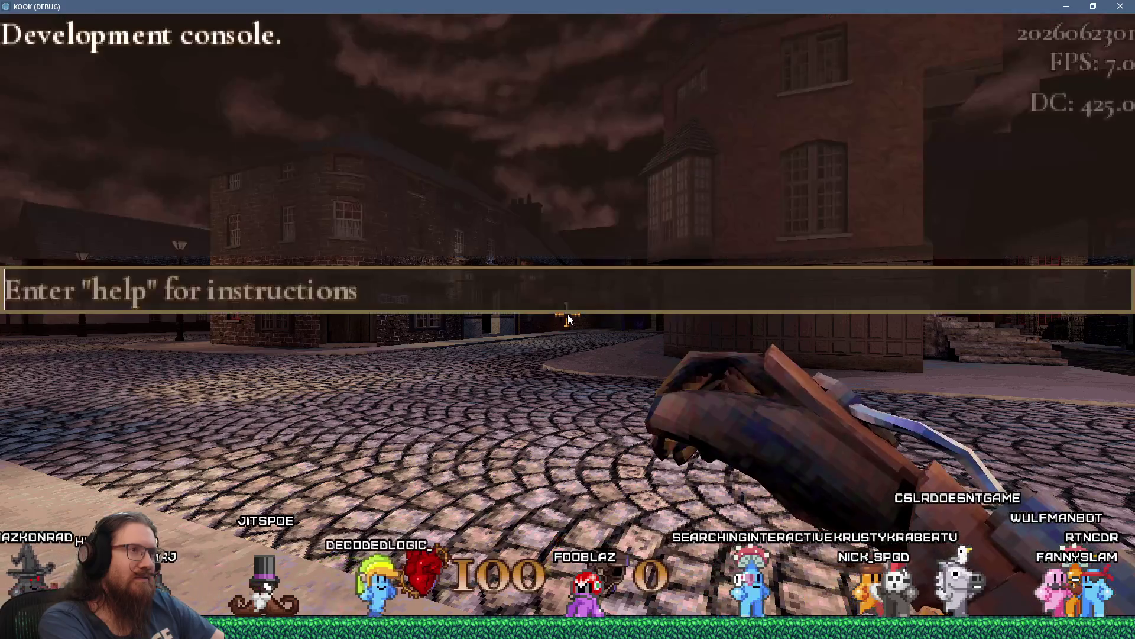
{"action": "type", "text": "help"}
{"action": "key", "text": "Return"}
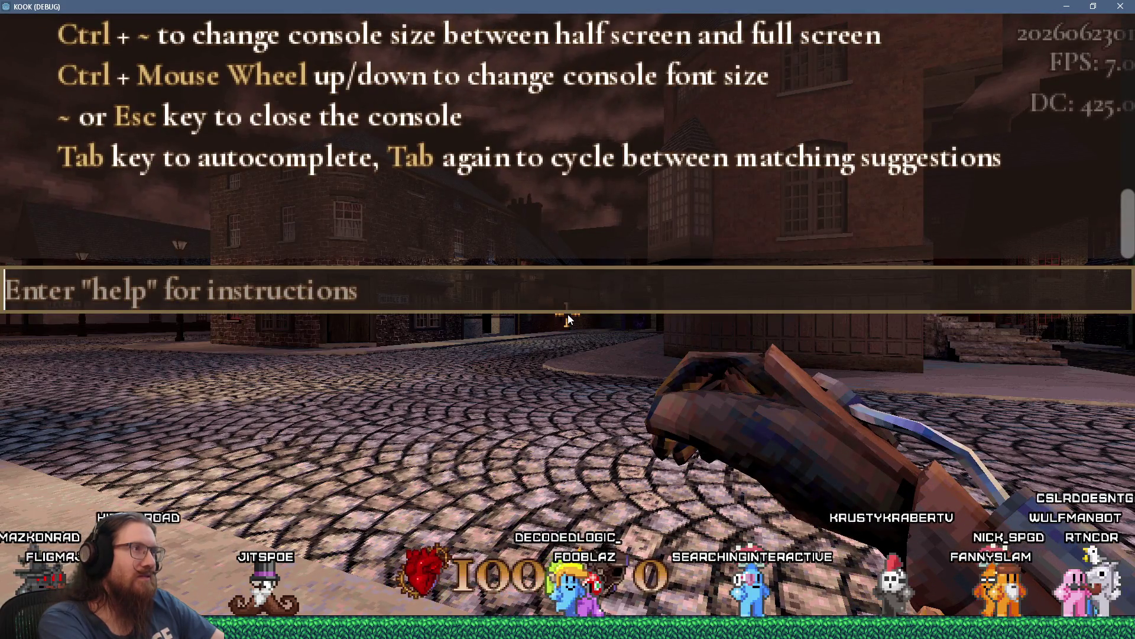
{"action": "type", "text": "quit"}
{"action": "key", "text": "Return"}
{"action": "left_click", "coordinate": [52, 26]}
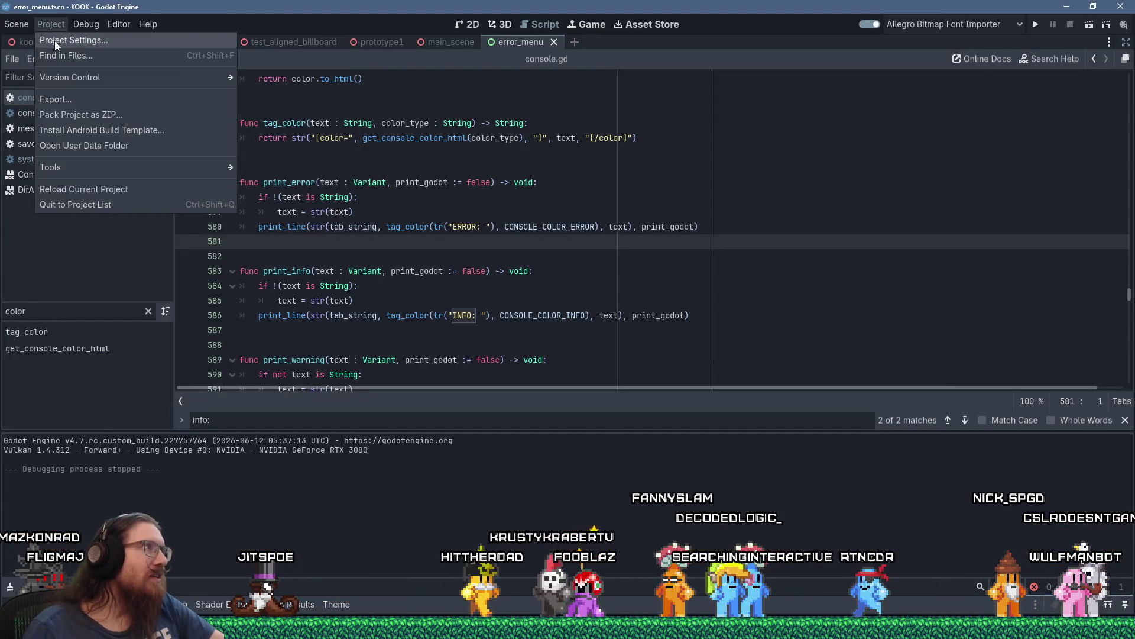
Raise the console Color Info brightness to full (ffd485), close Project Settings, and relaunch the game.
{"action": "left_click", "coordinate": [55, 39]}
{"action": "left_click", "coordinate": [701, 190]}
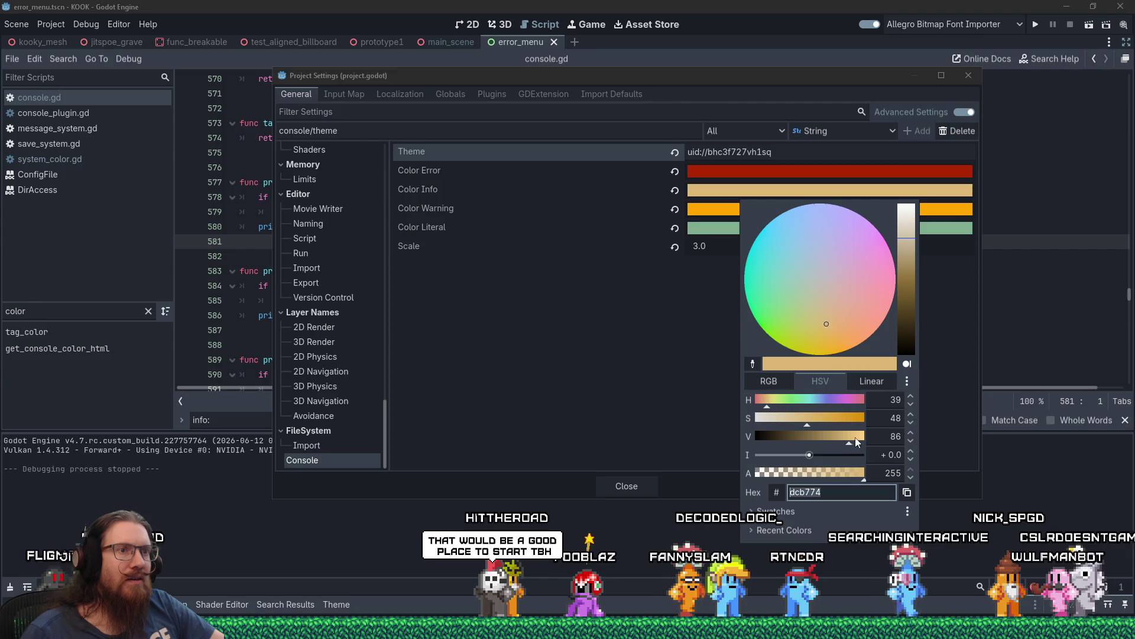
{"action": "left_click_drag", "start_coordinate": [855, 438], "coordinate": [870, 438]}
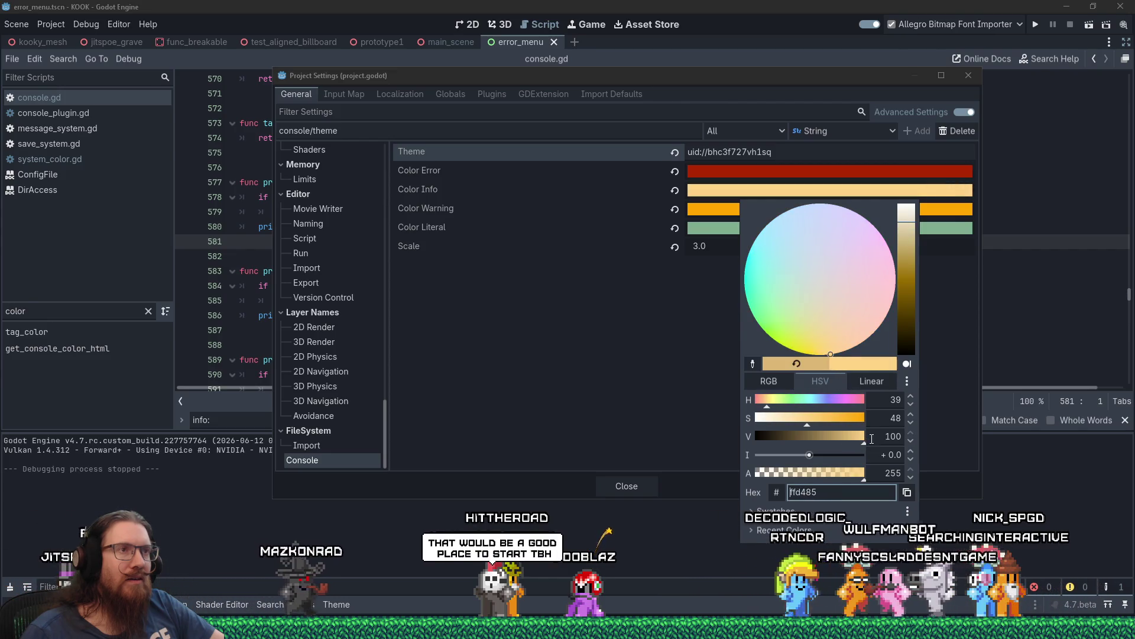
{"action": "left_click", "coordinate": [658, 392]}
{"action": "key", "text": "Escape"}
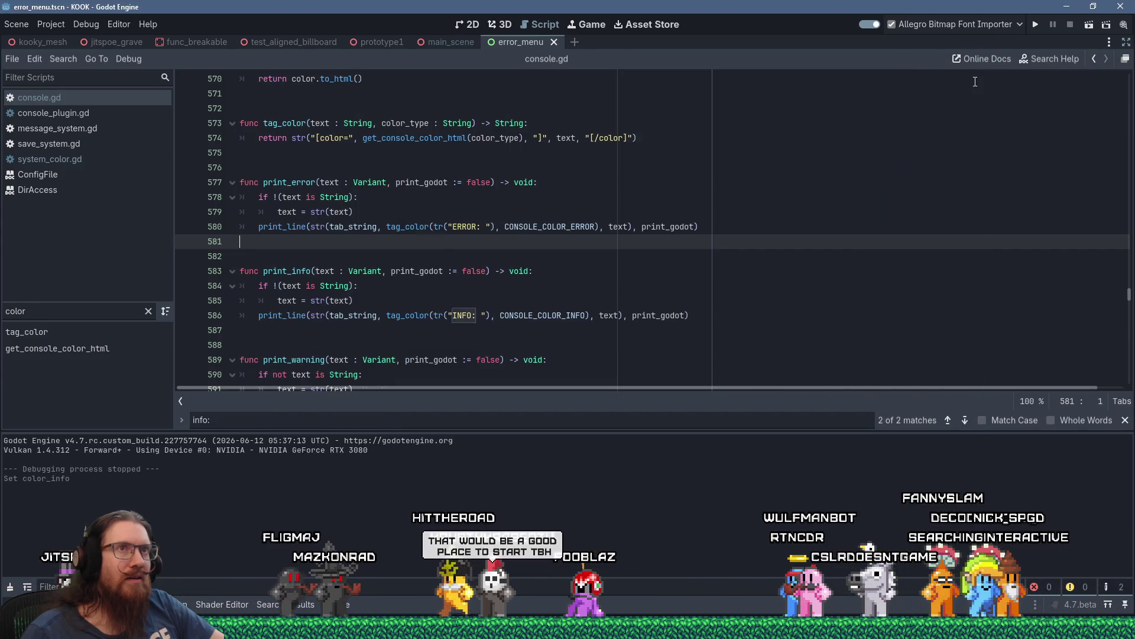
{"action": "left_click", "coordinate": [1040, 31]}
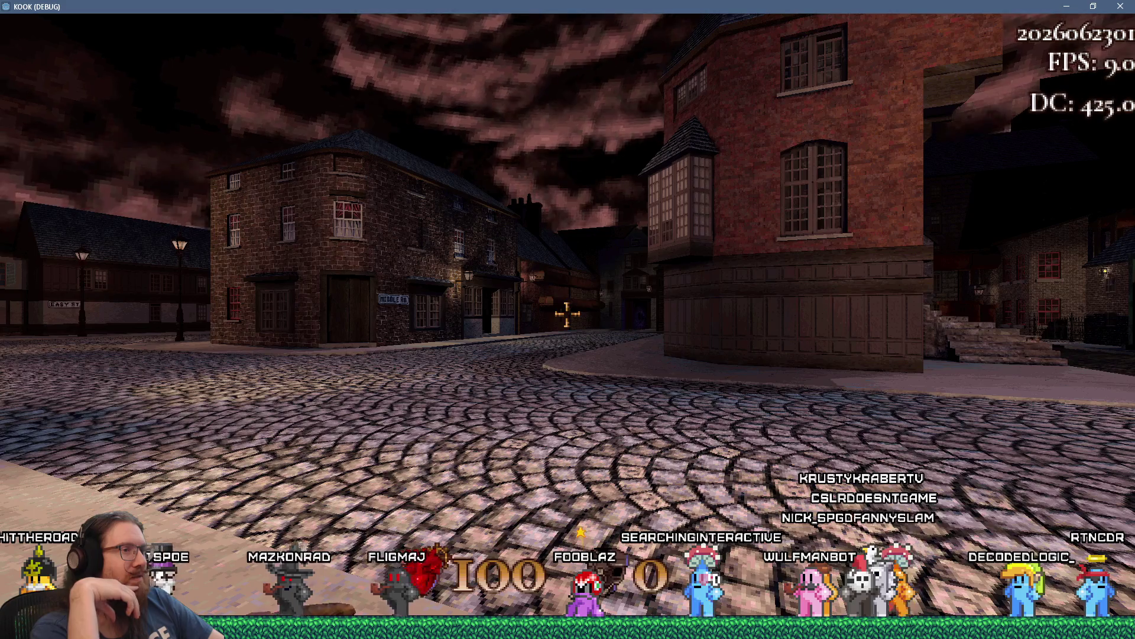
Run help and then quit in the game's console, and reopen Project Settings.
{"action": "key", "text": "grave"}
{"action": "type", "text": "help"}
{"action": "key", "text": "Return"}
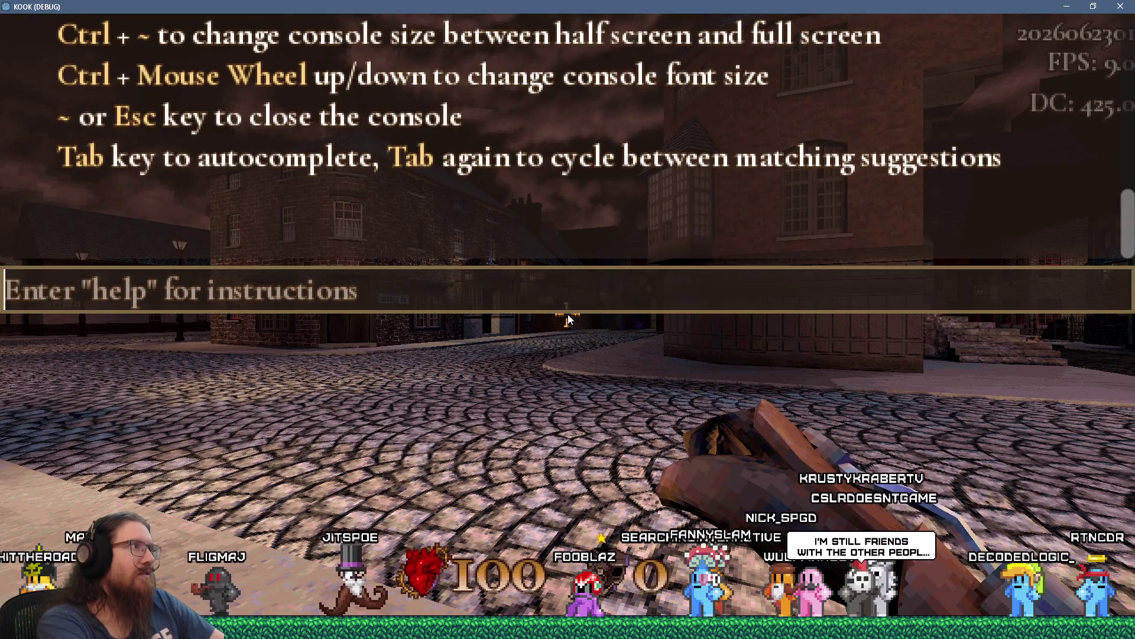
{"action": "type", "text": "quit"}
{"action": "key", "text": "Return"}
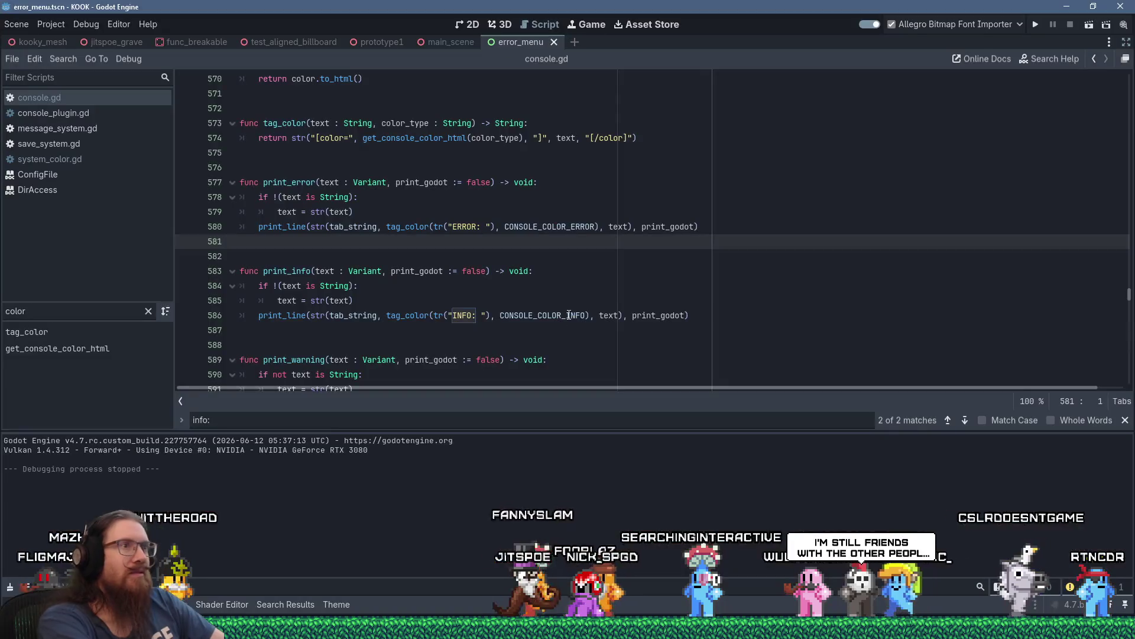
{"action": "left_click", "coordinate": [40, 24]}
{"action": "left_click", "coordinate": [59, 40]}
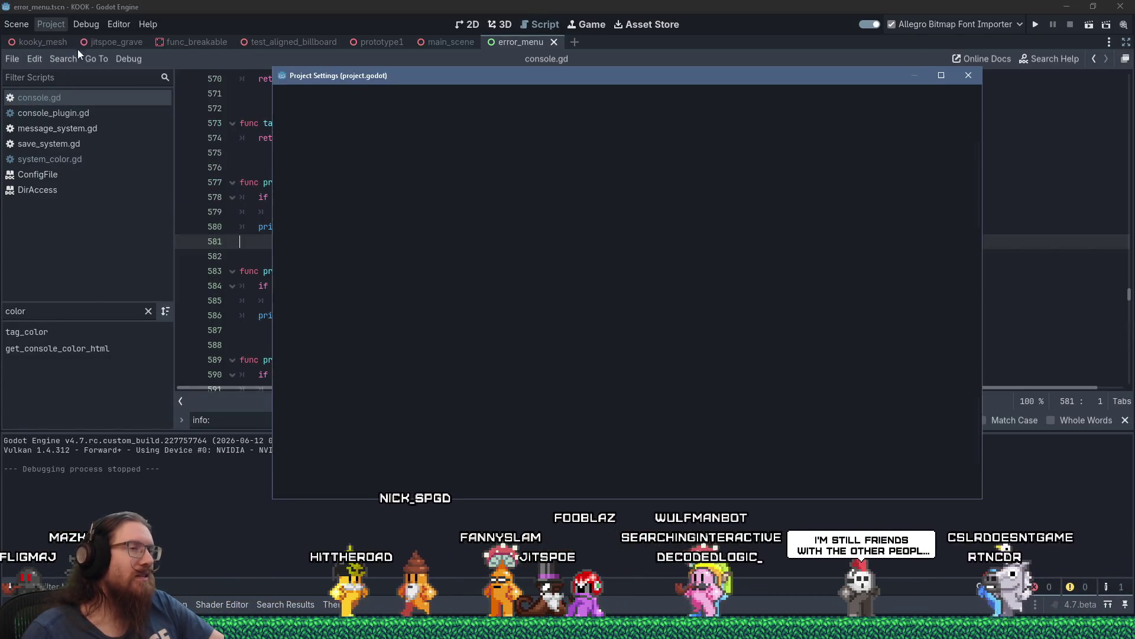
Lower the Color Info saturation to 25, making it the pale cream ffe5b5.
{"action": "left_click", "coordinate": [712, 192]}
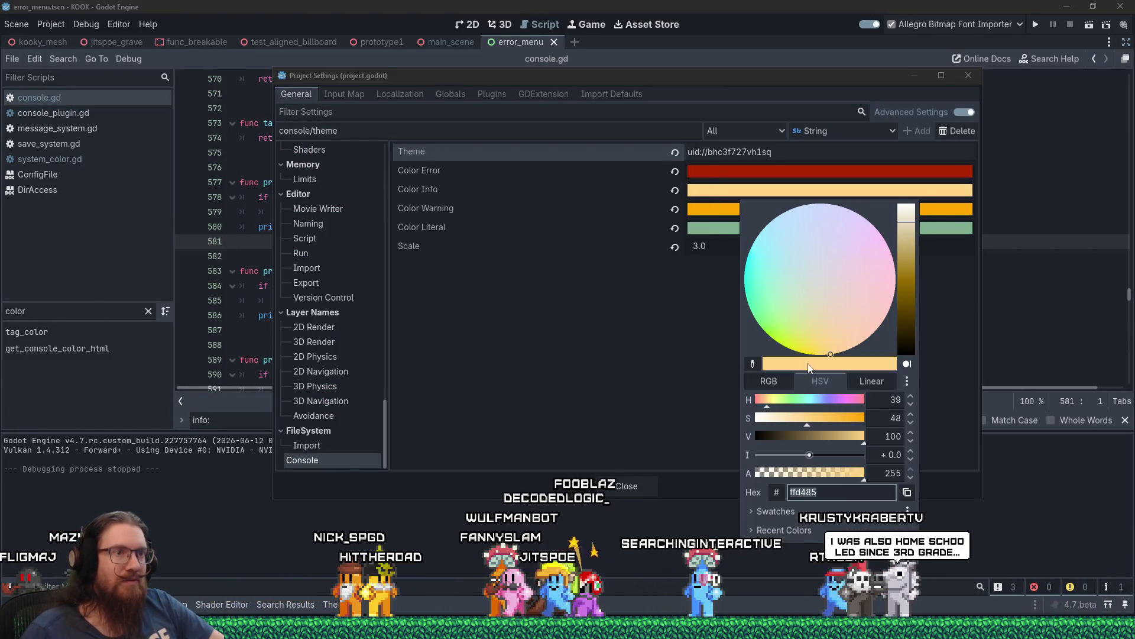
{"action": "left_click", "coordinate": [782, 418]}
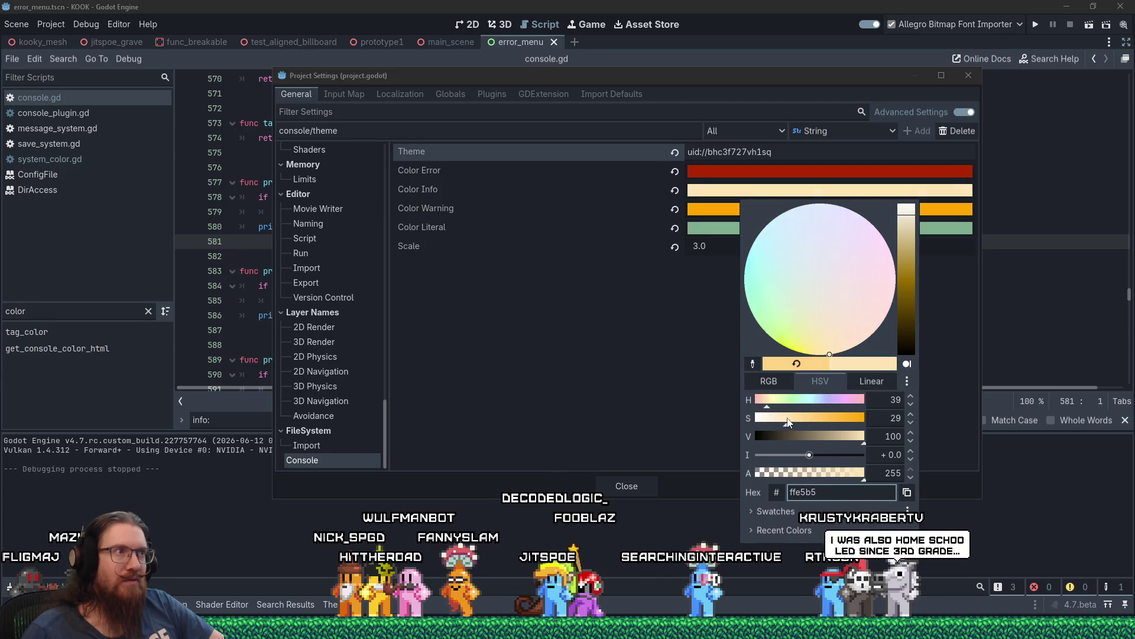
{"action": "left_click", "coordinate": [658, 404]}
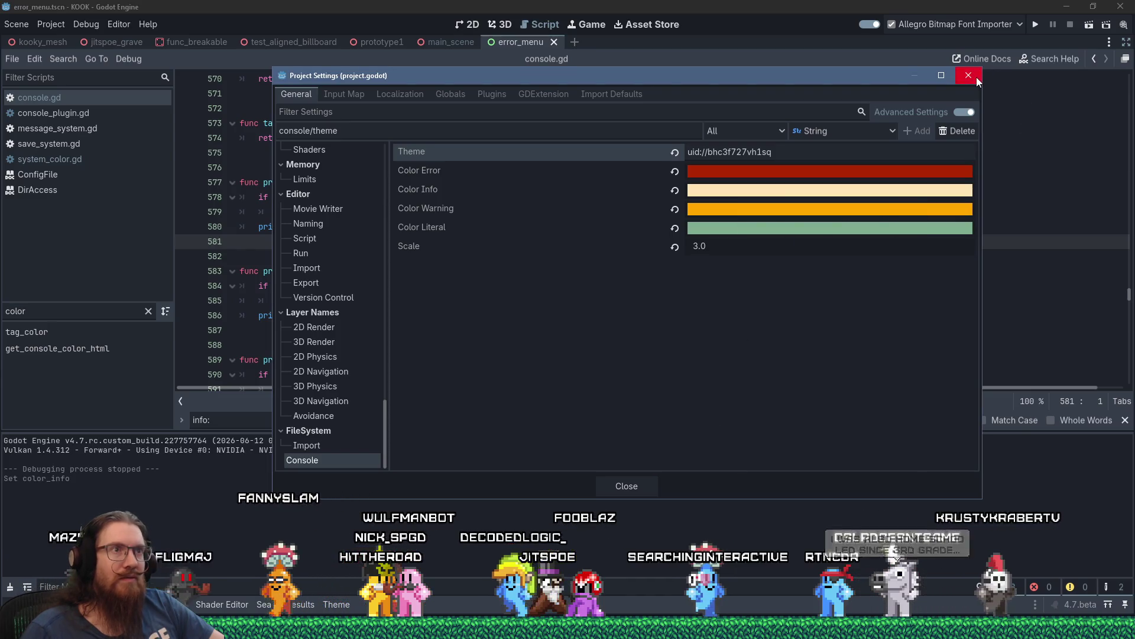
Close Project Settings, relaunch the game, and run help in its console.
{"action": "left_click", "coordinate": [969, 75]}
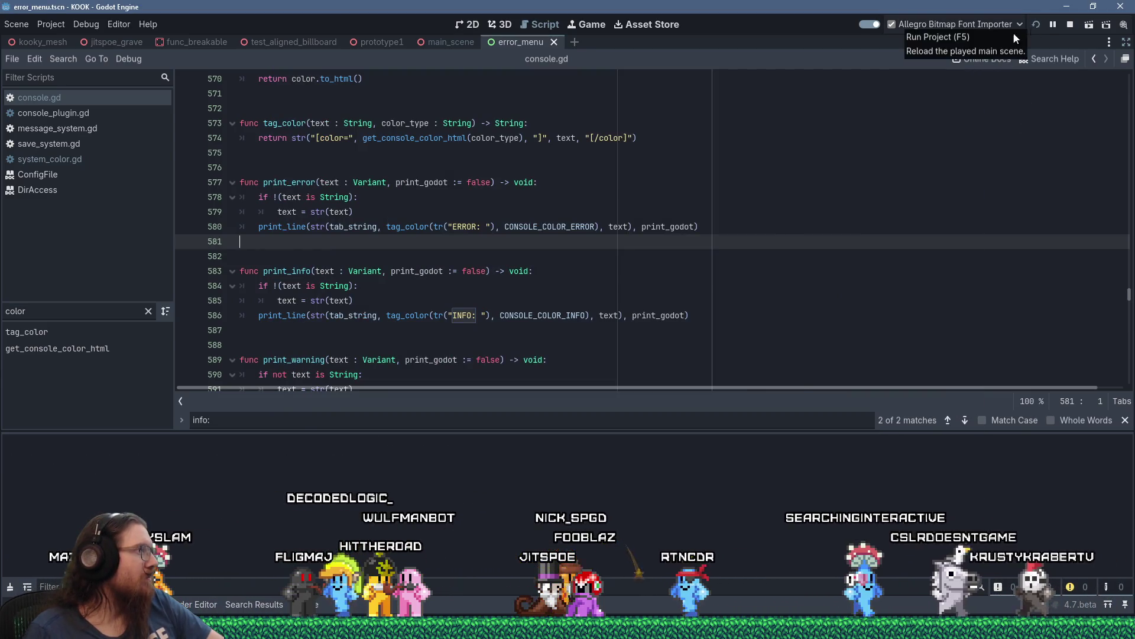
{"action": "left_click", "coordinate": [1034, 24]}
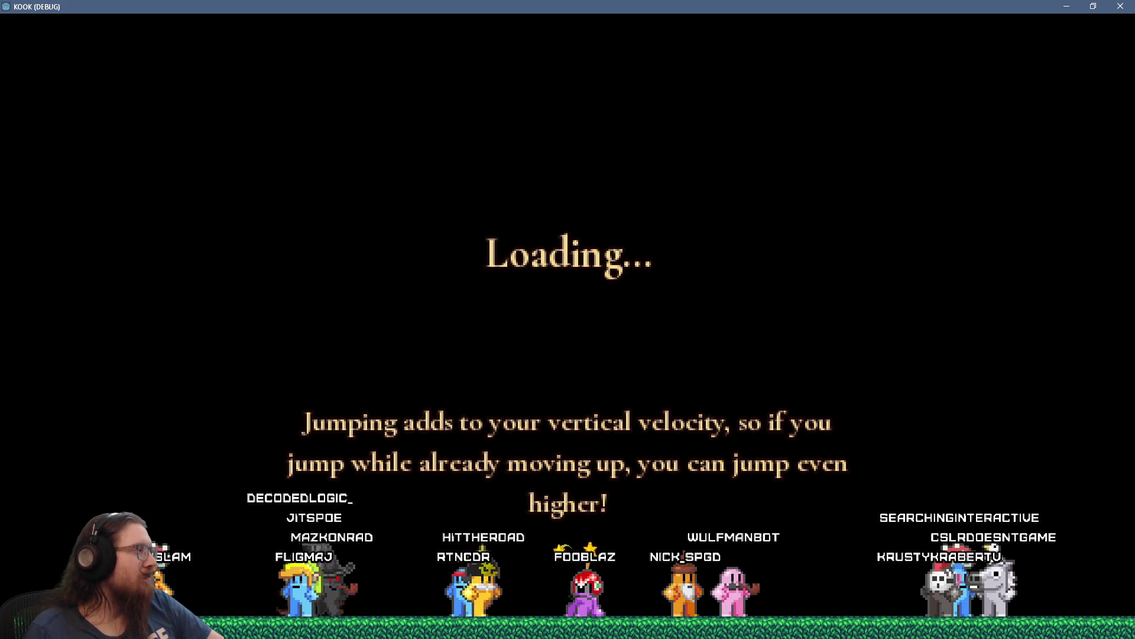
{"action": "key", "text": "grave"}
{"action": "type", "text": "help"}
{"action": "key", "text": "Return"}
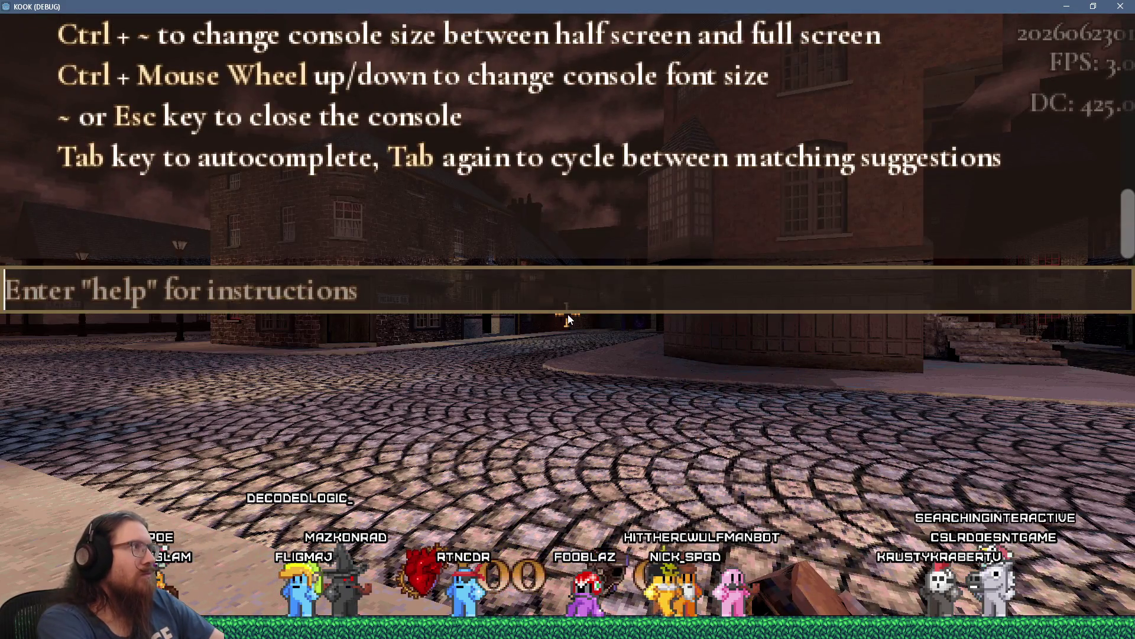
Scroll through the help output, then run echo_error hi to print a red ERROR line.
{"action": "scroll", "coordinate": [466, 166], "scroll_direction": "up", "scroll_amount": 5}
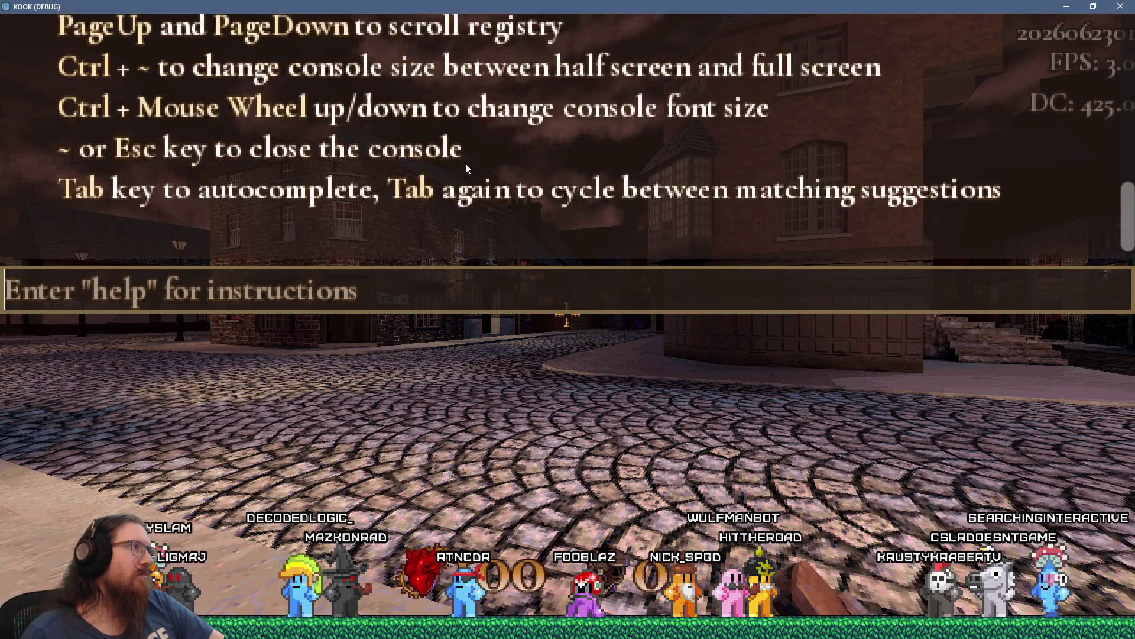
{"action": "scroll", "coordinate": [466, 168], "scroll_direction": "up", "scroll_amount": 1}
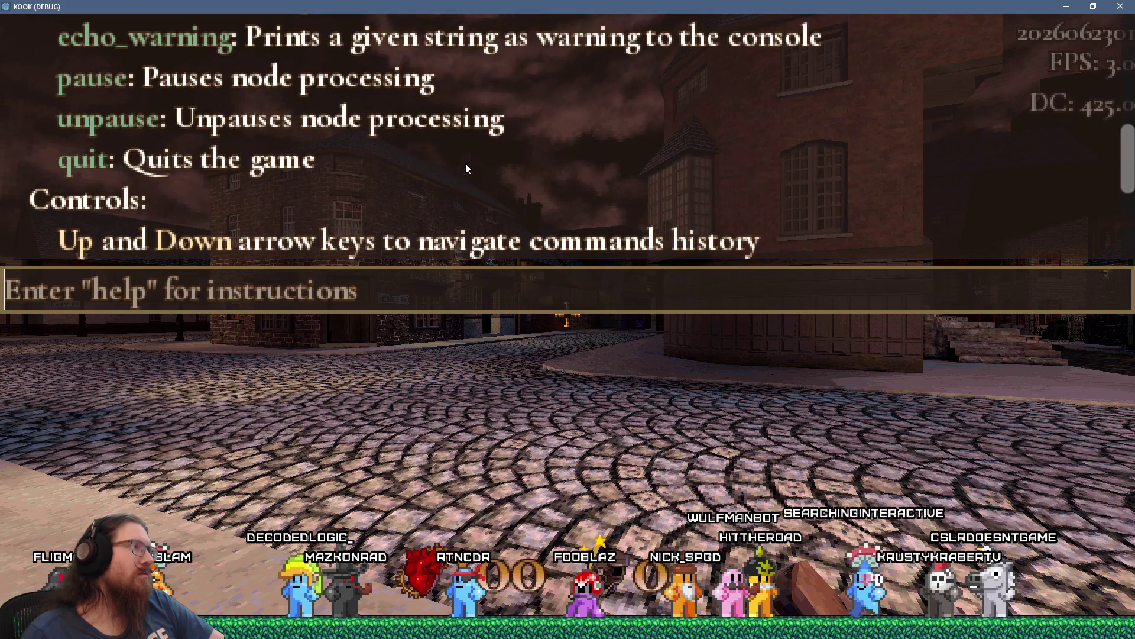
{"action": "scroll", "coordinate": [466, 168], "scroll_direction": "up", "scroll_amount": 10}
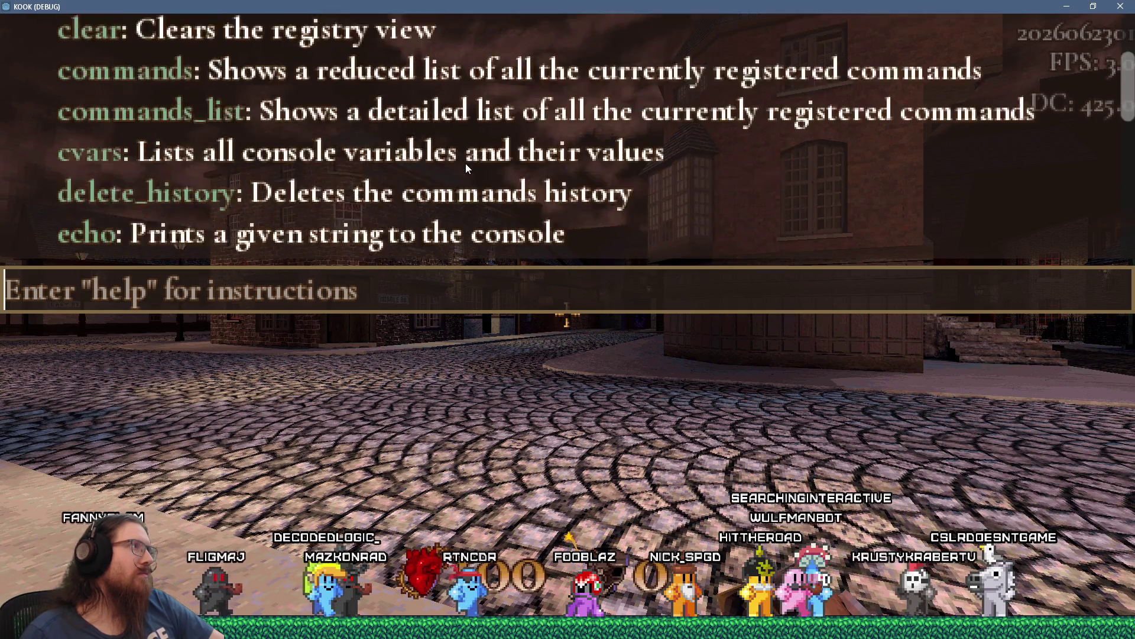
{"action": "scroll", "coordinate": [466, 169], "scroll_direction": "up", "scroll_amount": 1}
{"action": "scroll", "coordinate": [466, 168], "scroll_direction": "down", "scroll_amount": 10}
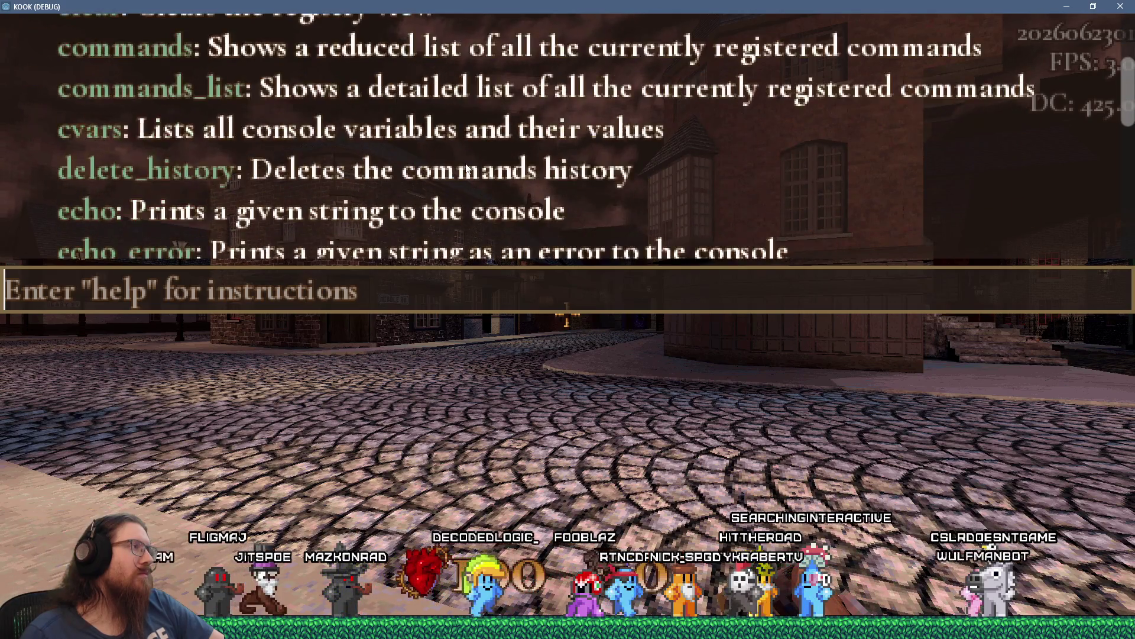
{"action": "scroll", "coordinate": [466, 169], "scroll_direction": "down", "scroll_amount": 7}
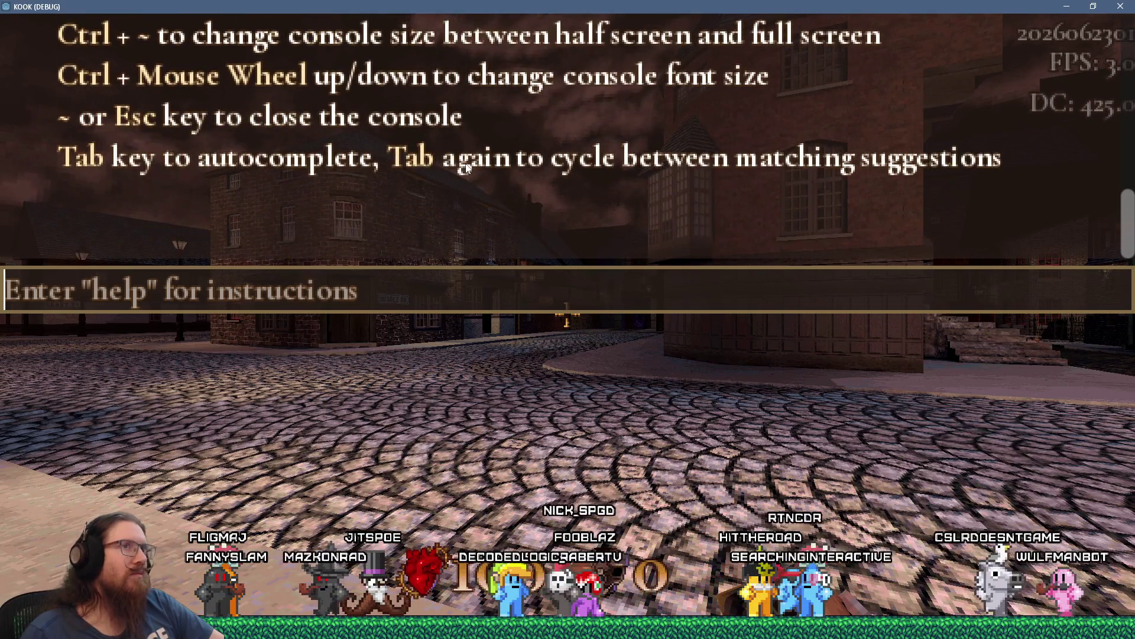
{"action": "scroll", "coordinate": [462, 181], "scroll_direction": "up", "scroll_amount": 6}
{"action": "scroll", "coordinate": [486, 174], "scroll_direction": "up", "scroll_amount": 8}
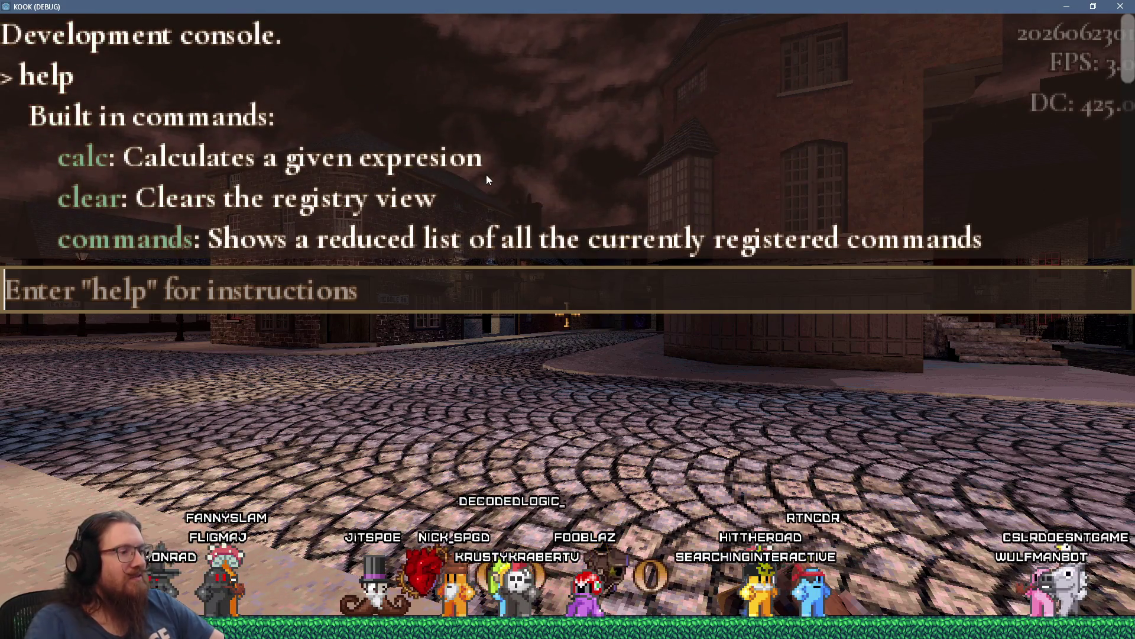
{"action": "type", "text": "echo_error hi"}
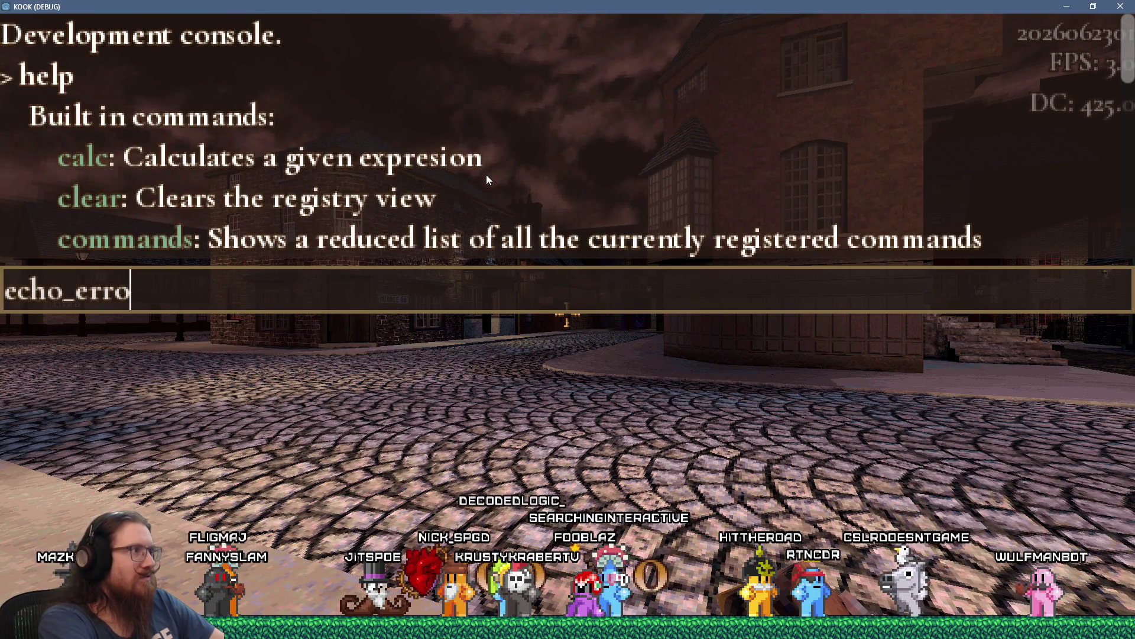
{"action": "key", "text": "Return"}
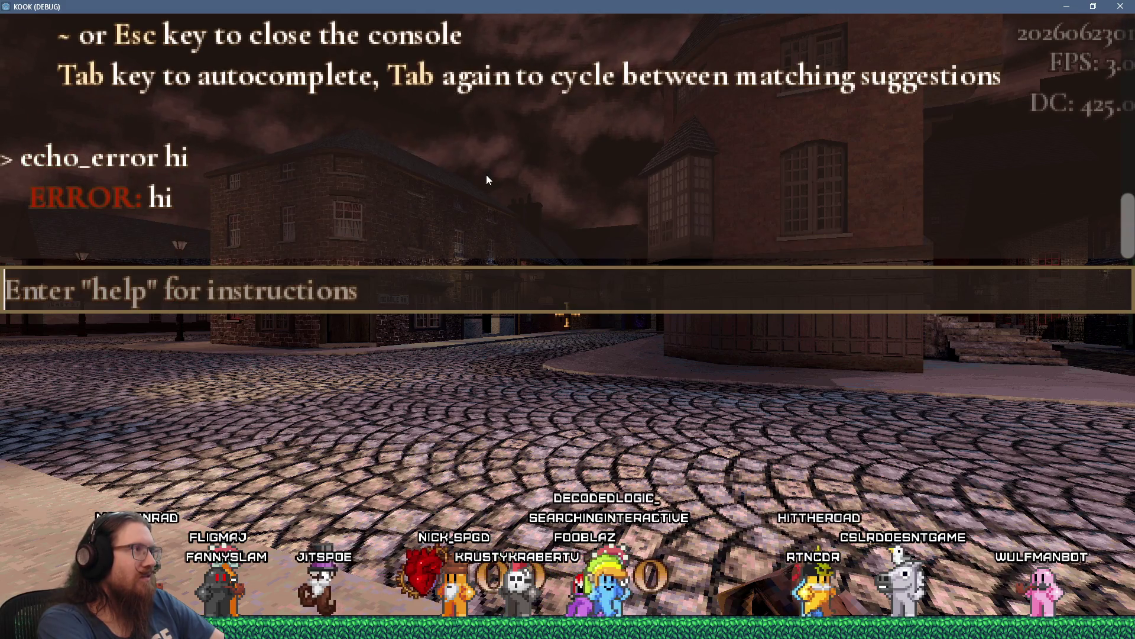
{"action": "key", "text": "alt+Tab"}
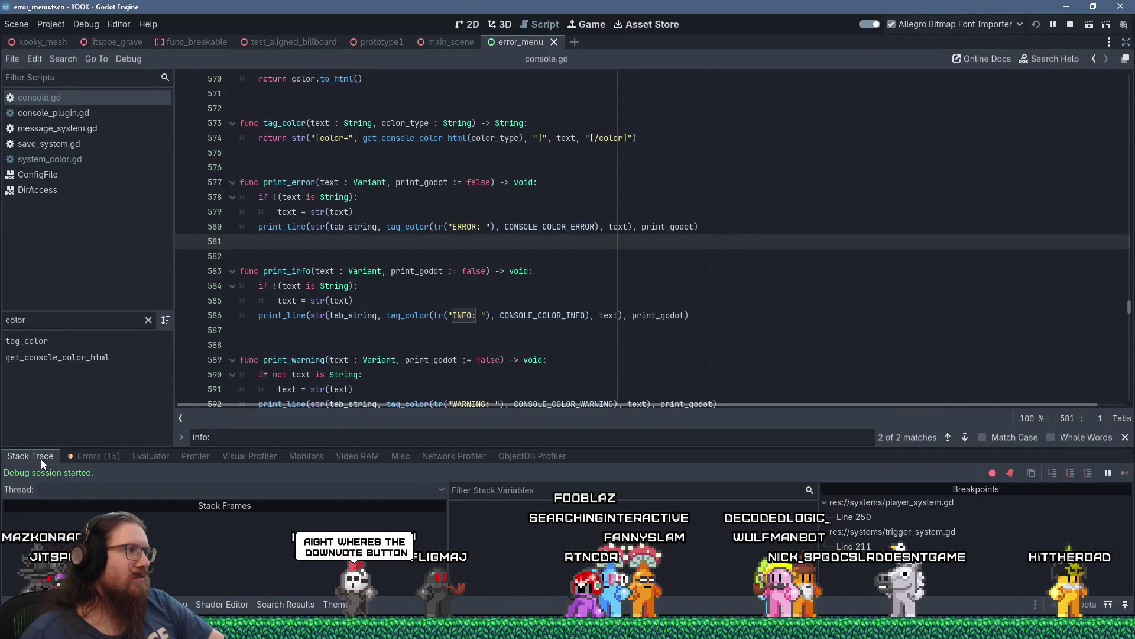
Relaunch the game and open the Load screen from the pause menu with the console shown.
{"action": "key", "text": "F5"}
{"action": "key", "text": "alt+Tab"}
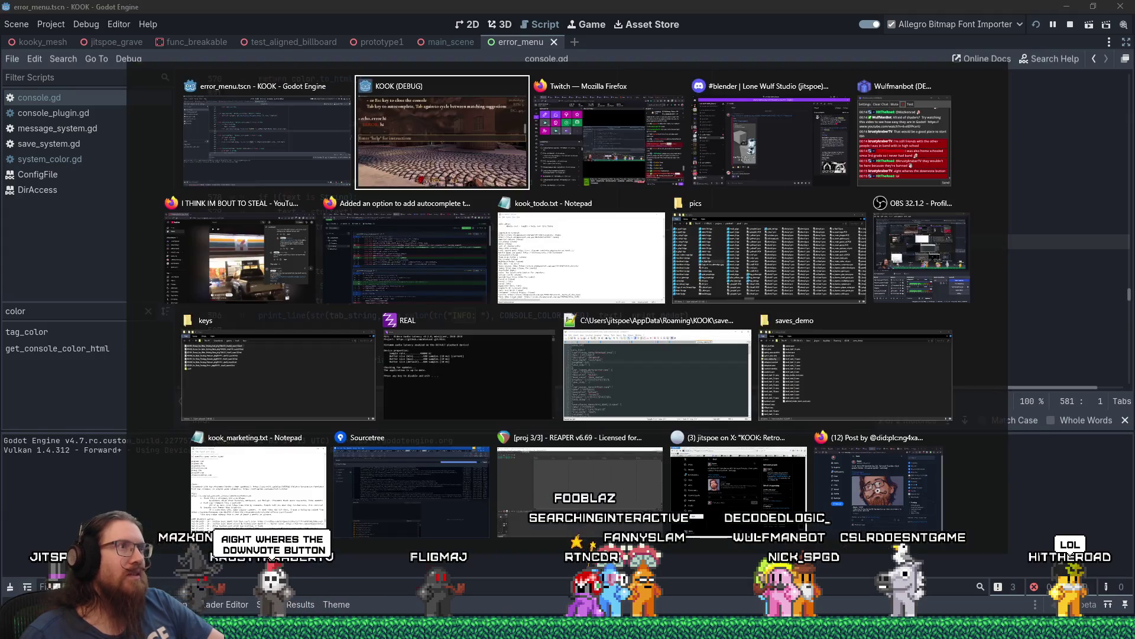
{"action": "key", "text": "Escape"}
{"action": "left_click", "coordinate": [609, 311]}
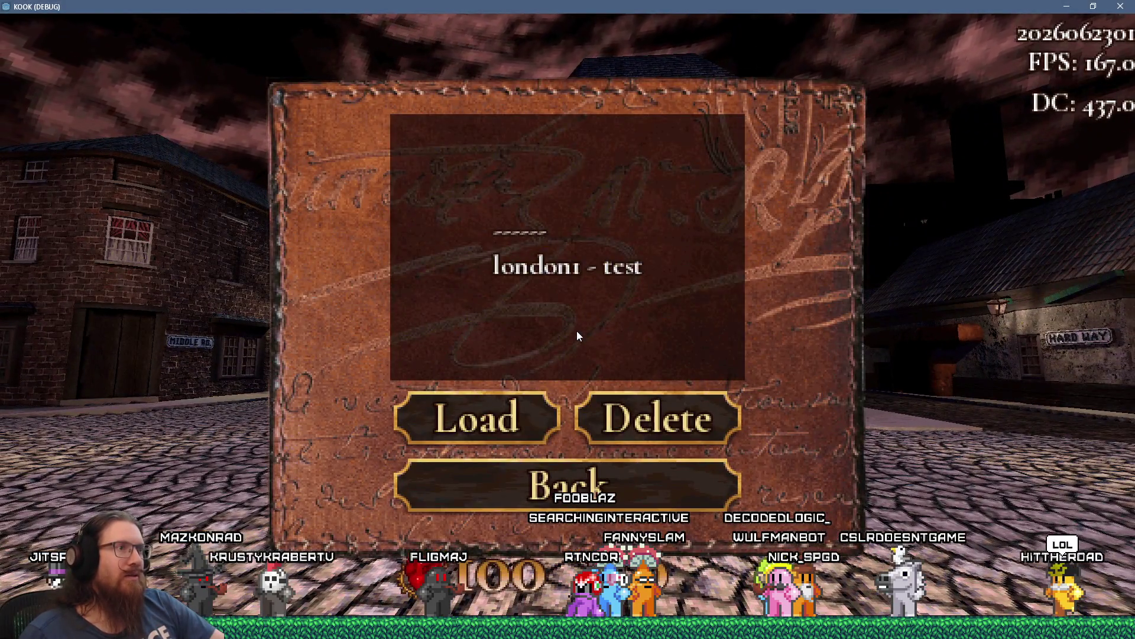
{"action": "key", "text": "grave"}
{"action": "key", "text": "alt+Tab"}
{"action": "key", "text": "alt+Tab"}
Review the Invalid save header errors and enlarge the editor's output panel.
{"action": "scroll", "coordinate": [543, 240], "scroll_direction": "up", "scroll_amount": 10}
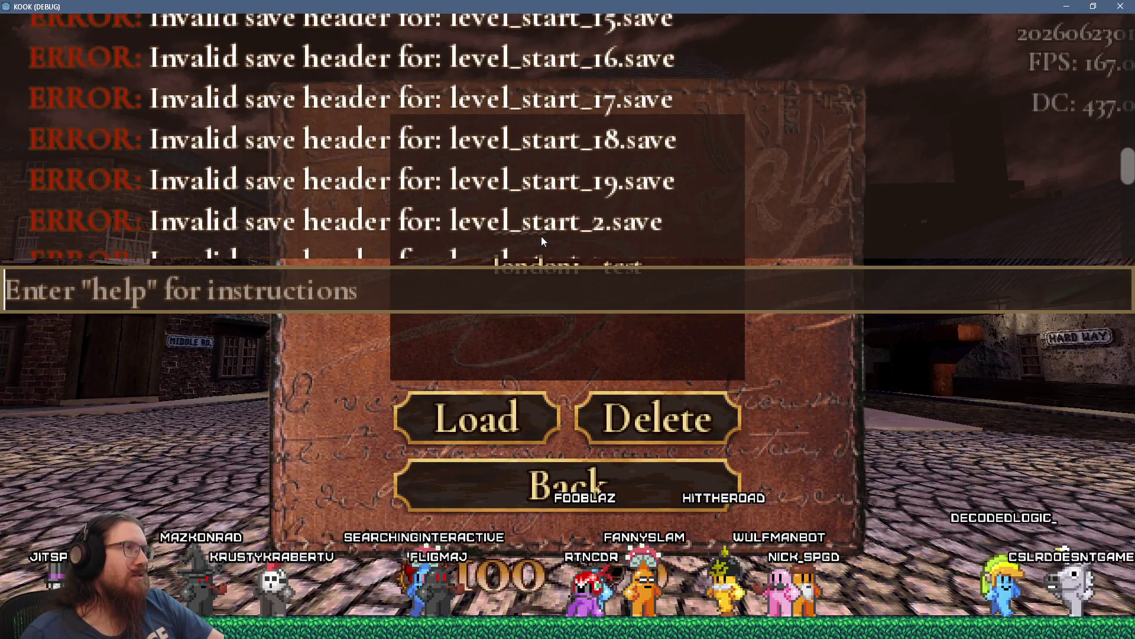
{"action": "scroll", "coordinate": [542, 236], "scroll_direction": "up", "scroll_amount": 7}
{"action": "scroll", "coordinate": [542, 213], "scroll_direction": "down", "scroll_amount": 8}
{"action": "scroll", "coordinate": [543, 217], "scroll_direction": "down", "scroll_amount": 5}
{"action": "key", "text": "alt+Tab"}
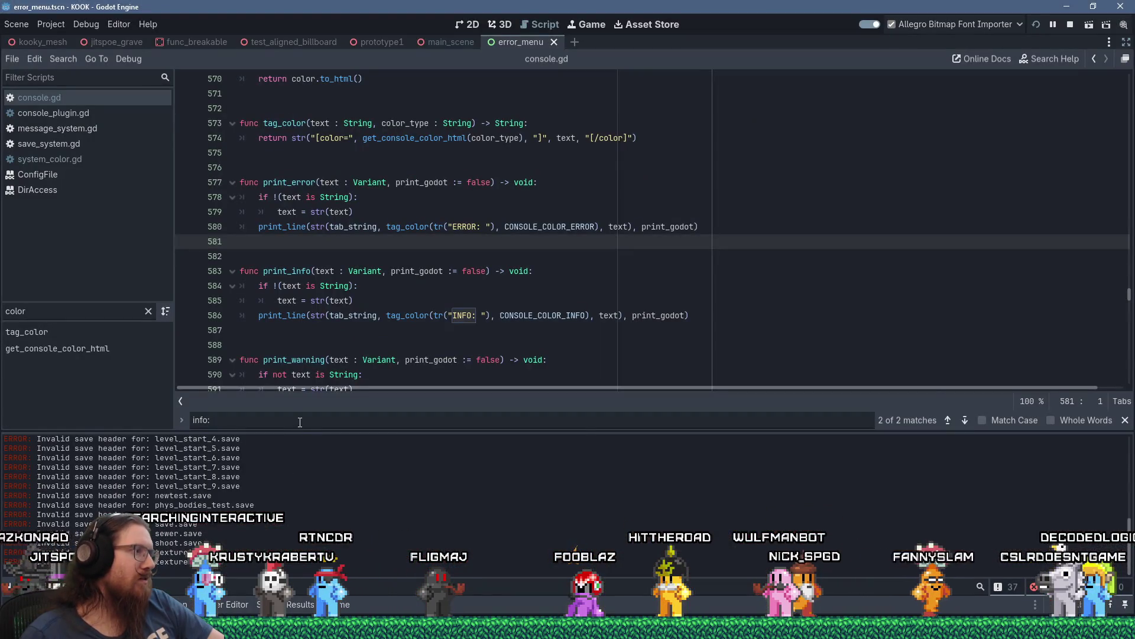
{"action": "mouse_move", "coordinate": [302, 432]}
{"action": "left_mouse_down"}
{"action": "mouse_move", "coordinate": [312, 351]}
{"action": "mouse_move", "coordinate": [304, 425]}
{"action": "left_mouse_up"}
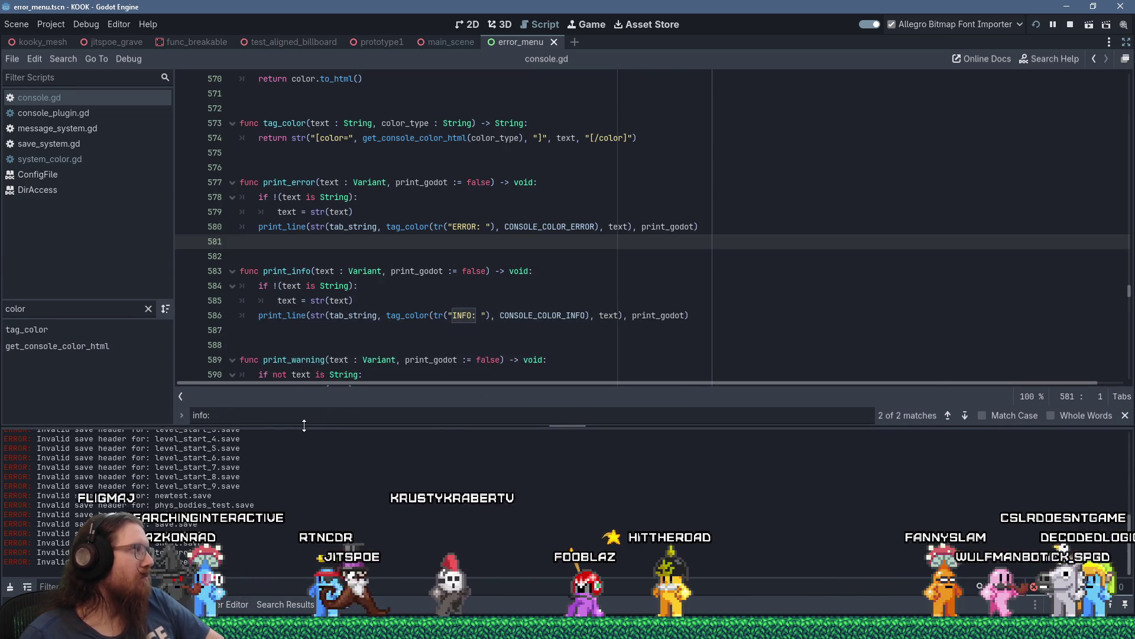
Brighten the console Color Error to c92c00 with the V slider, then close Project Settings.
{"action": "left_click", "coordinate": [51, 24]}
{"action": "left_click", "coordinate": [55, 40]}
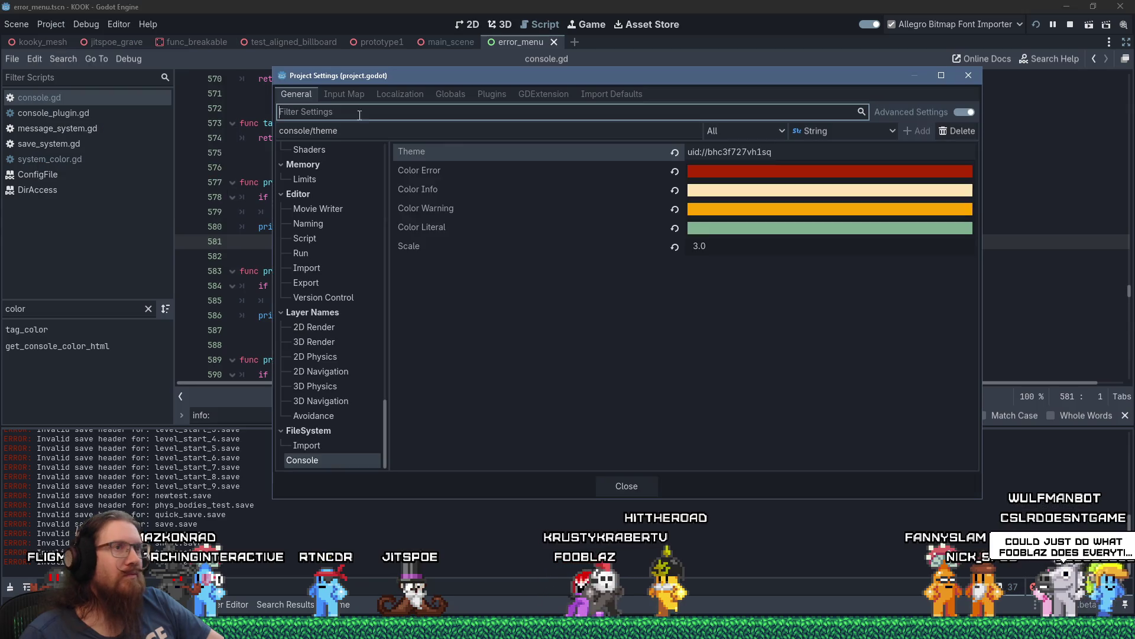
{"action": "left_click", "coordinate": [741, 173]}
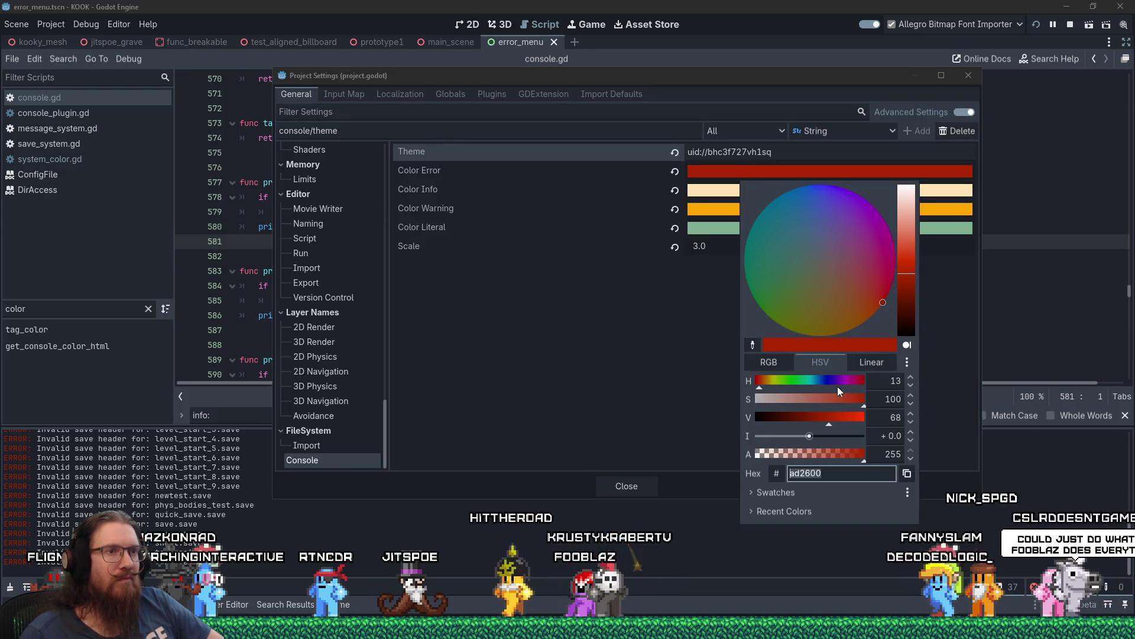
{"action": "left_click_drag", "start_coordinate": [835, 419], "coordinate": [839, 420]}
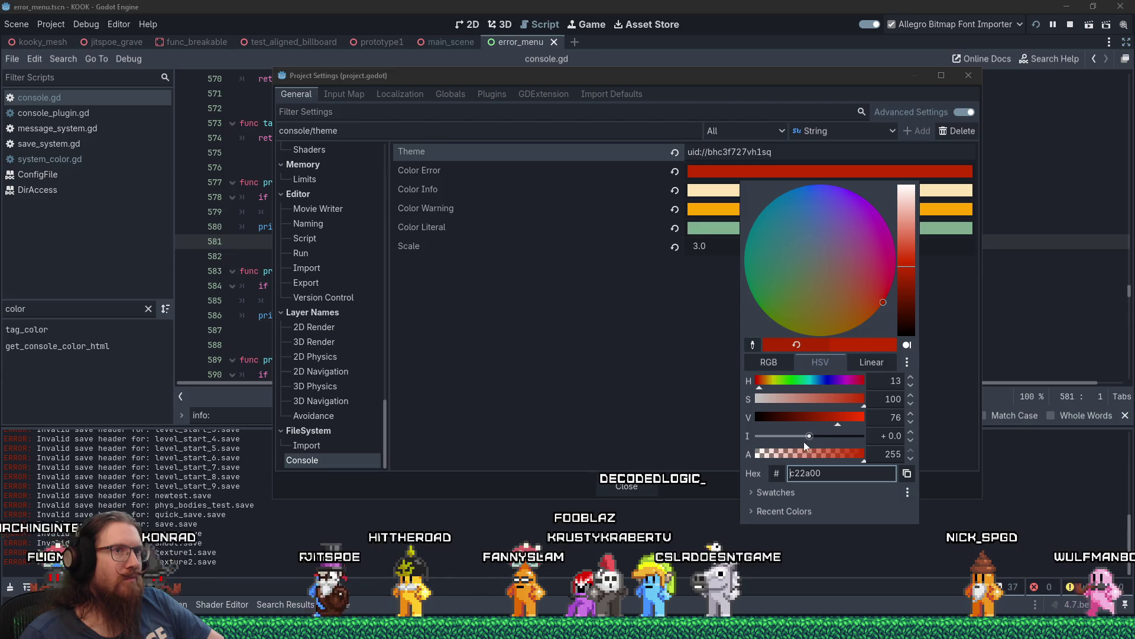
{"action": "left_click_drag", "start_coordinate": [839, 420], "coordinate": [842, 420]}
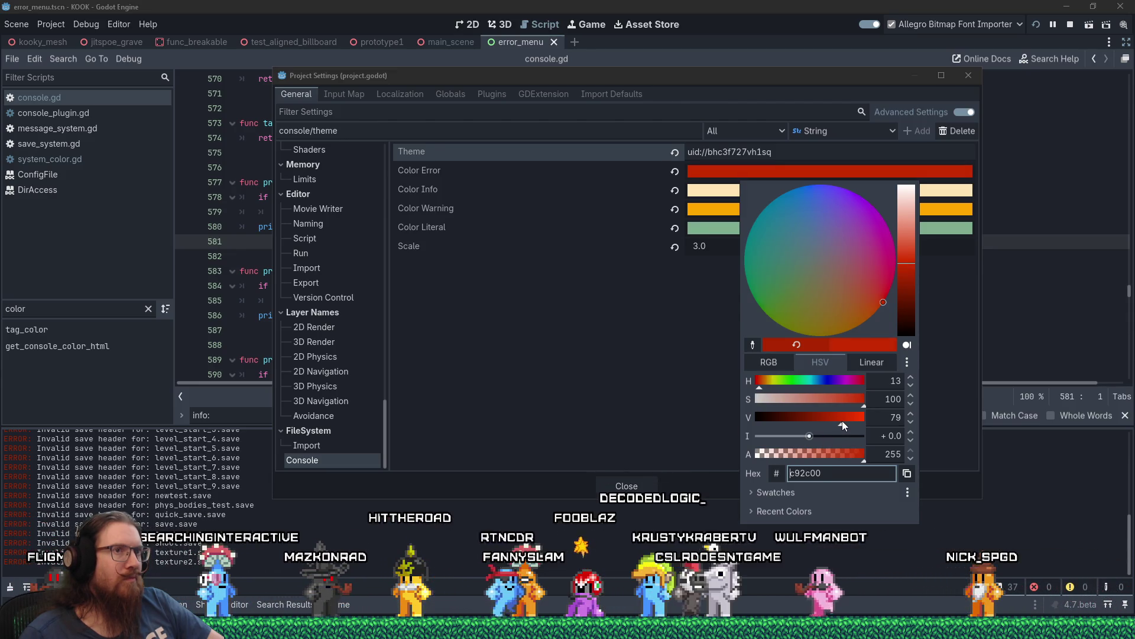
{"action": "left_click", "coordinate": [635, 486]}
{"action": "left_click", "coordinate": [619, 484]}
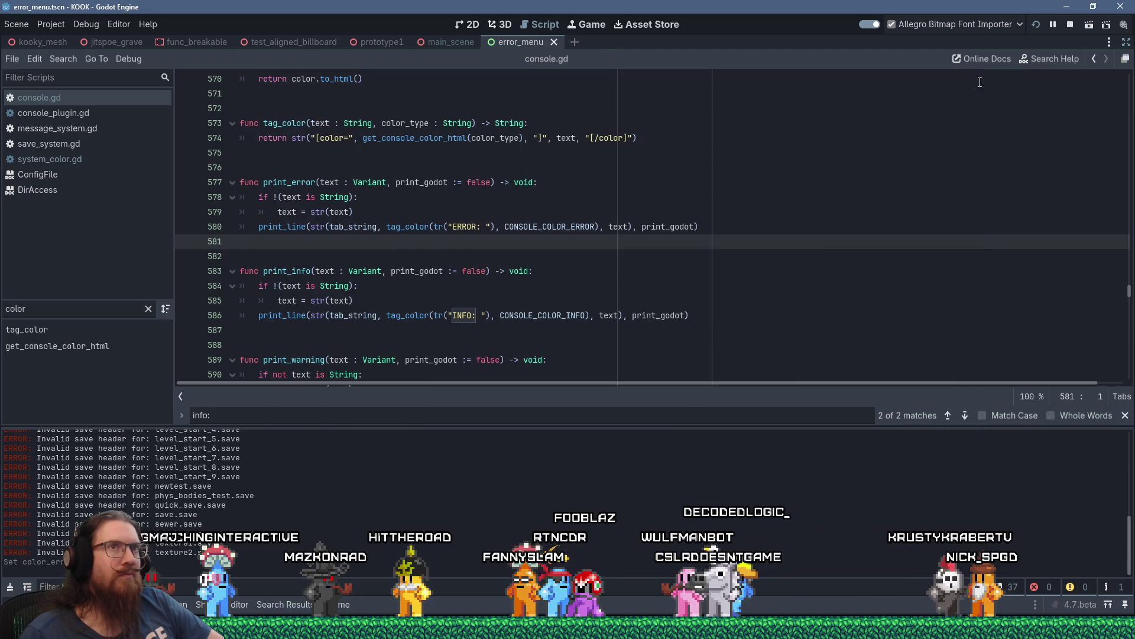
Stop the running game and return to console.gd in the script editor.
{"action": "left_click", "coordinate": [1070, 24]}
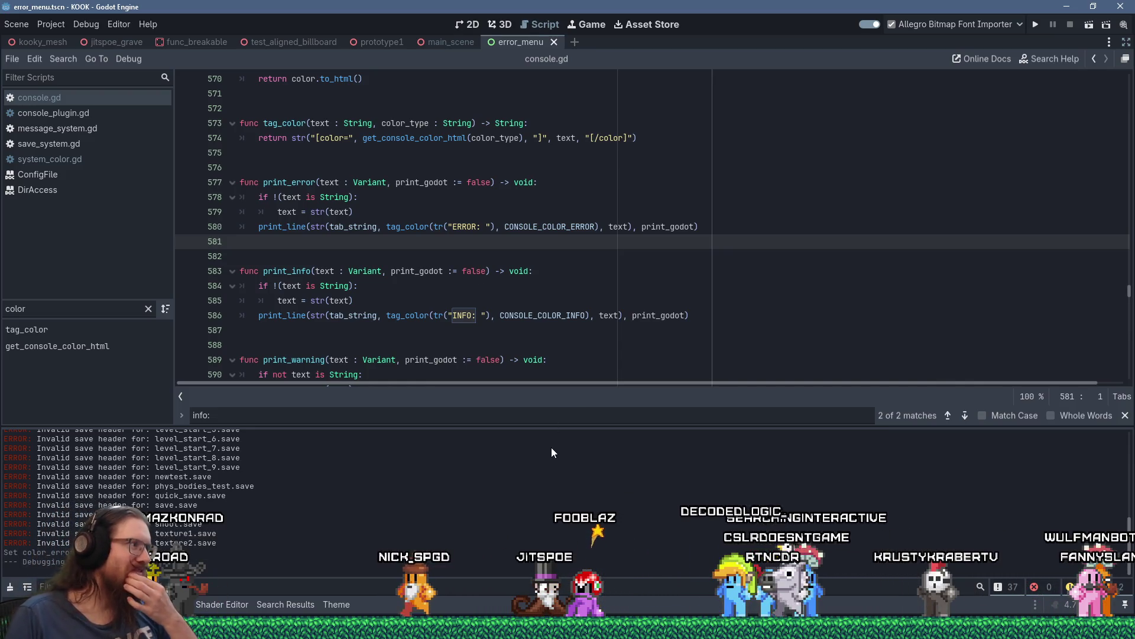
{"action": "mouse_move", "coordinate": [499, 312]}
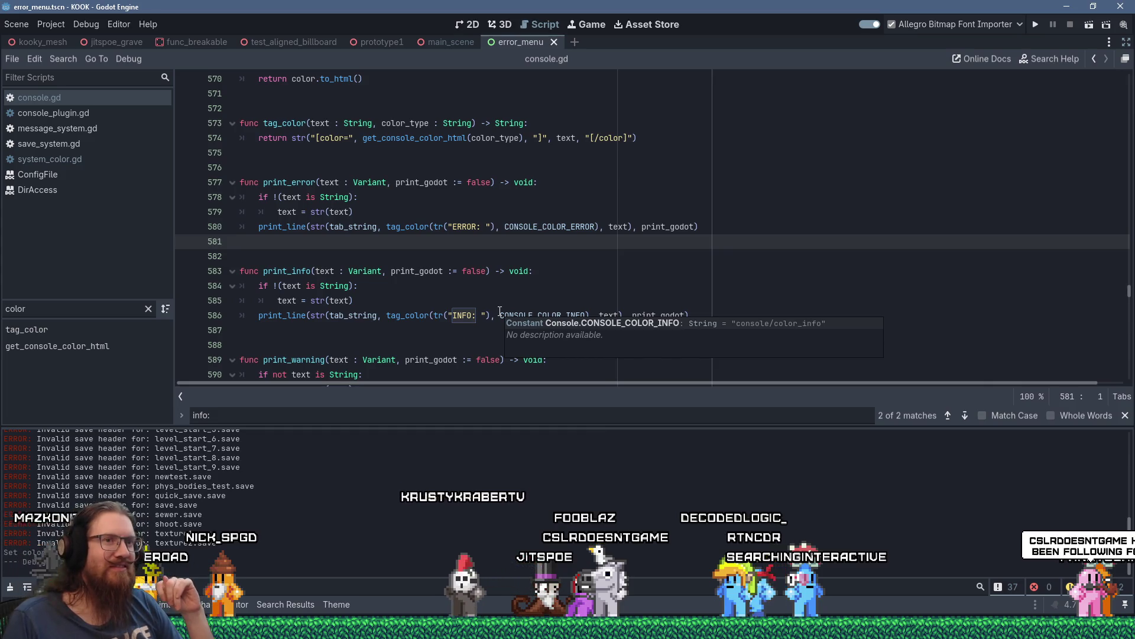
{"action": "scroll", "coordinate": [500, 312], "scroll_direction": "up", "scroll_amount": 1}
Scroll console.gd to review the get_console_color_html and tag_color functions.
{"action": "scroll", "coordinate": [499, 312], "scroll_direction": "down", "scroll_amount": 4}
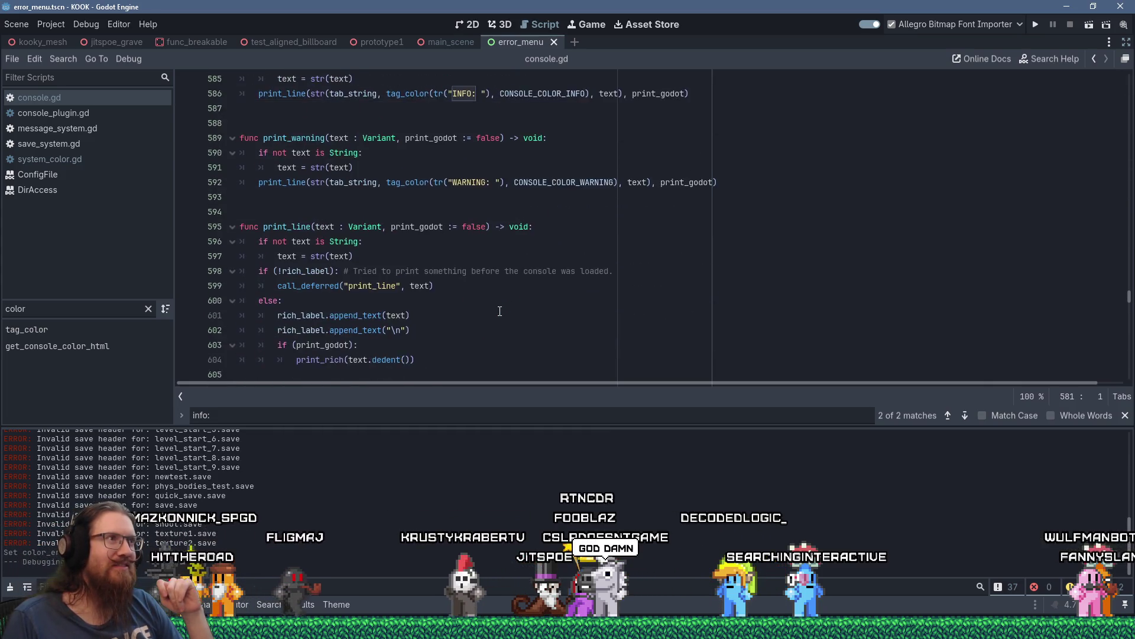
{"action": "scroll", "coordinate": [500, 311], "scroll_direction": "up", "scroll_amount": 6}
{"action": "scroll", "coordinate": [500, 311], "scroll_direction": "up", "scroll_amount": 2}
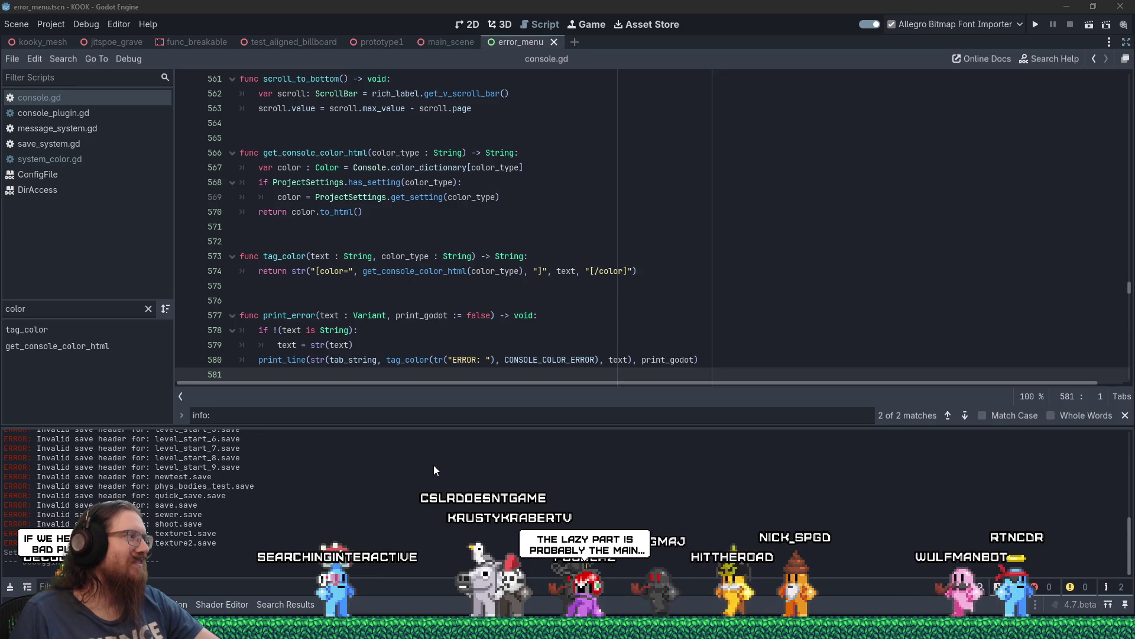
{"action": "mouse_move", "coordinate": [568, 629]}
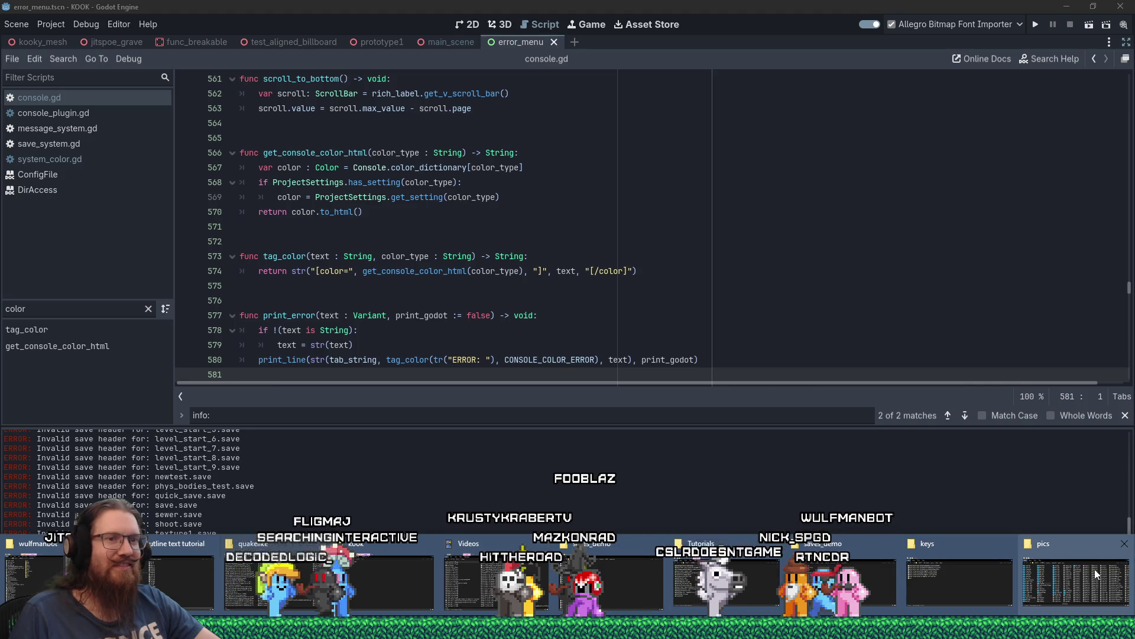
Close the pics folder window, bring Sourcetree over the editor, and switch to the godot-console repository.
{"action": "left_click", "coordinate": [1124, 546]}
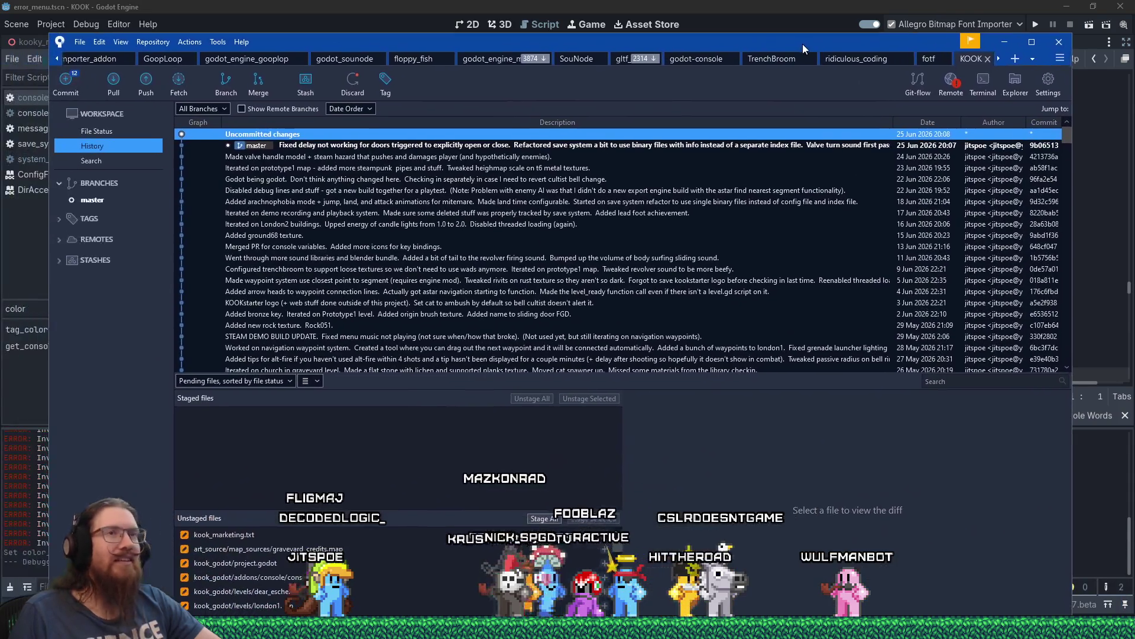
{"action": "left_click_drag", "start_coordinate": [803, 44], "coordinate": [812, 41]}
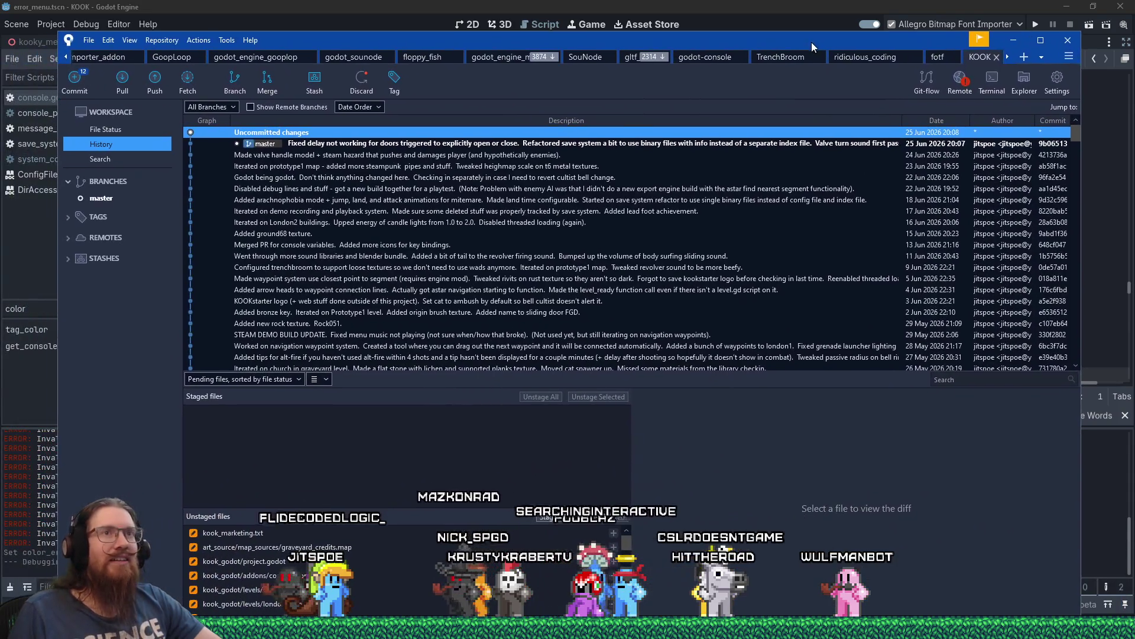
{"action": "left_click", "coordinate": [1042, 58]}
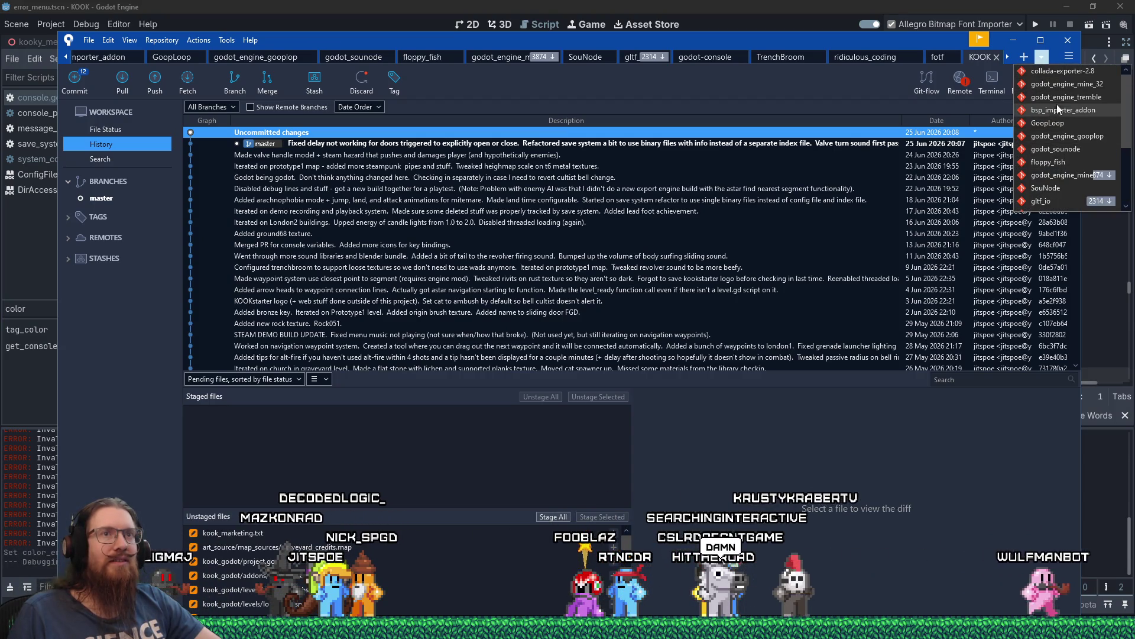
{"action": "scroll", "coordinate": [1054, 100], "scroll_direction": "up", "scroll_amount": 3}
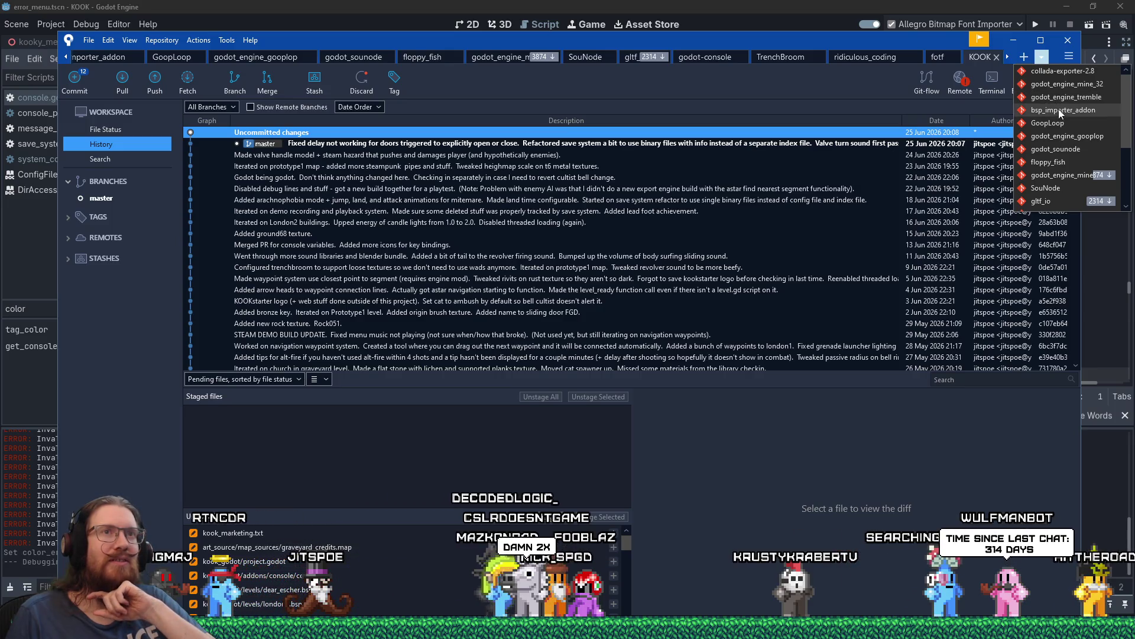
{"action": "scroll", "coordinate": [1058, 141], "scroll_direction": "down", "scroll_amount": 3}
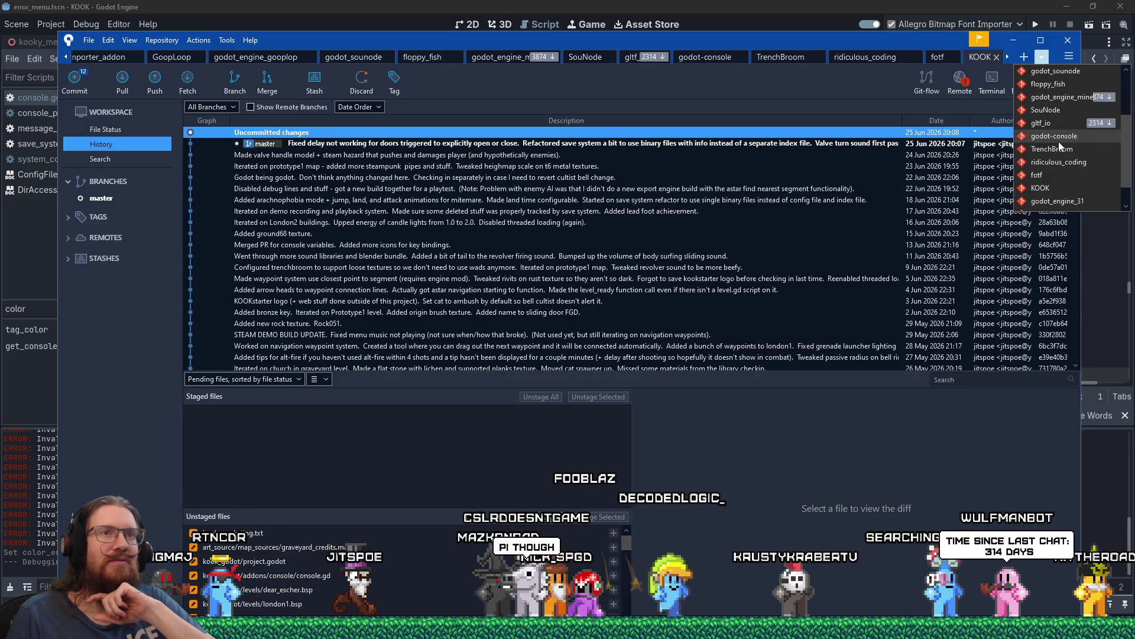
{"action": "scroll", "coordinate": [1058, 140], "scroll_direction": "up", "scroll_amount": 3}
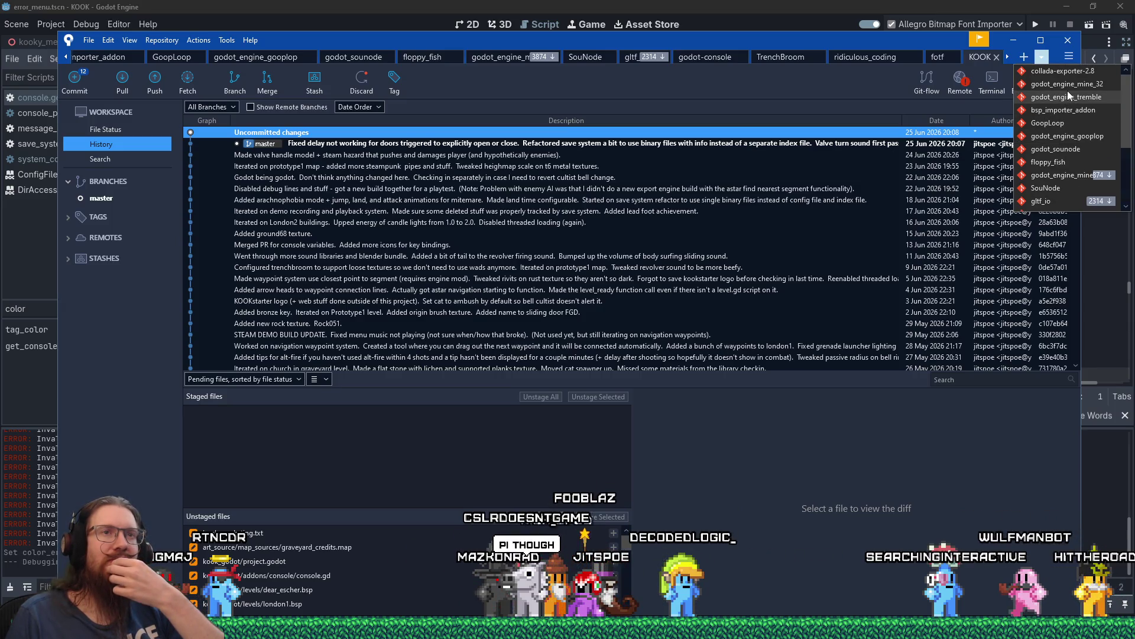
{"action": "scroll", "coordinate": [1067, 91], "scroll_direction": "down", "scroll_amount": 2}
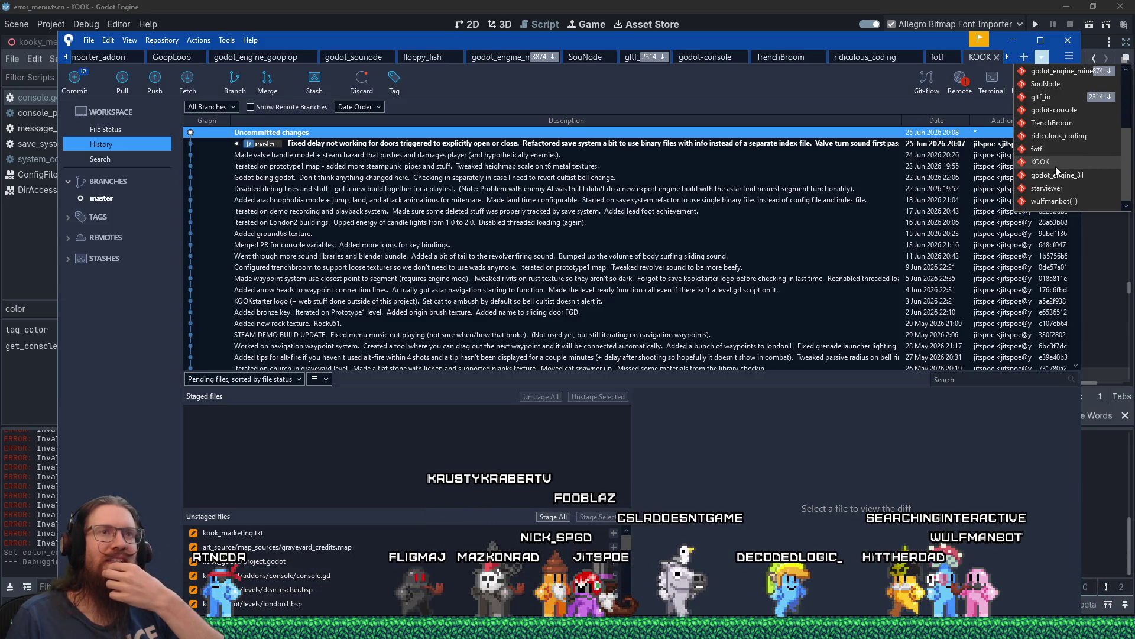
{"action": "scroll", "coordinate": [1055, 201], "scroll_direction": "down", "scroll_amount": 1}
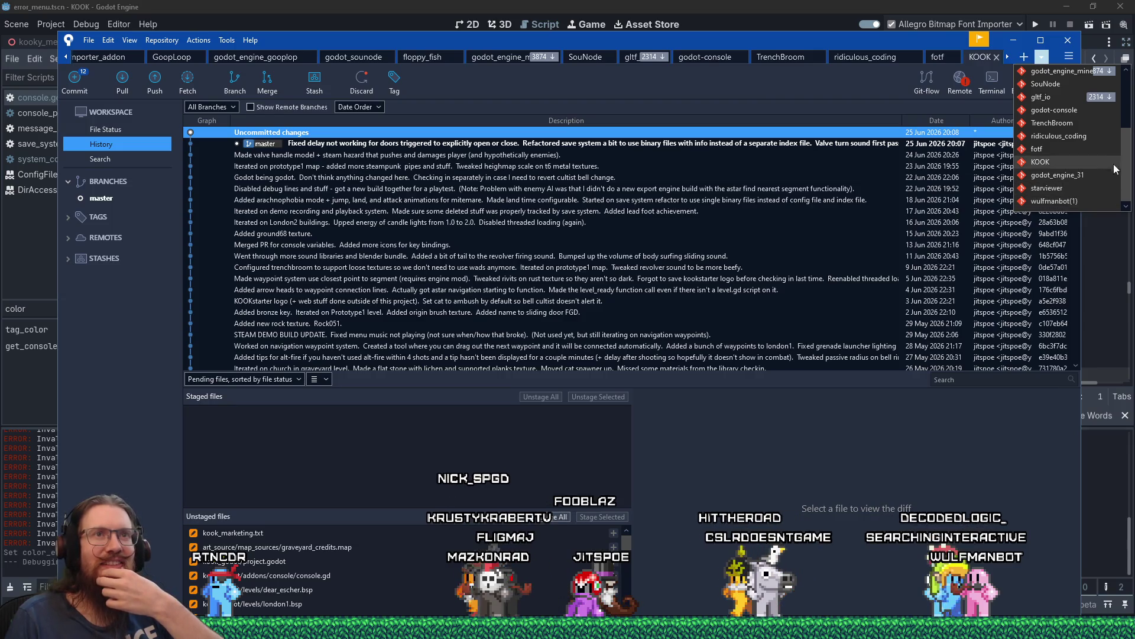
{"action": "left_click", "coordinate": [1076, 114]}
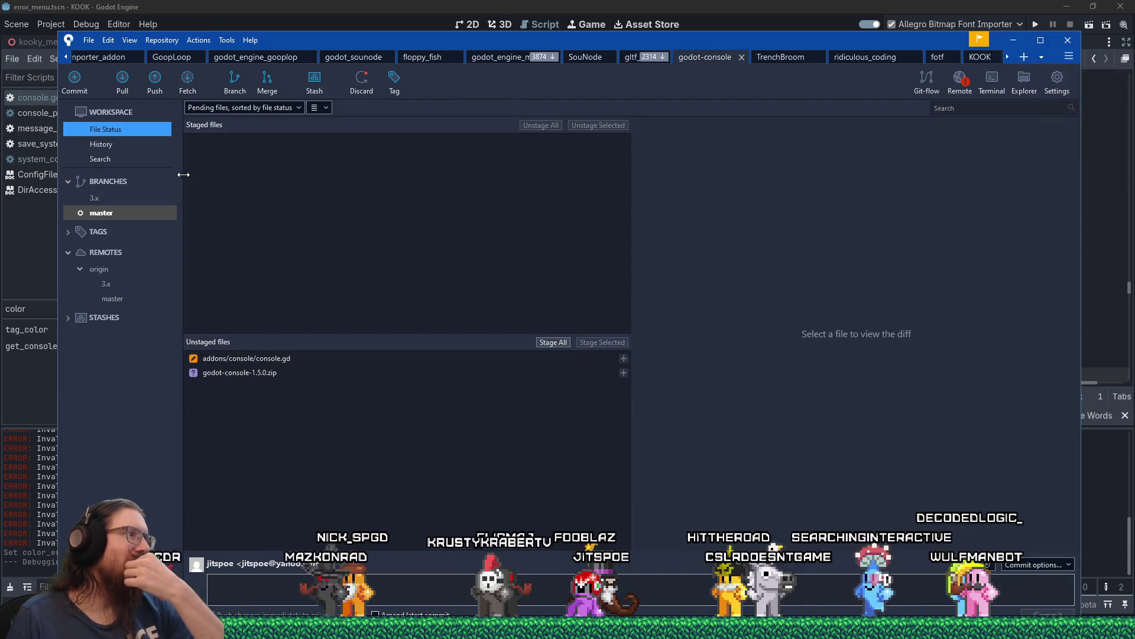
Open console.gd's unstaged changes in WinMerge using External Diff.
{"action": "left_click", "coordinate": [278, 358]}
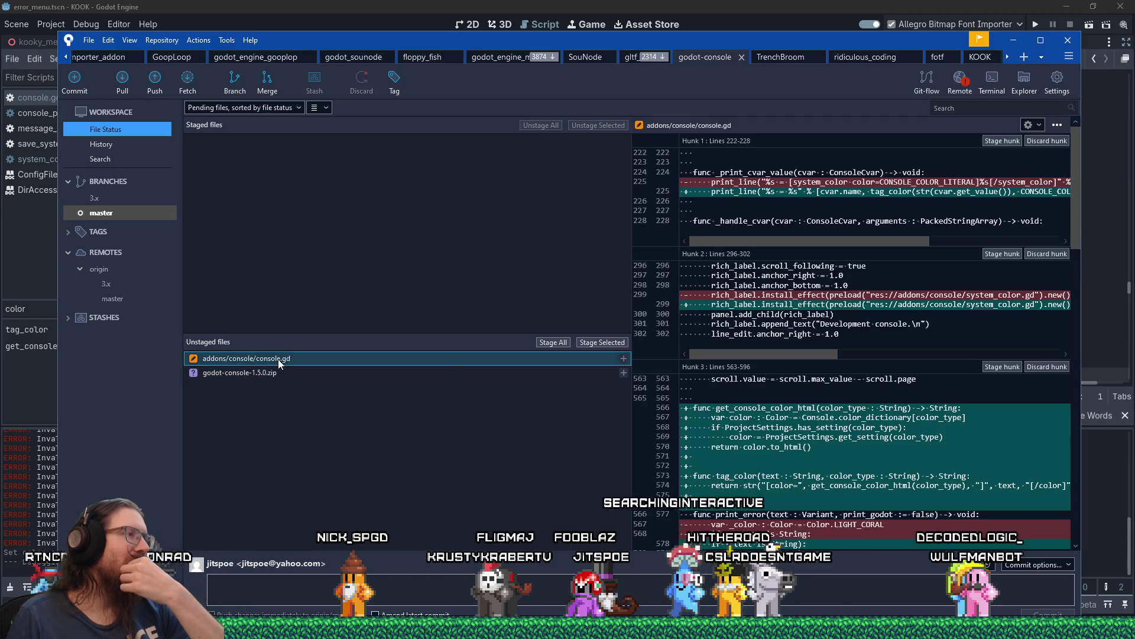
{"action": "right_click", "coordinate": [278, 359]}
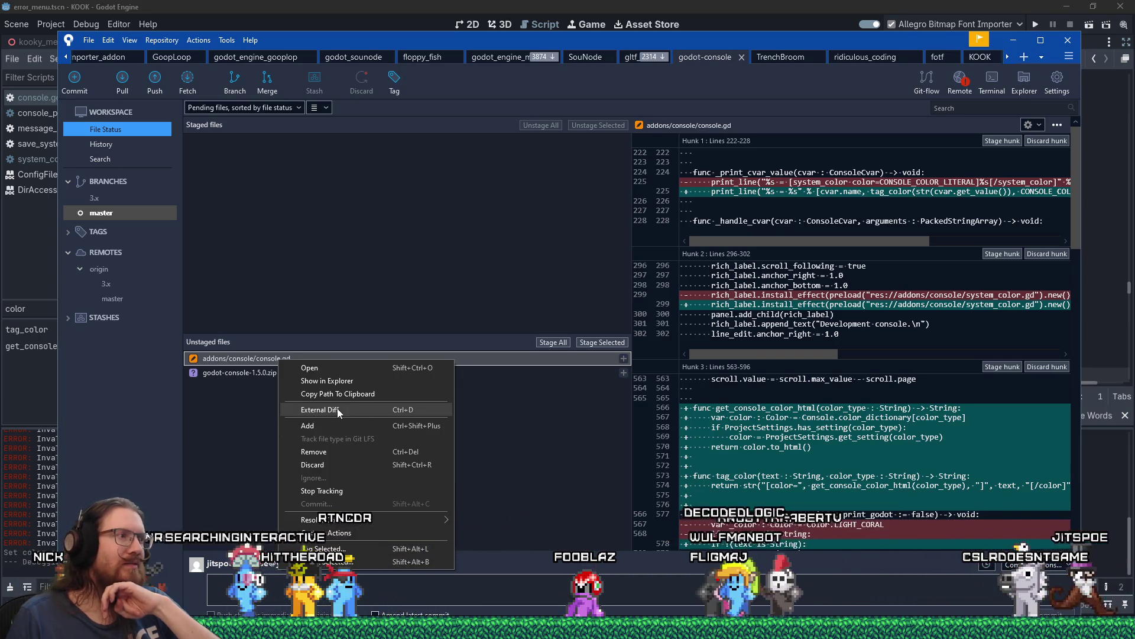
{"action": "left_click", "coordinate": [339, 413]}
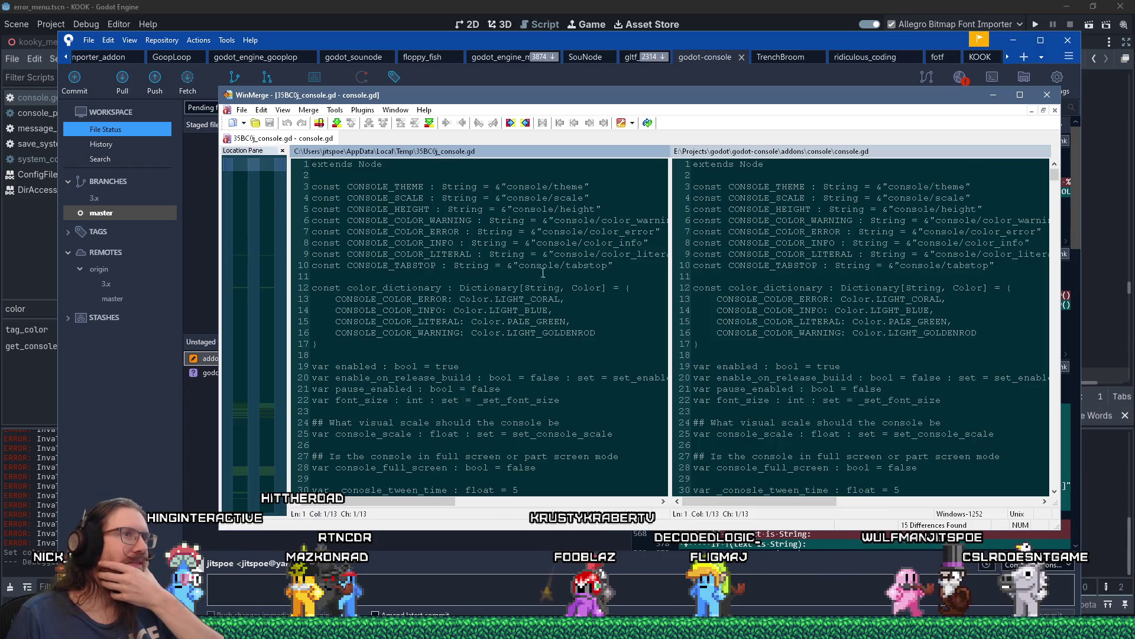
Move and enlarge the WinMerge window, then inspect the first difference at line 225.
{"action": "left_click_drag", "start_coordinate": [509, 101], "coordinate": [407, 87]}
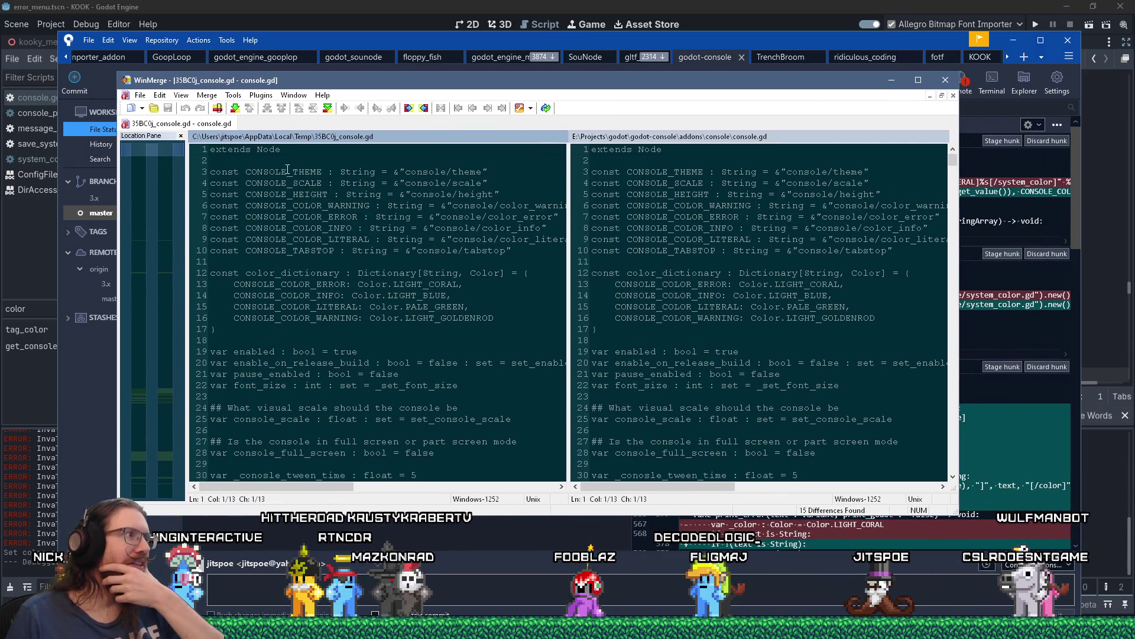
{"action": "left_click_drag", "start_coordinate": [958, 514], "coordinate": [1095, 577]}
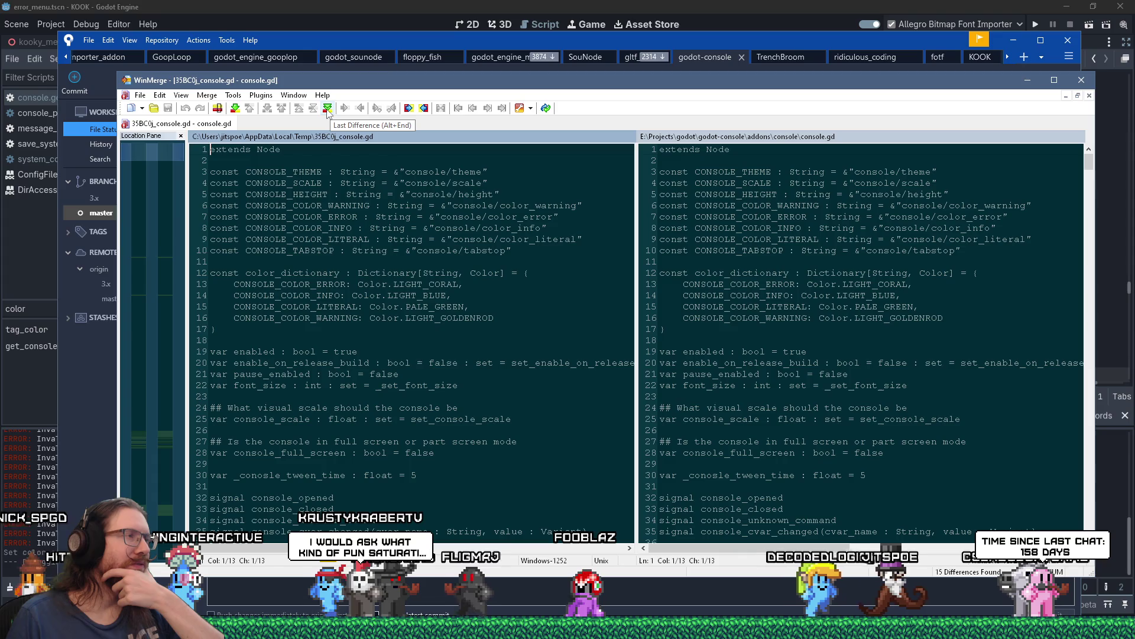
{"action": "left_click", "coordinate": [234, 108]}
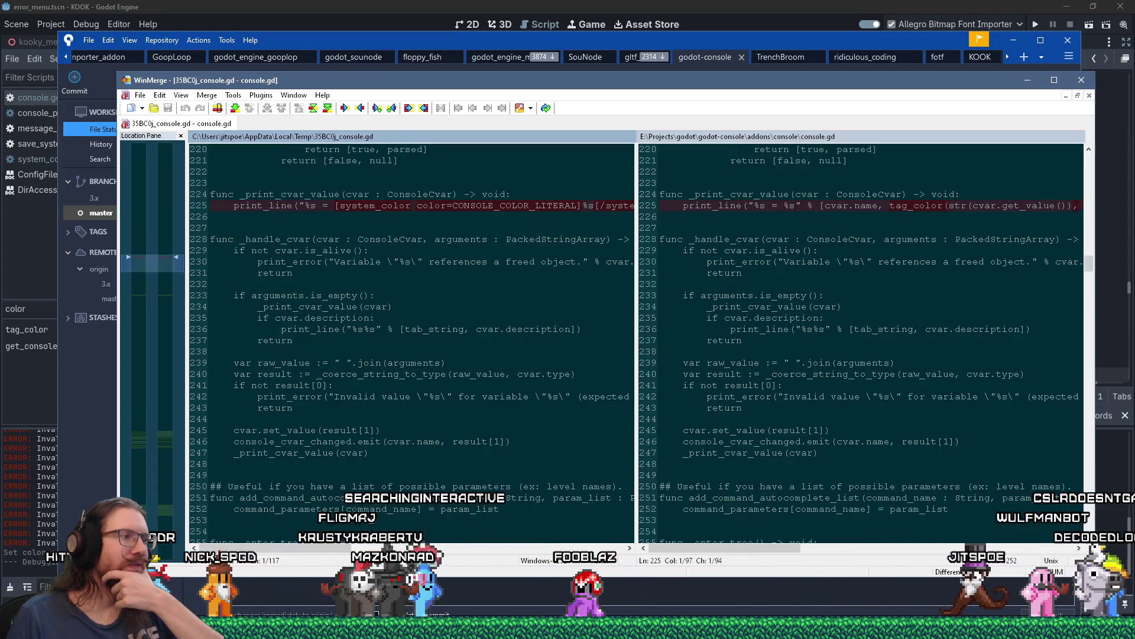
{"action": "left_click_drag", "start_coordinate": [329, 552], "coordinate": [334, 550]}
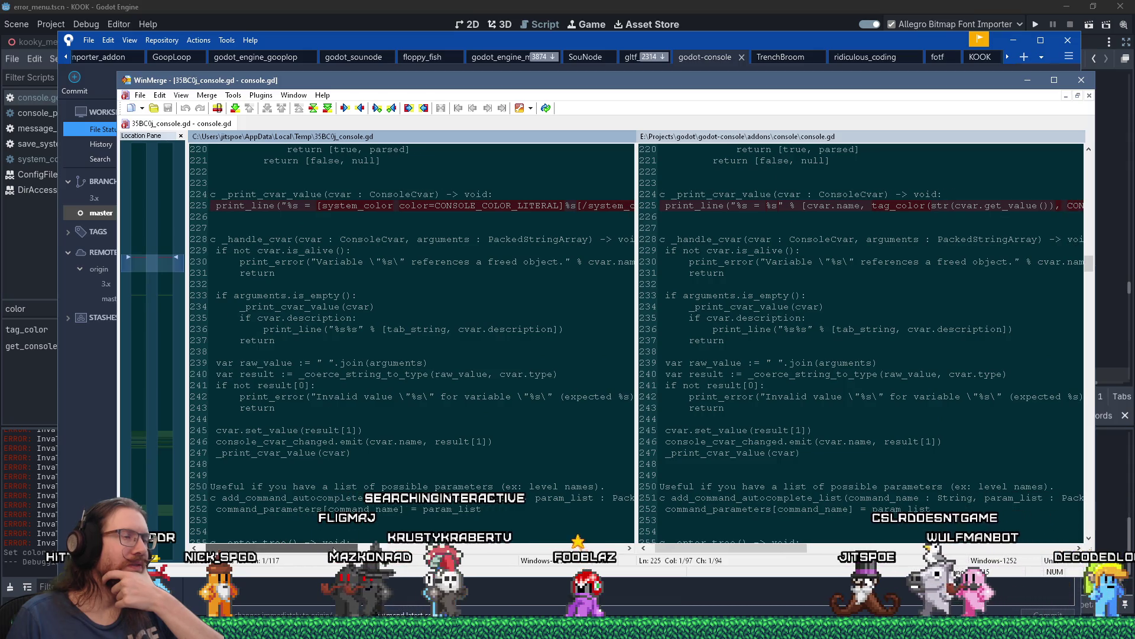
{"action": "mouse_move", "coordinate": [334, 550]}
{"action": "left_mouse_down"}
{"action": "mouse_move", "coordinate": [445, 550]}
{"action": "mouse_move", "coordinate": [361, 549]}
{"action": "left_mouse_up"}
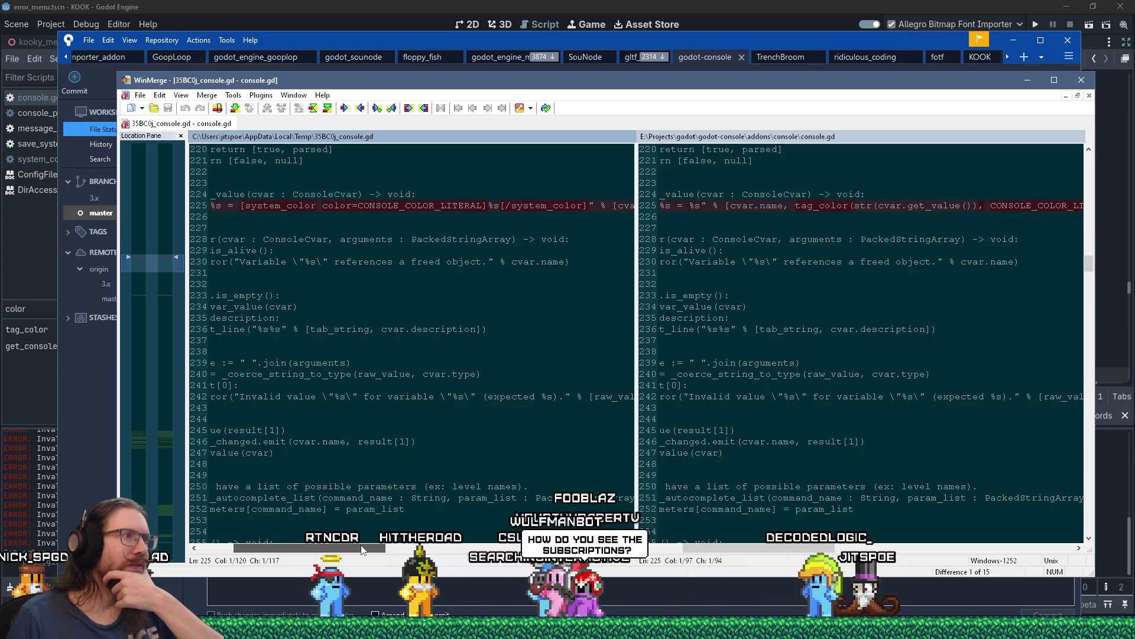
{"action": "mouse_move", "coordinate": [362, 550]}
{"action": "left_mouse_down"}
{"action": "mouse_move", "coordinate": [442, 549]}
{"action": "mouse_move", "coordinate": [337, 552]}
{"action": "left_mouse_up"}
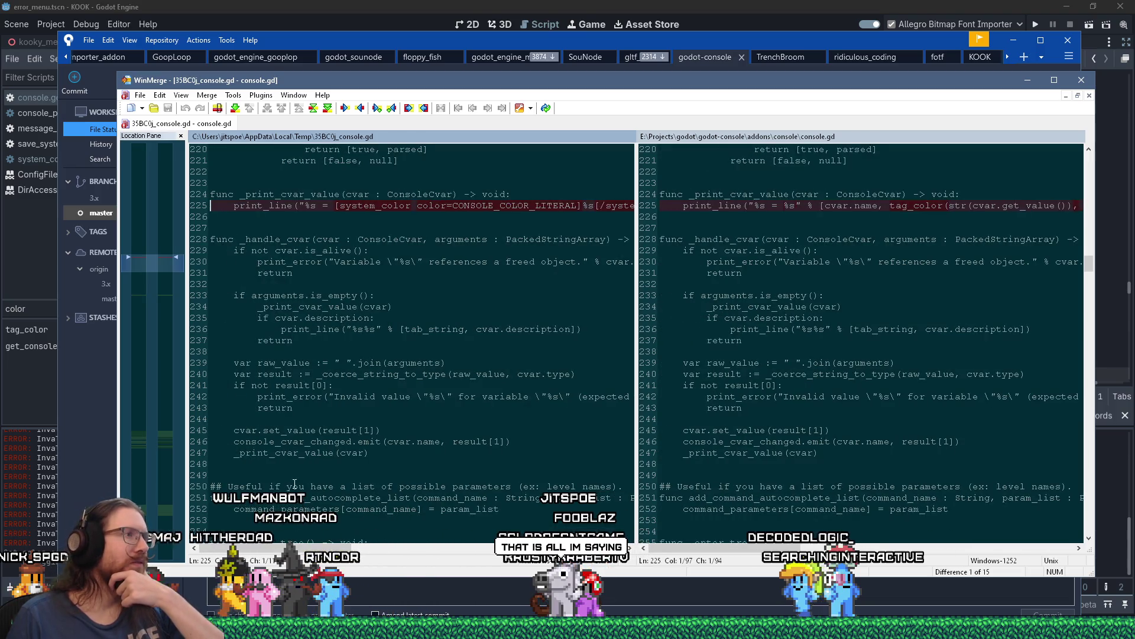
Step on to difference 2 at line 299 and difference 3 at line 566.
{"action": "key", "text": "alt+Down"}
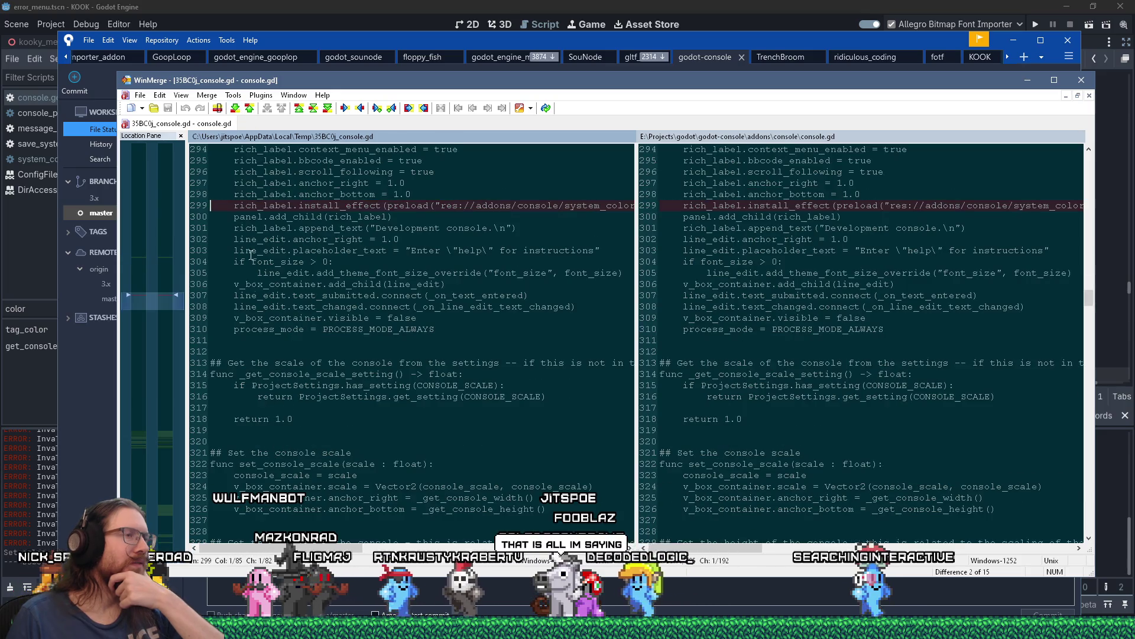
{"action": "left_click_drag", "start_coordinate": [337, 552], "coordinate": [402, 552]}
{"action": "key", "text": "Left"}
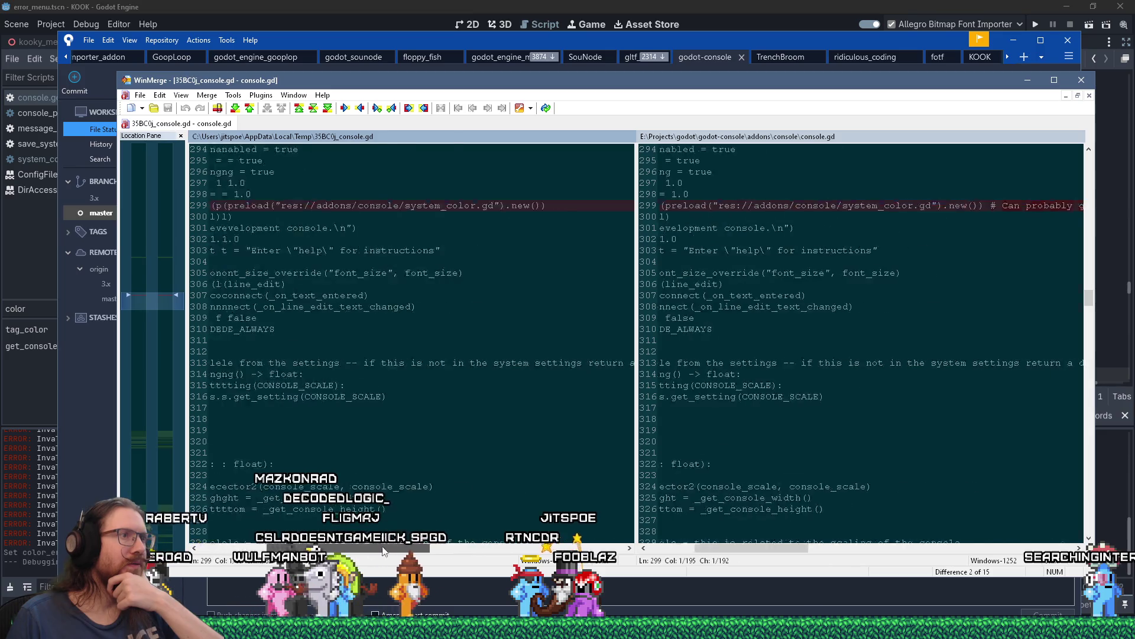
{"action": "left_click", "coordinate": [235, 109]}
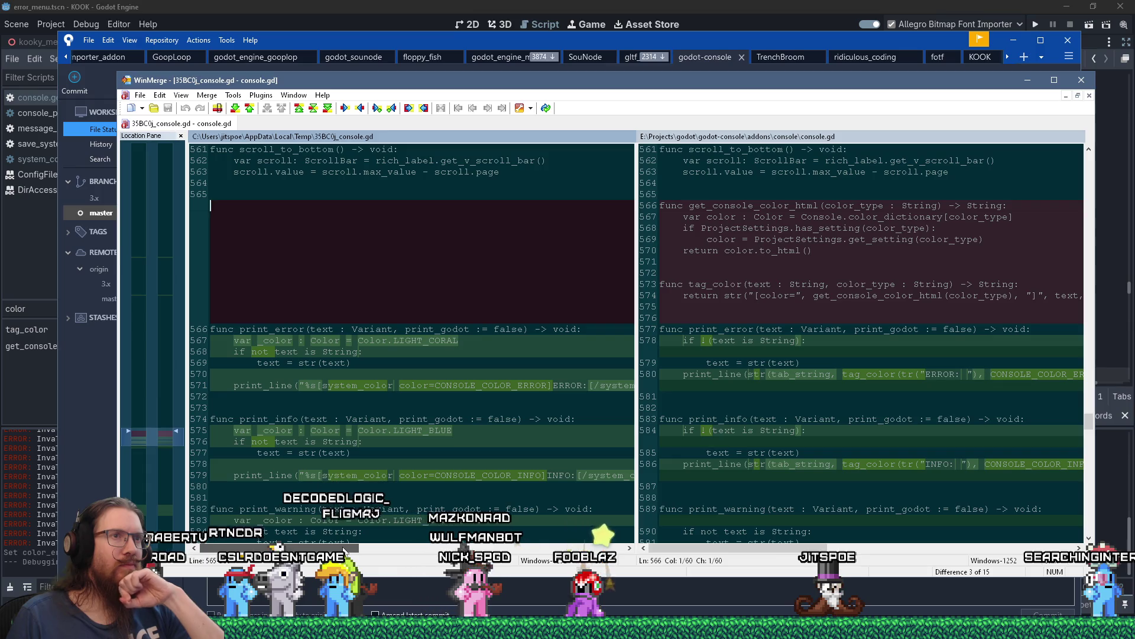
{"action": "scroll", "coordinate": [345, 549], "scroll_direction": "right", "scroll_amount": 1}
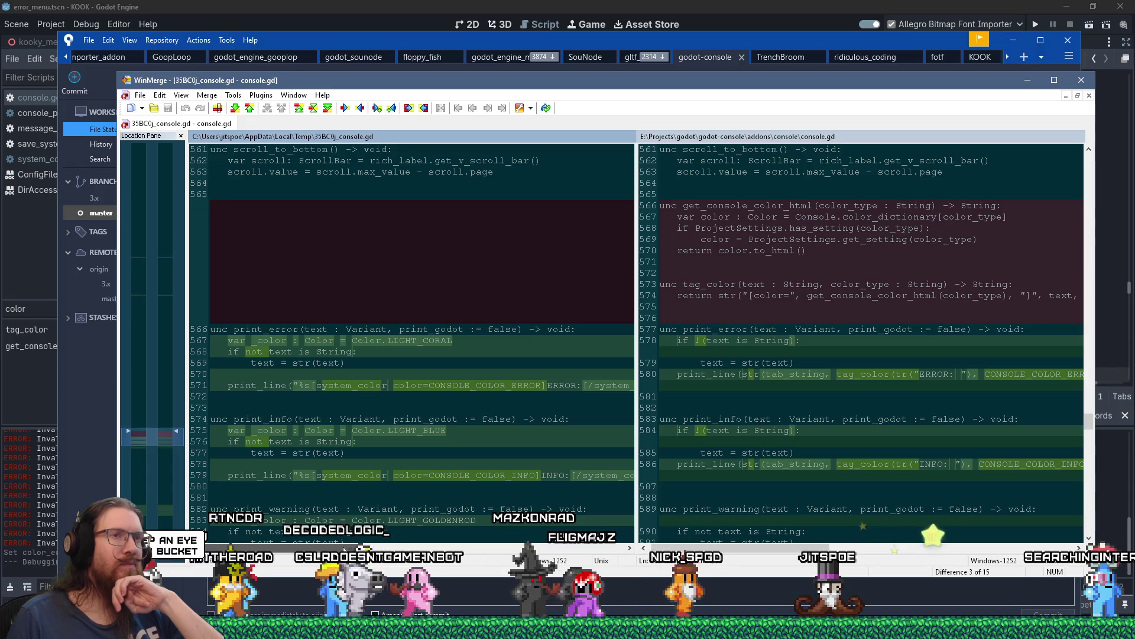
{"action": "scroll", "coordinate": [324, 549], "scroll_direction": "left", "scroll_amount": 1}
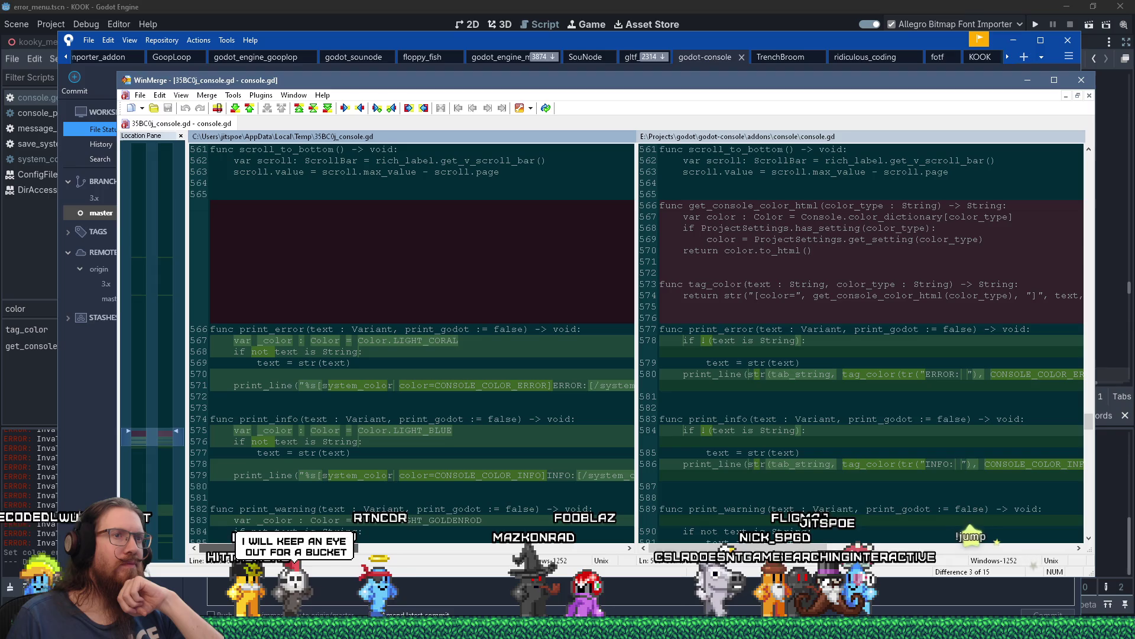
{"action": "scroll", "coordinate": [375, 553], "scroll_direction": "right", "scroll_amount": 5}
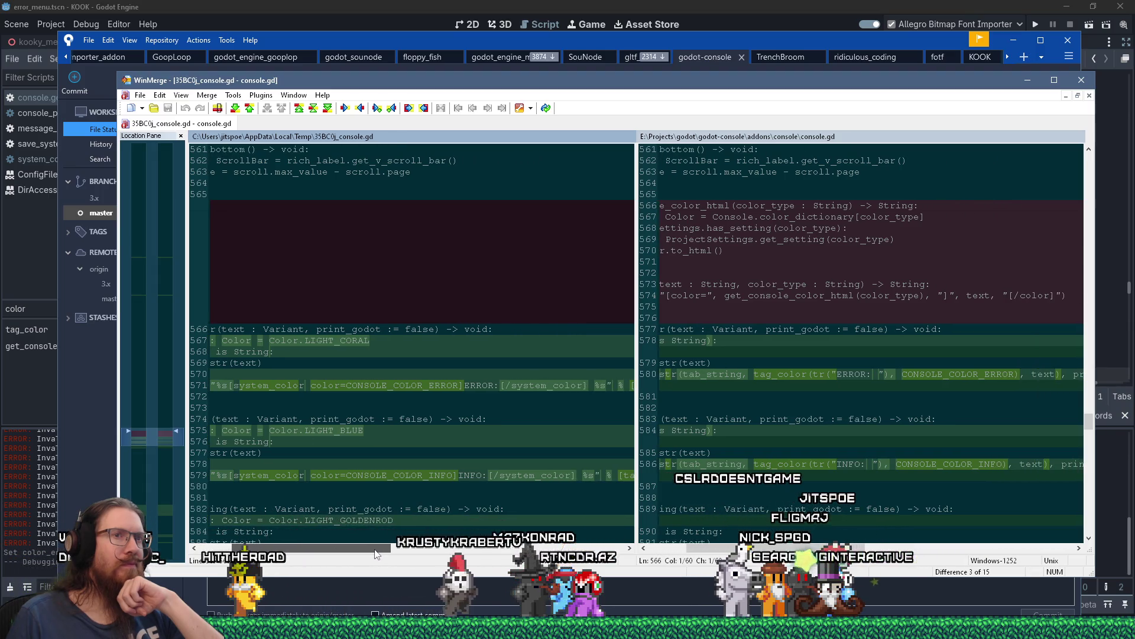
{"action": "left_click_drag", "start_coordinate": [374, 554], "coordinate": [308, 551]}
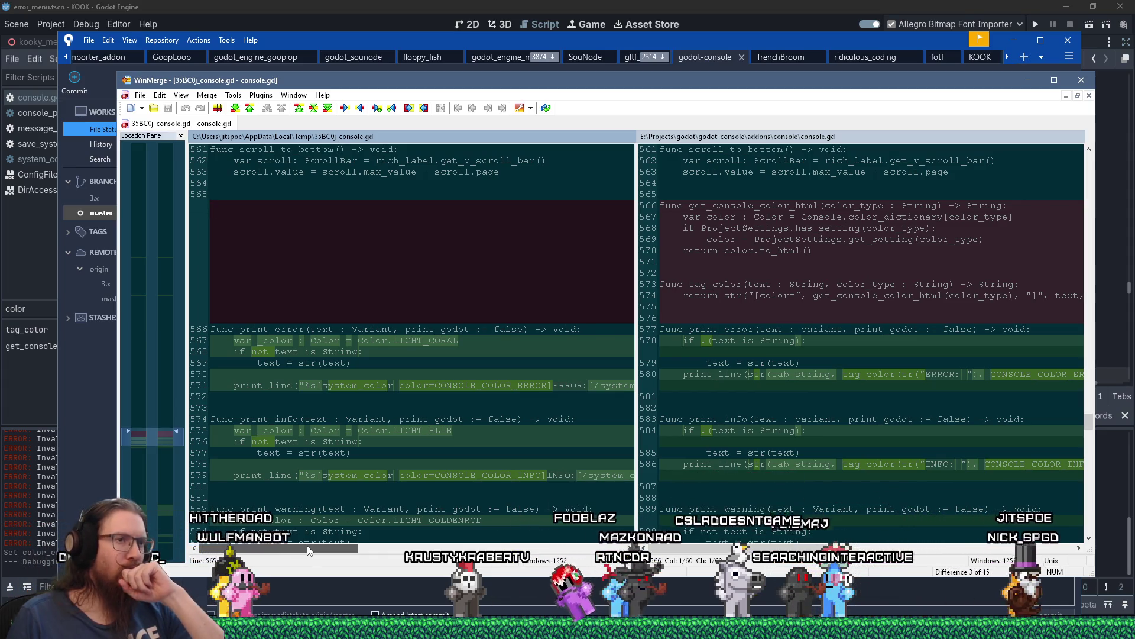
{"action": "scroll", "coordinate": [363, 554], "scroll_direction": "right", "scroll_amount": 3}
{"action": "scroll", "coordinate": [363, 554], "scroll_direction": "right", "scroll_amount": 6}
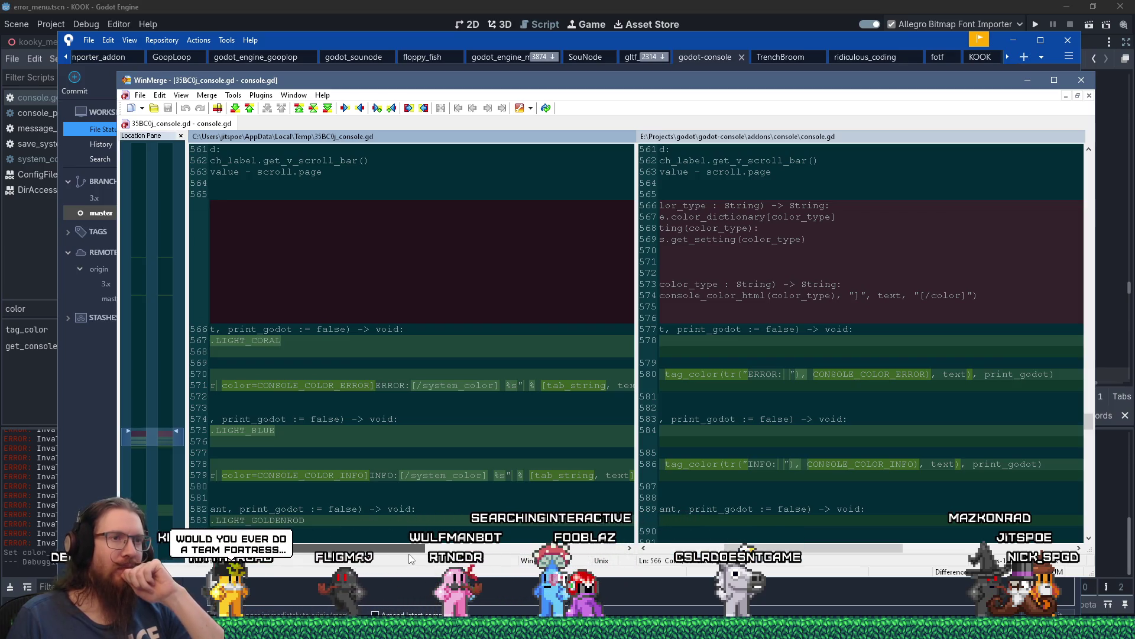
{"action": "scroll", "coordinate": [318, 551], "scroll_direction": "left", "scroll_amount": 9}
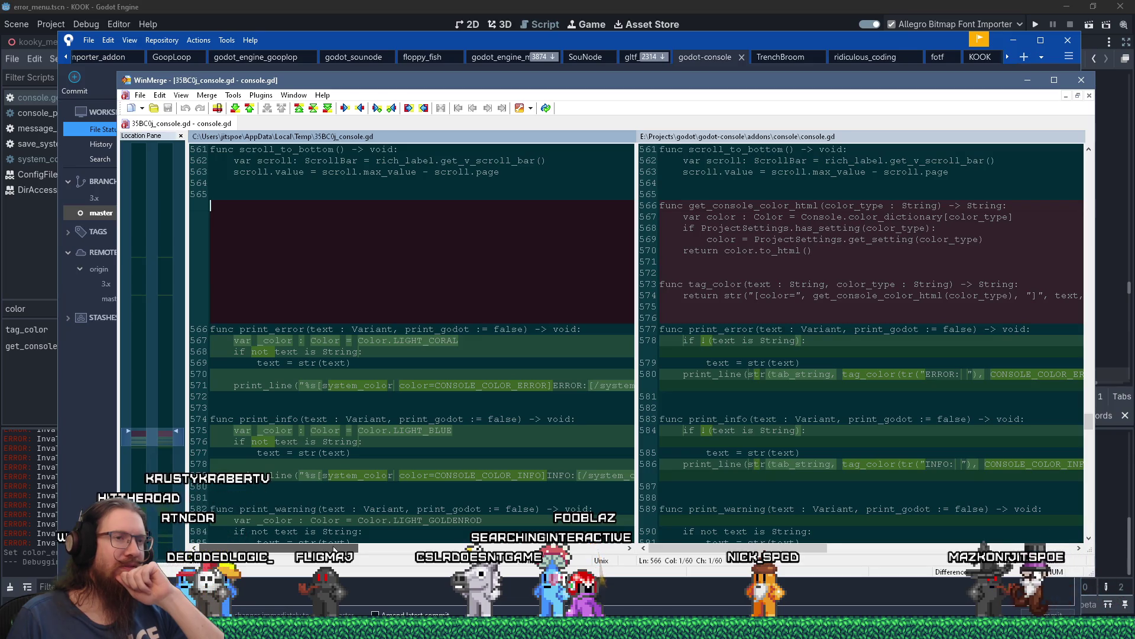
{"action": "mouse_move", "coordinate": [334, 550]}
{"action": "left_mouse_down"}
{"action": "mouse_move", "coordinate": [423, 563]}
{"action": "mouse_move", "coordinate": [328, 558]}
{"action": "left_mouse_up"}
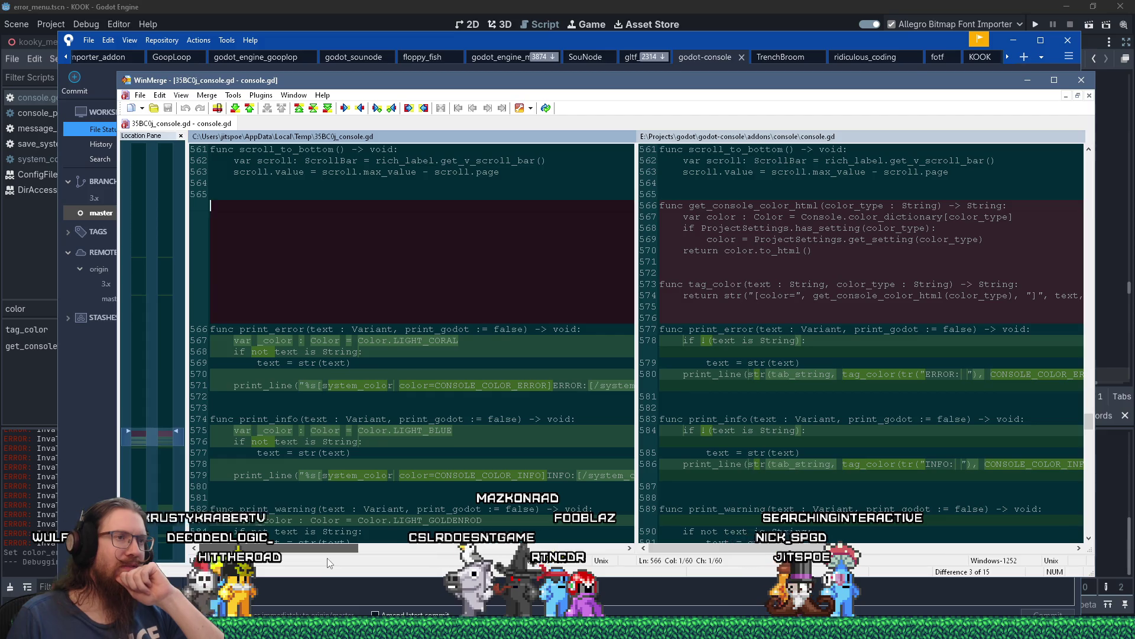
Advance through the differences at lines 580 and 584, then bring the Twitch dashboard forward.
{"action": "left_click", "coordinate": [235, 108]}
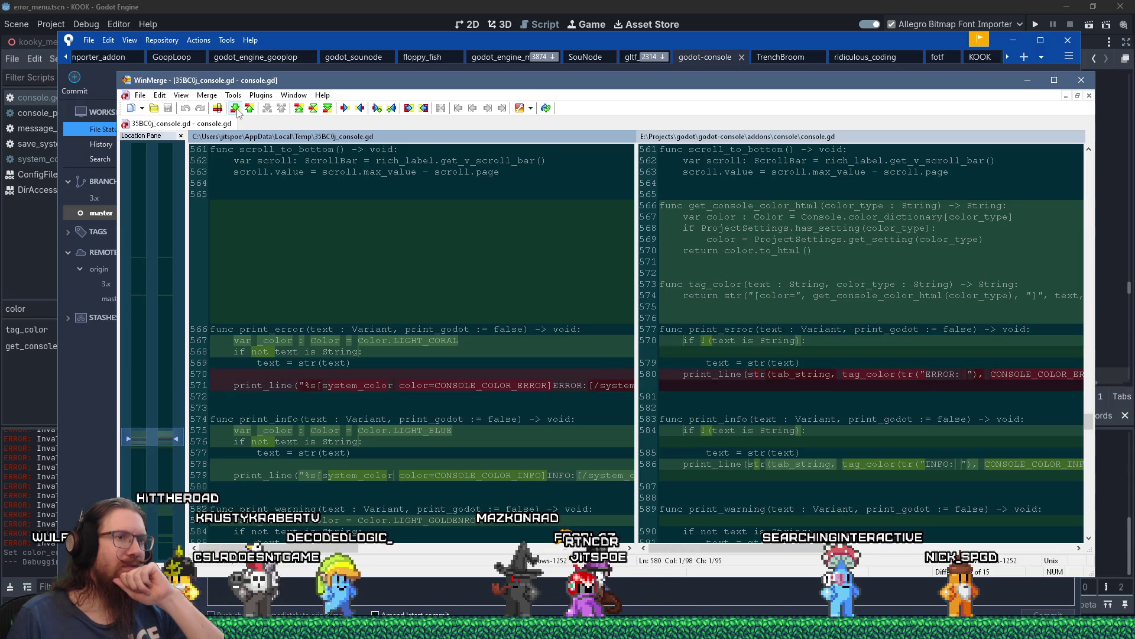
{"action": "left_click", "coordinate": [237, 110]}
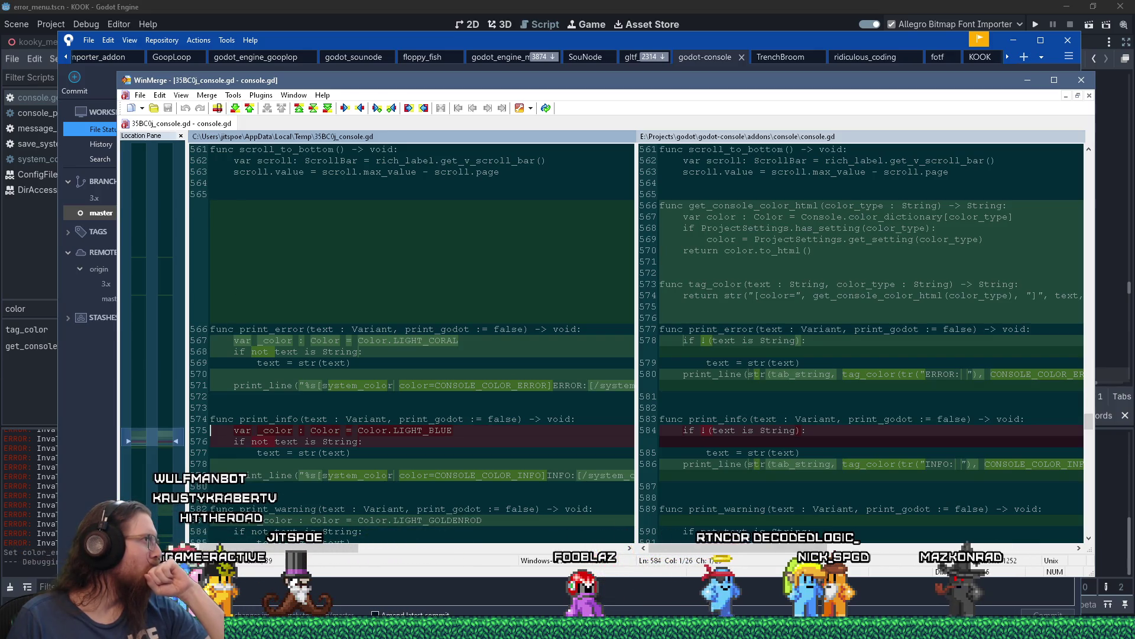
{"action": "key", "text": "alt+Tab"}
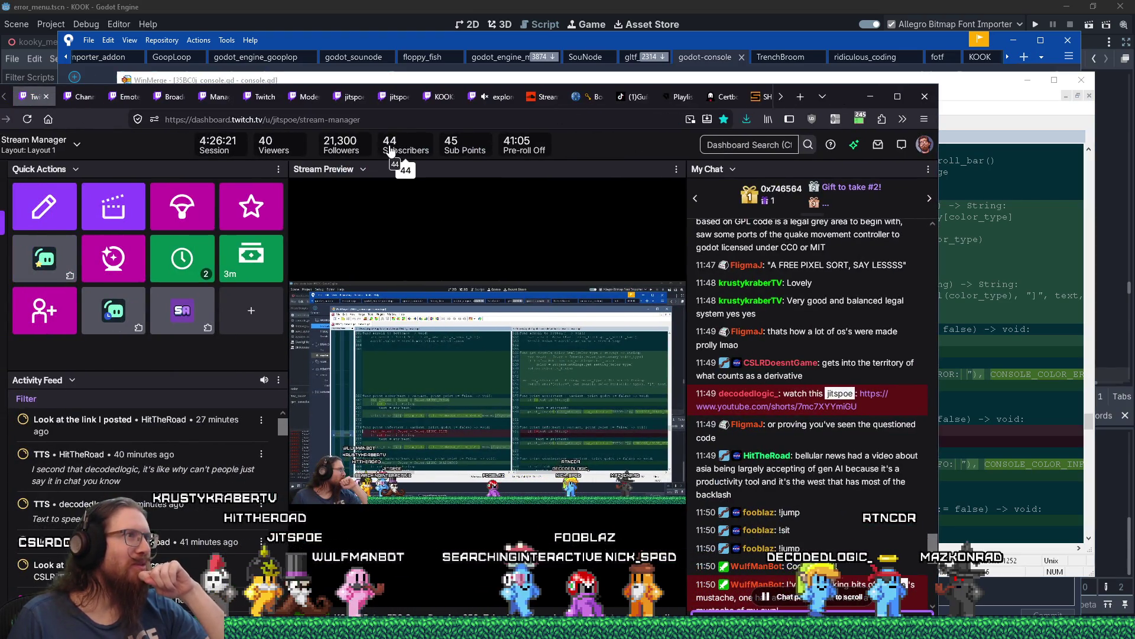
Minimize the Firefox Twitch Stream Manager to reveal the WinMerge comparison.
{"action": "left_click", "coordinate": [871, 96]}
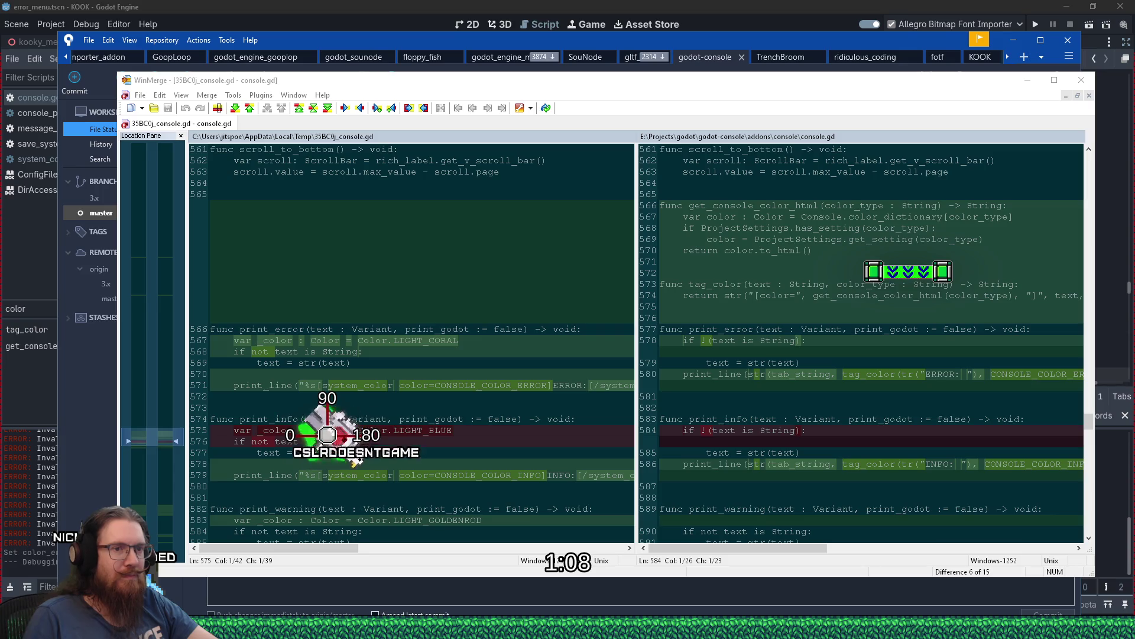
Show the hidden system tray icons and switch over to Discord.
{"action": "left_click", "coordinate": [981, 628]}
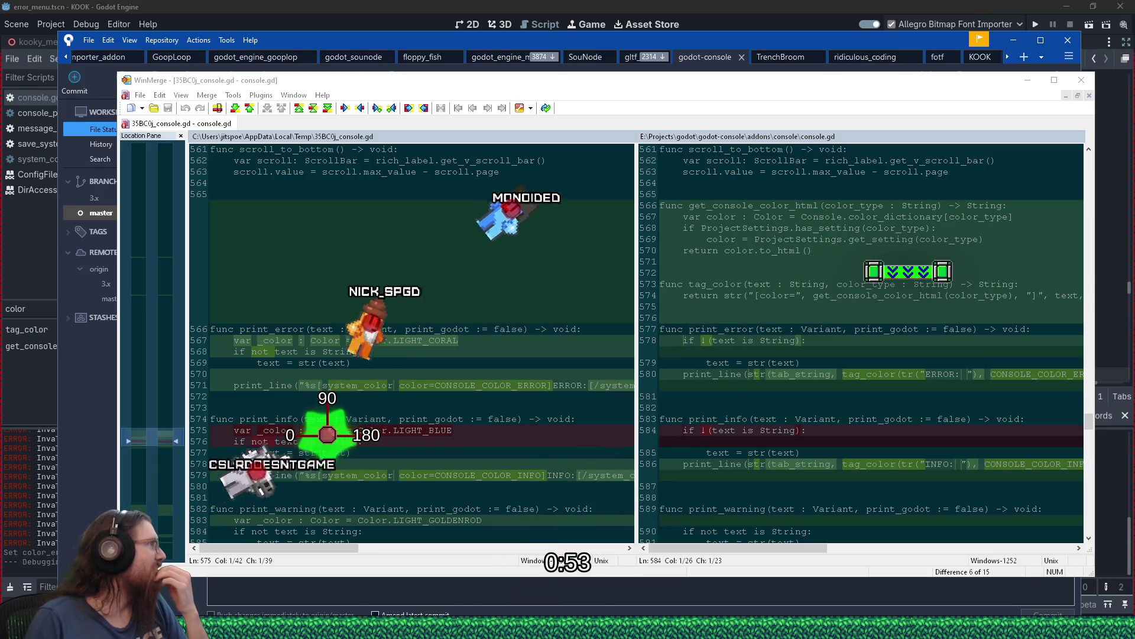
{"action": "key", "text": "alt+Tab"}
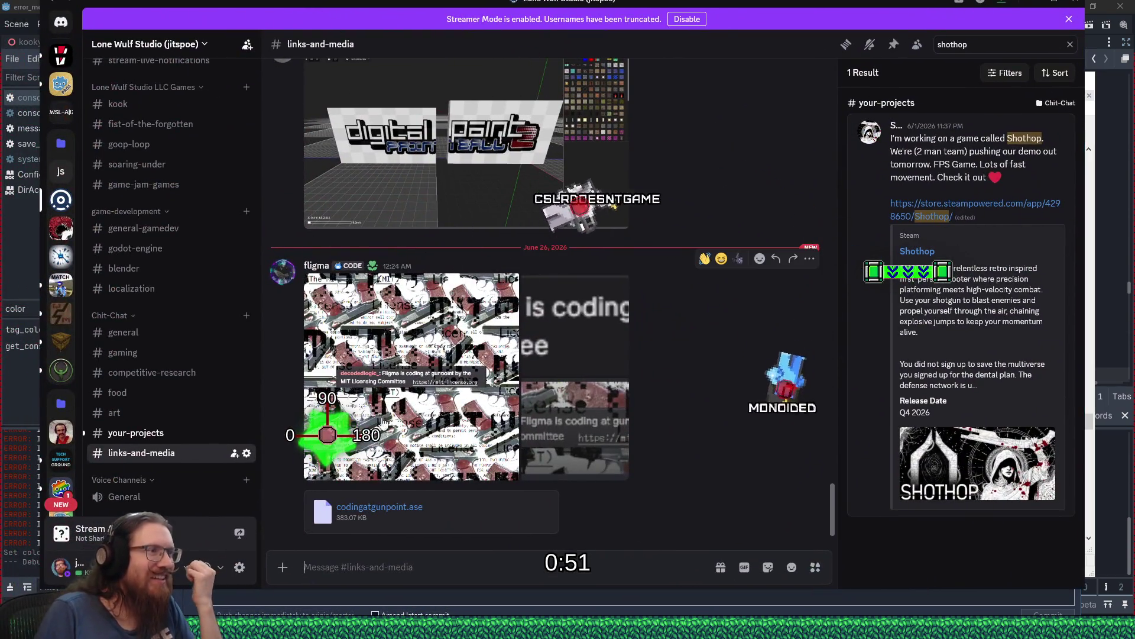
View the three posted image attachments full-size, then switch to the #godot-engine channel.
{"action": "left_click", "coordinate": [407, 425]}
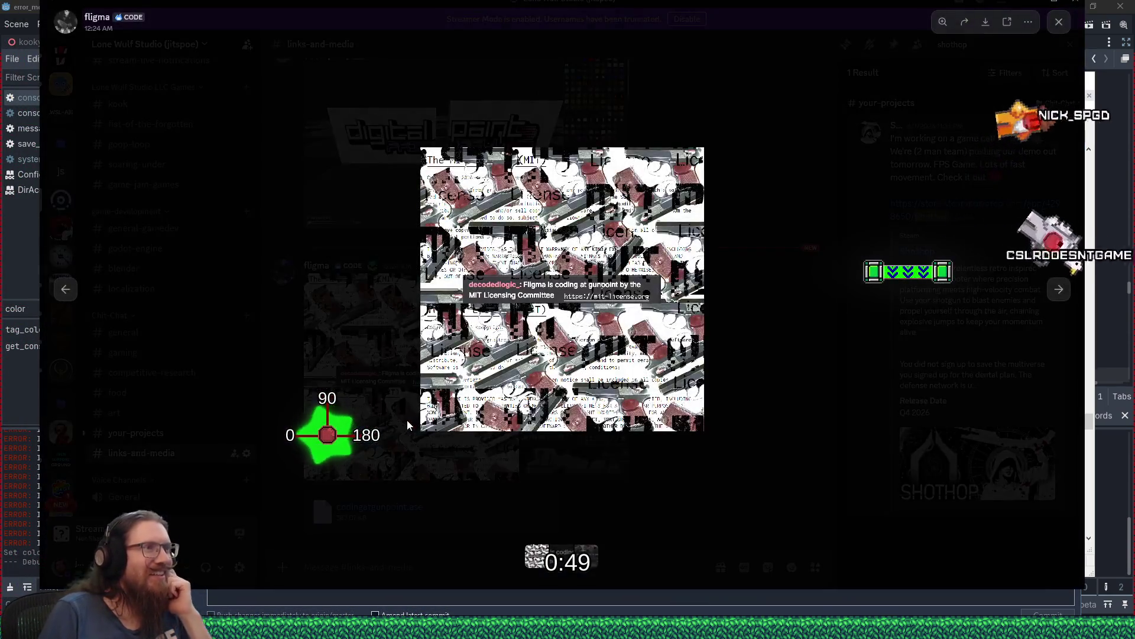
{"action": "left_click", "coordinate": [701, 494]}
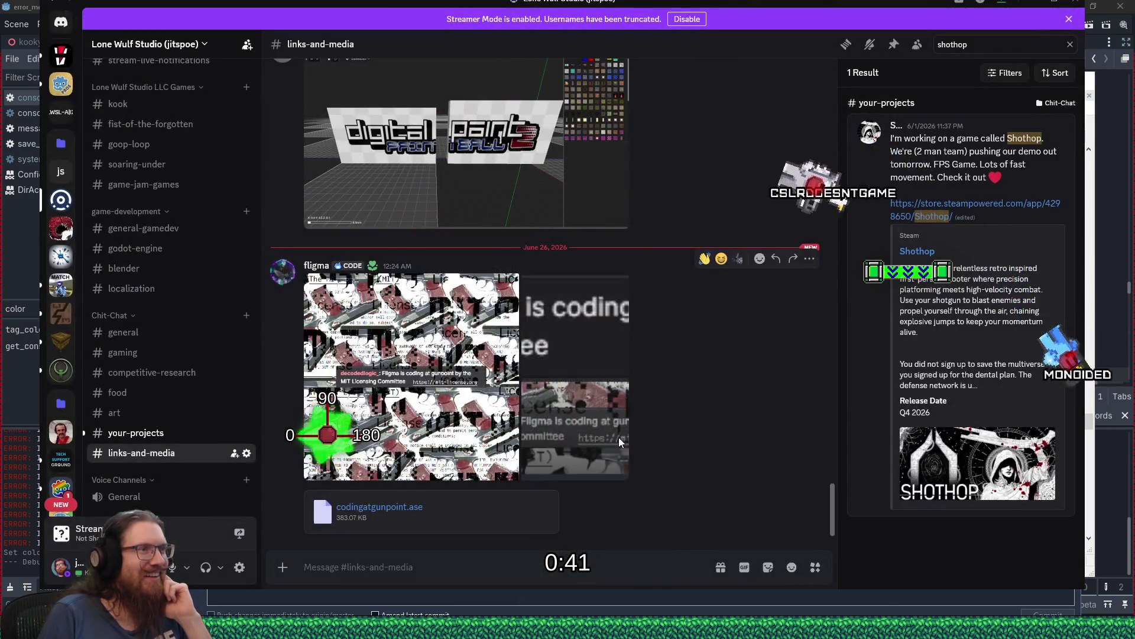
{"action": "left_click", "coordinate": [620, 443]}
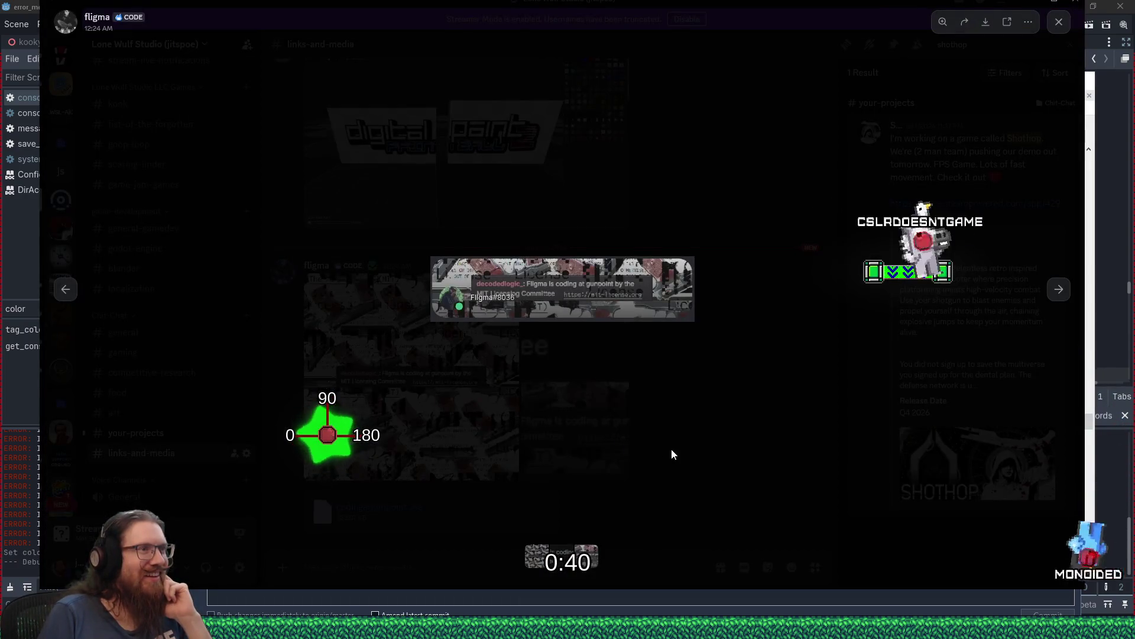
{"action": "left_click", "coordinate": [702, 458]}
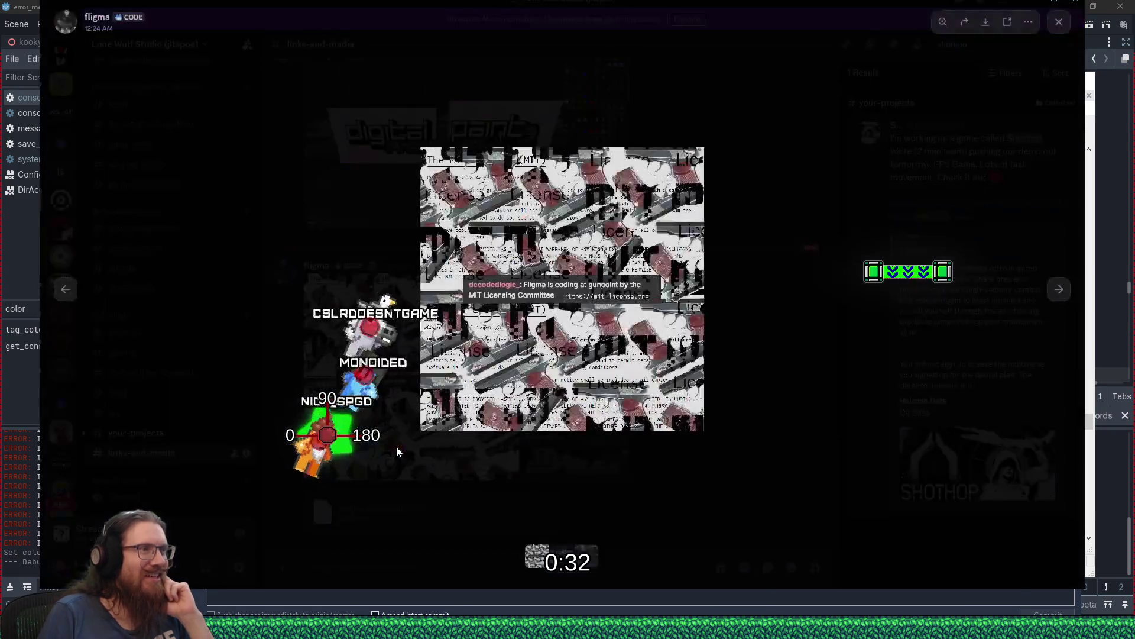
{"action": "left_click", "coordinate": [488, 320]}
{"action": "left_click", "coordinate": [489, 319]}
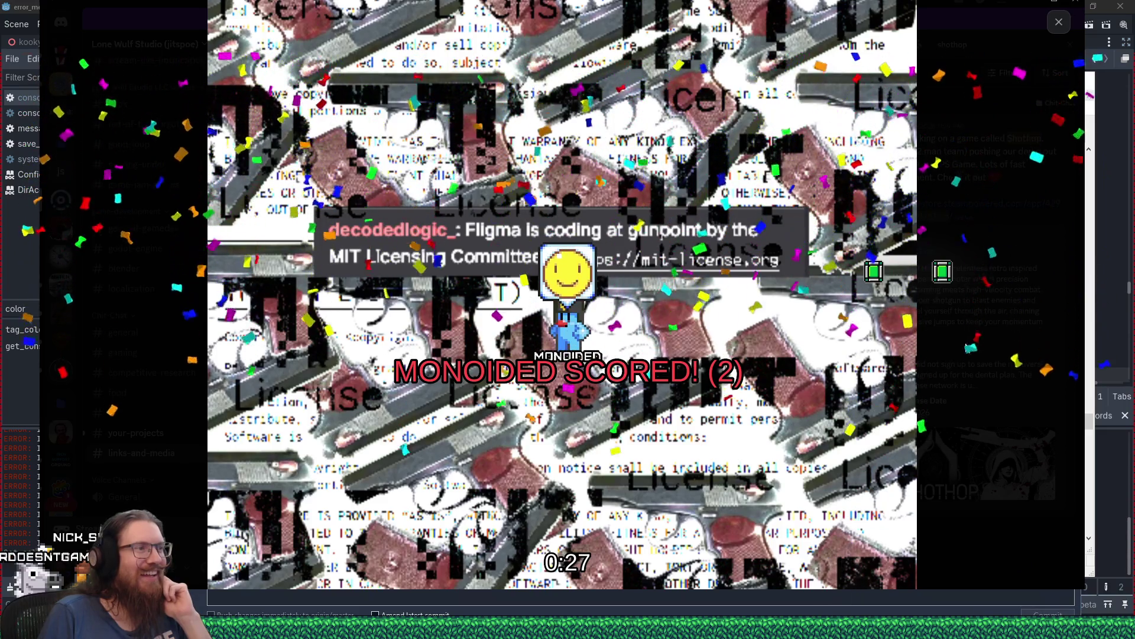
{"action": "left_click", "coordinate": [969, 339]}
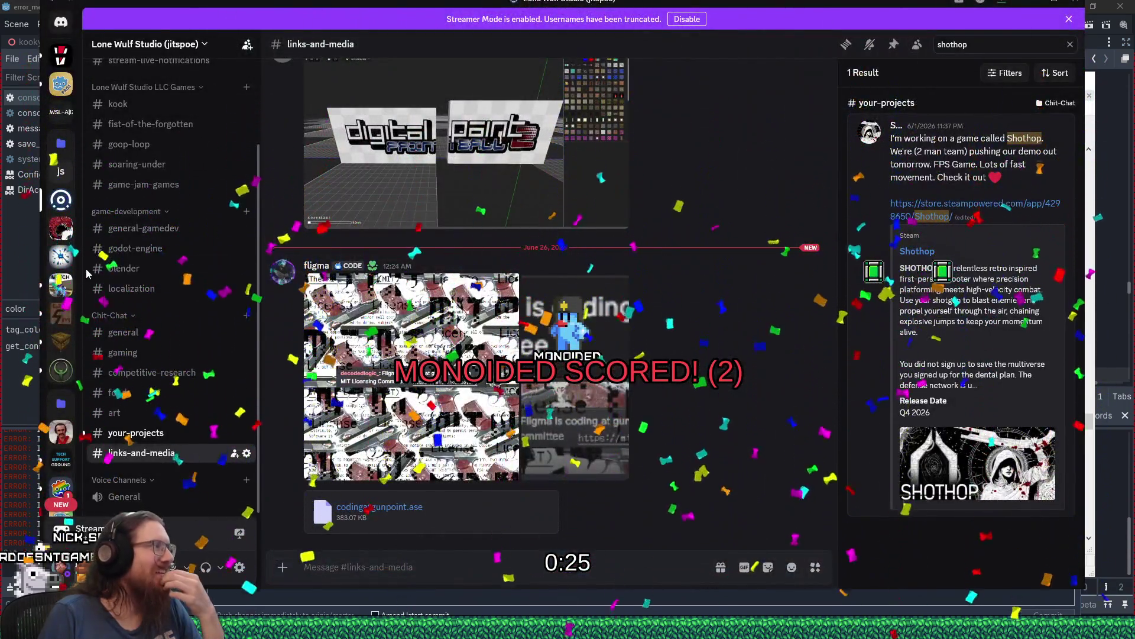
{"action": "left_click", "coordinate": [148, 248]}
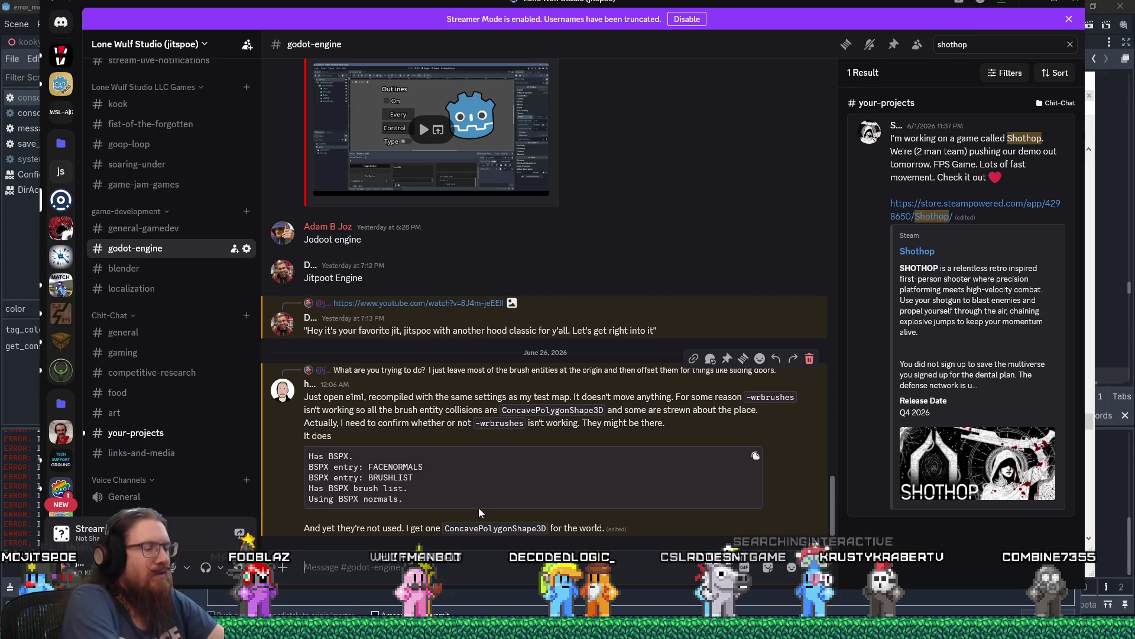
{"action": "key", "text": "shift"}
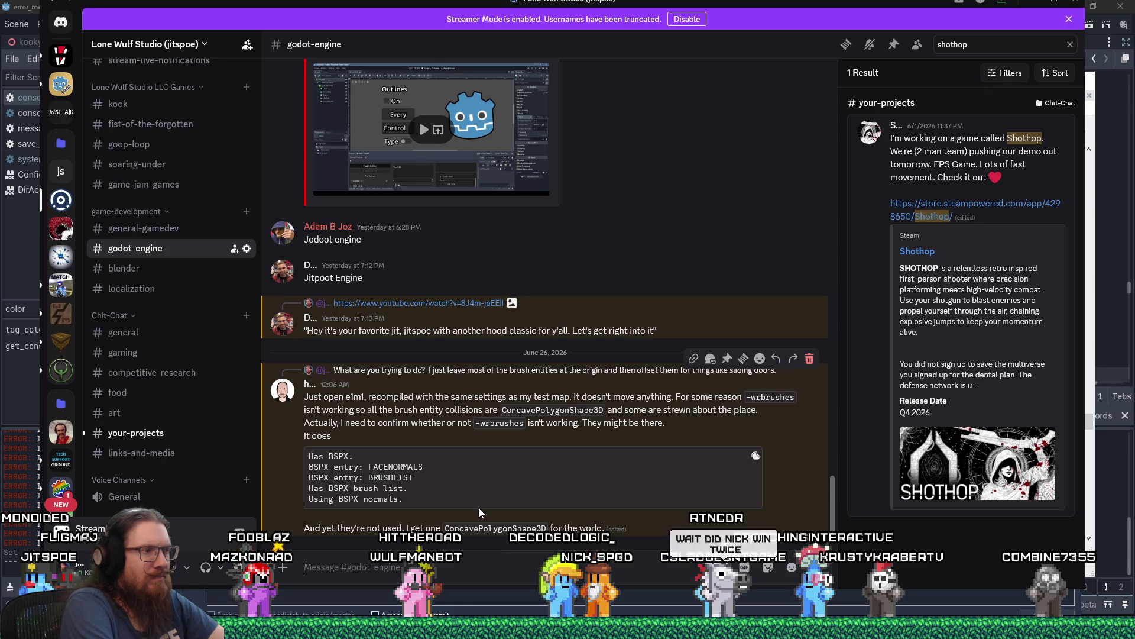
Reply to the brush-collision question about the triangle mesh collision import setting and ConvexPolygon shape.
{"action": "type", "text": "There's a setting to use"}
{"action": "key", "text": "ctrl+a"}
{"action": "key", "text": "BackSpace"}
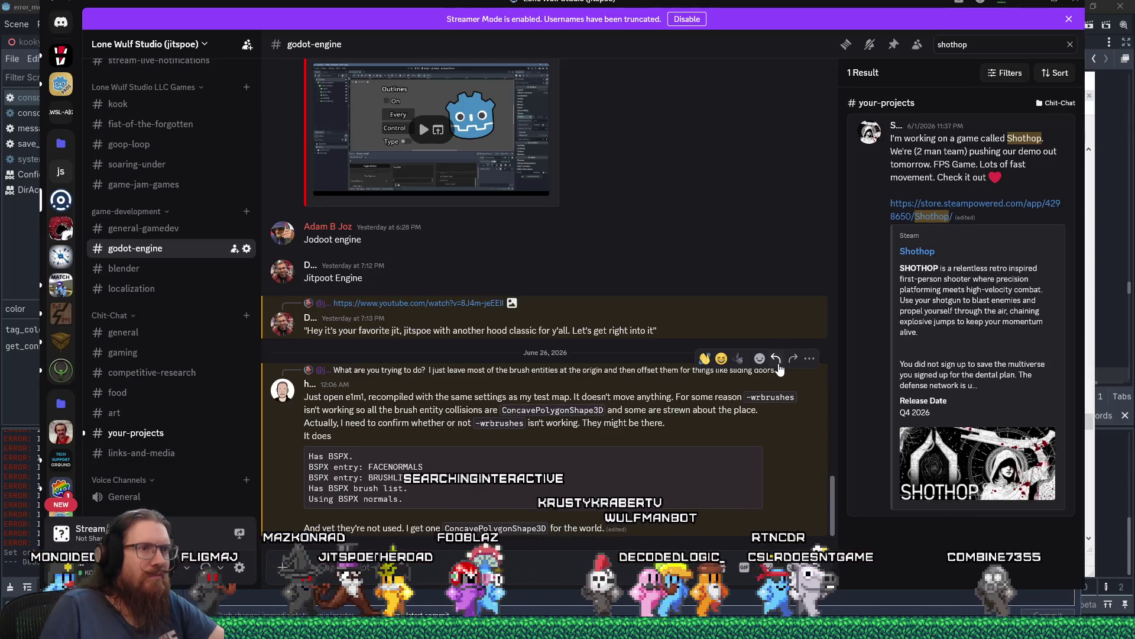
{"action": "left_click", "coordinate": [776, 359]}
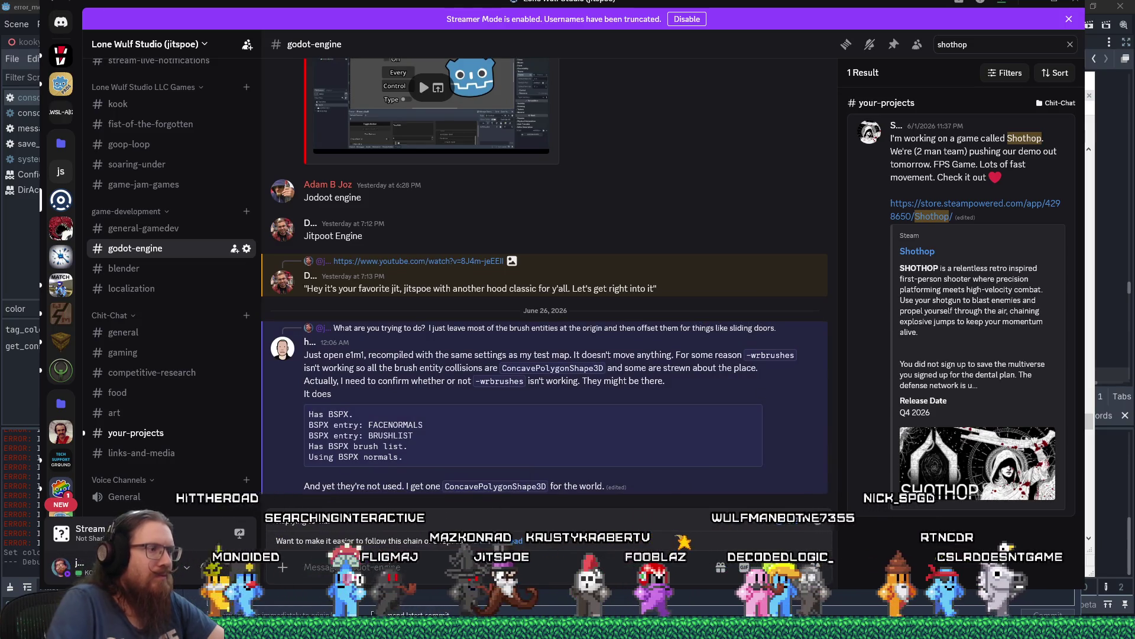
{"action": "type", "text": "There's a setting to use tr"}
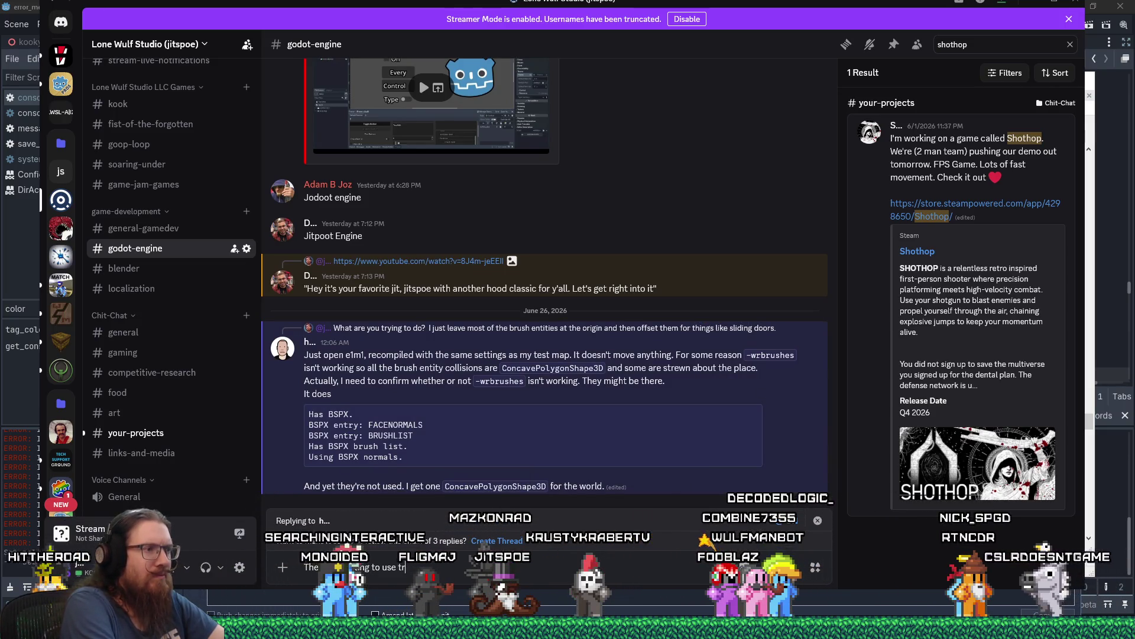
{"action": "type", "text": "iangle mesh collisio"}
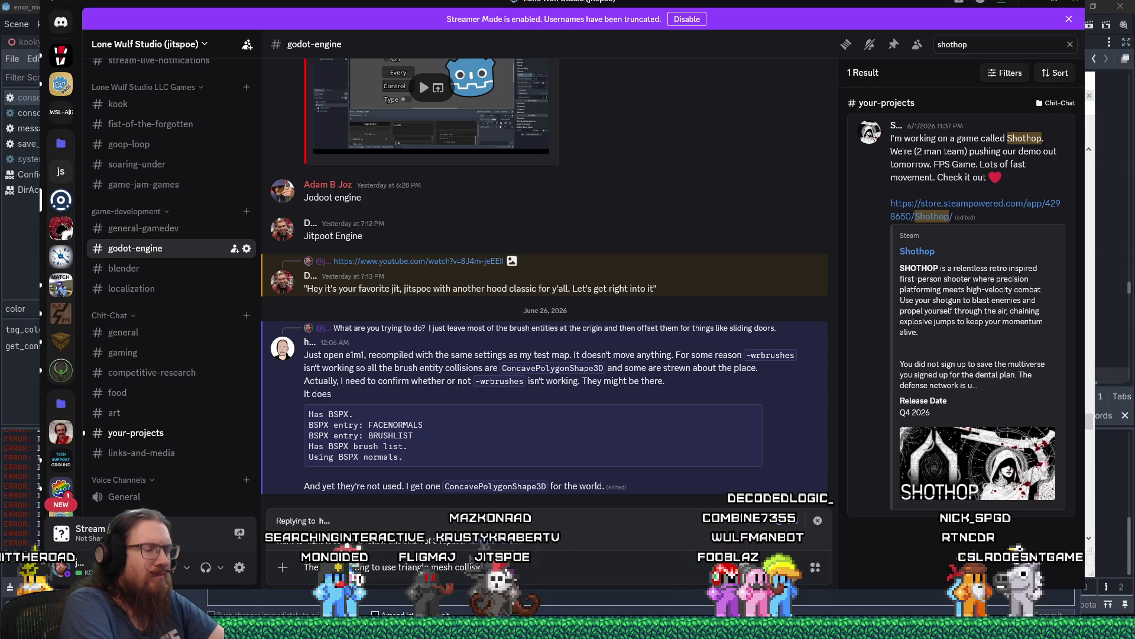
{"action": "type", "text": "port. I don't think there's a Con"}
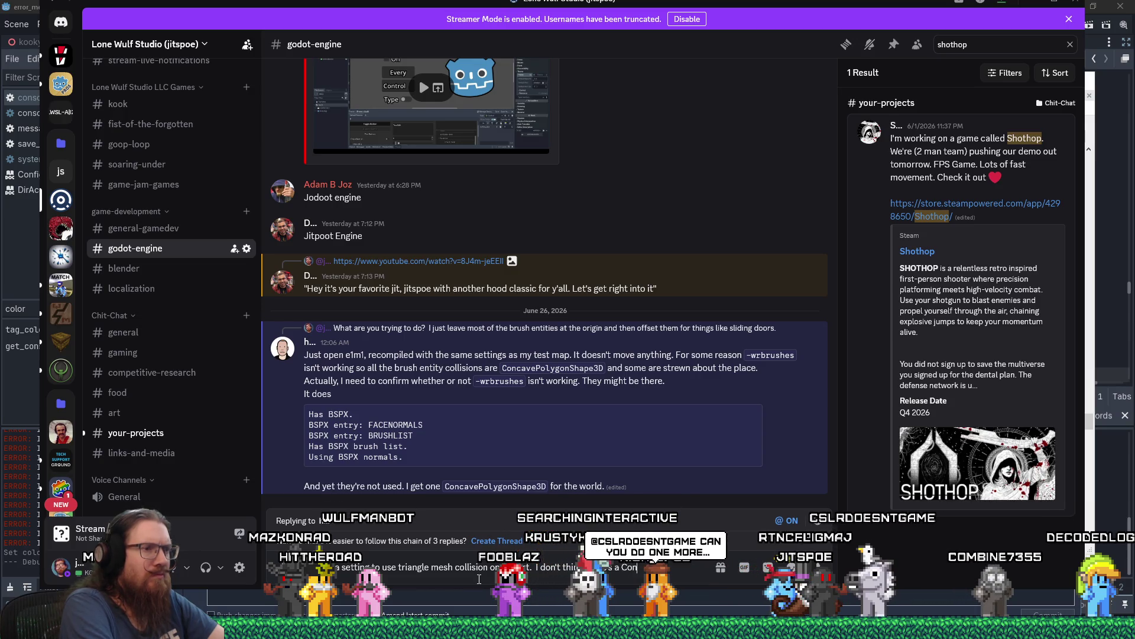
{"action": "type", "text": "vePol"}
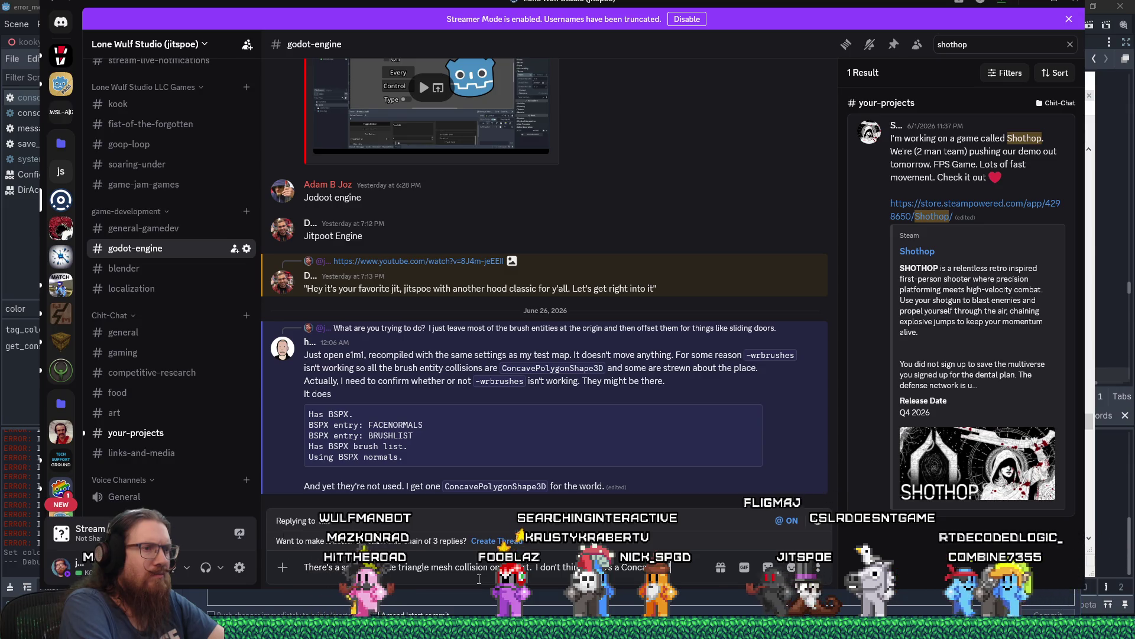
{"action": "type", "text": "ygon shape -- did"}
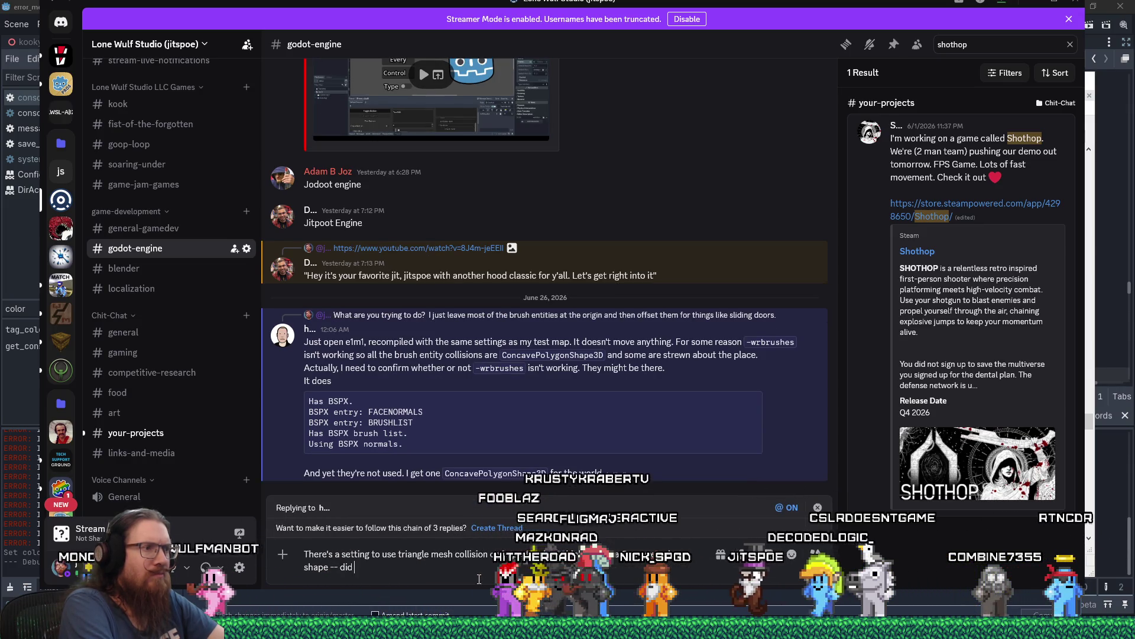
{"action": "type", "text": " you mean Convex?"}
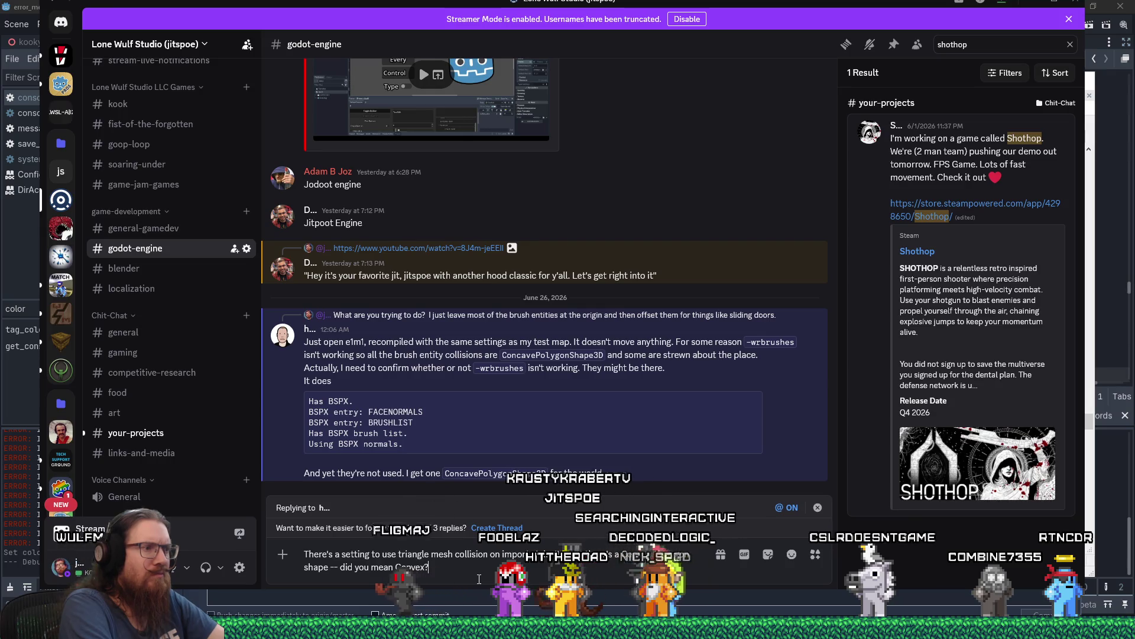
{"action": "key", "text": "Return"}
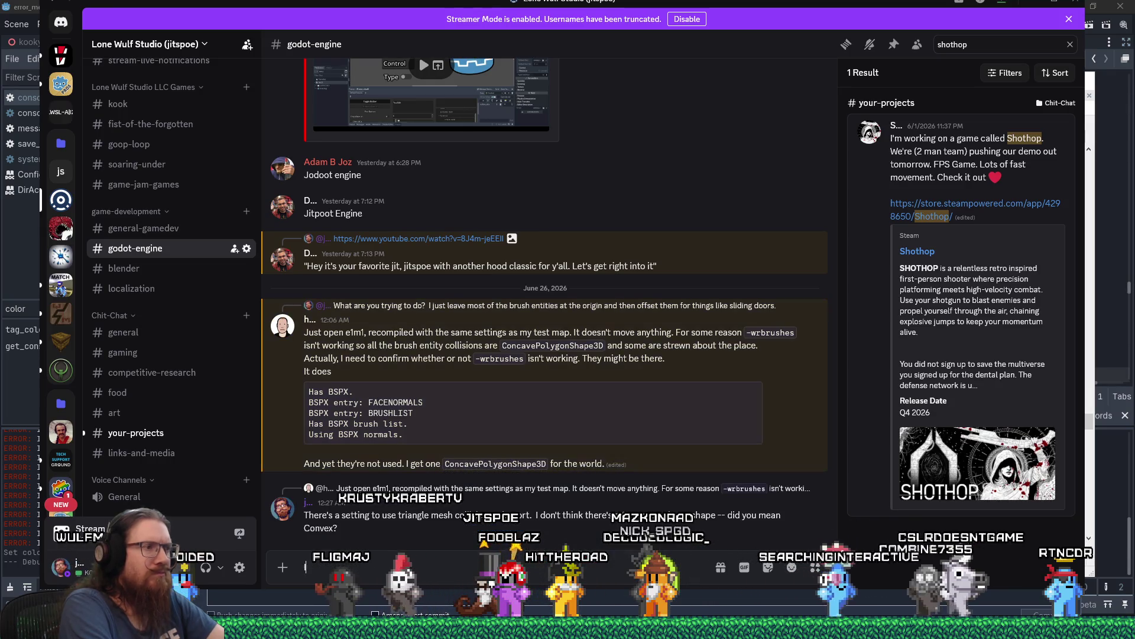
Send a follow-up that convex is used for anything not an axis-aligned box, then return to WinMerge.
{"action": "type", "text": "It'll use convex for"}
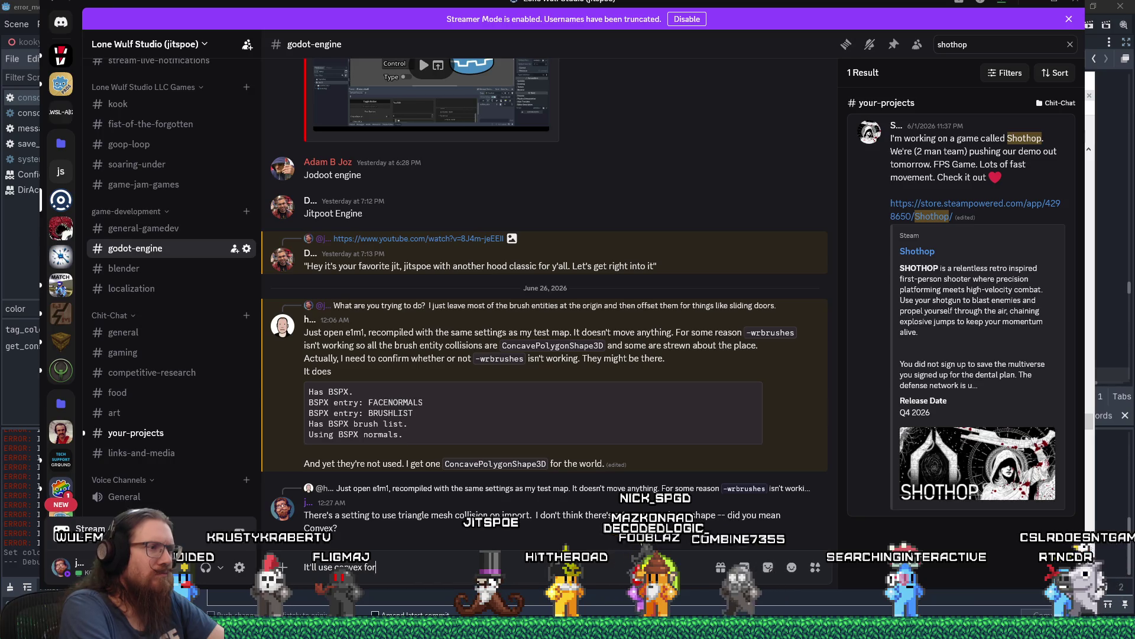
{"action": "type", "text": " anything that isn't an a"}
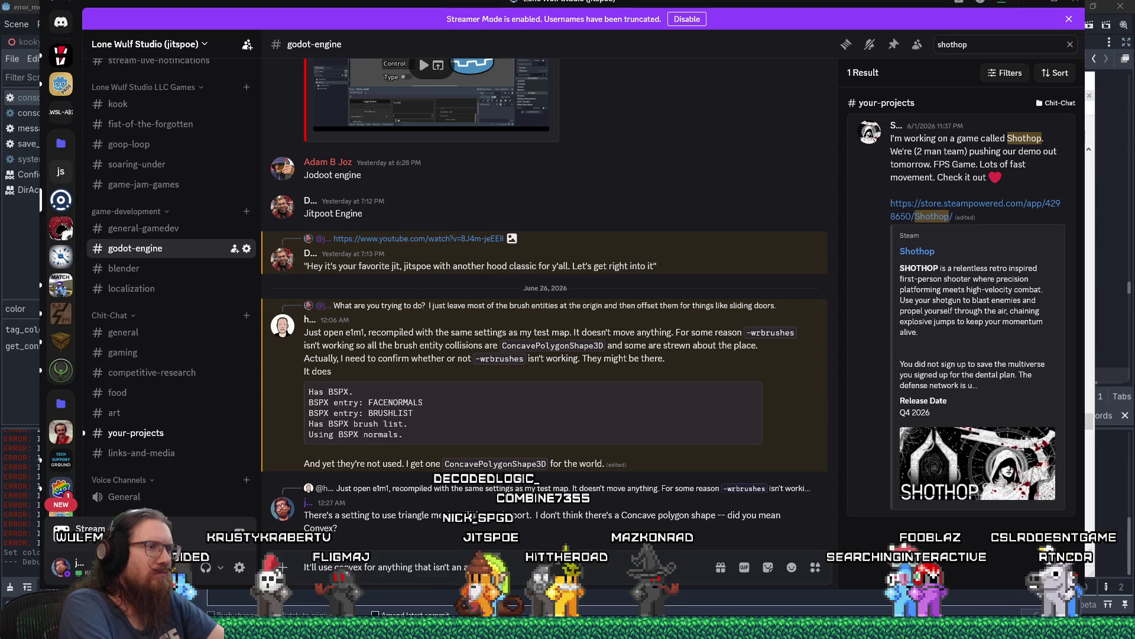
{"action": "type", "text": "xis ed box."}
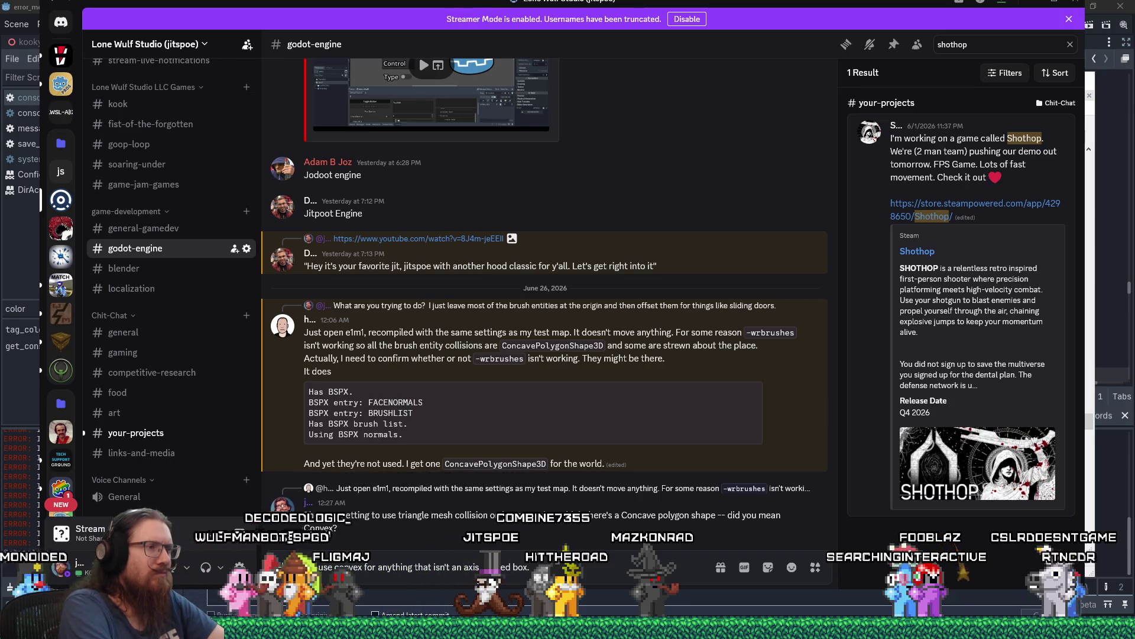
{"action": "key", "text": "Return"}
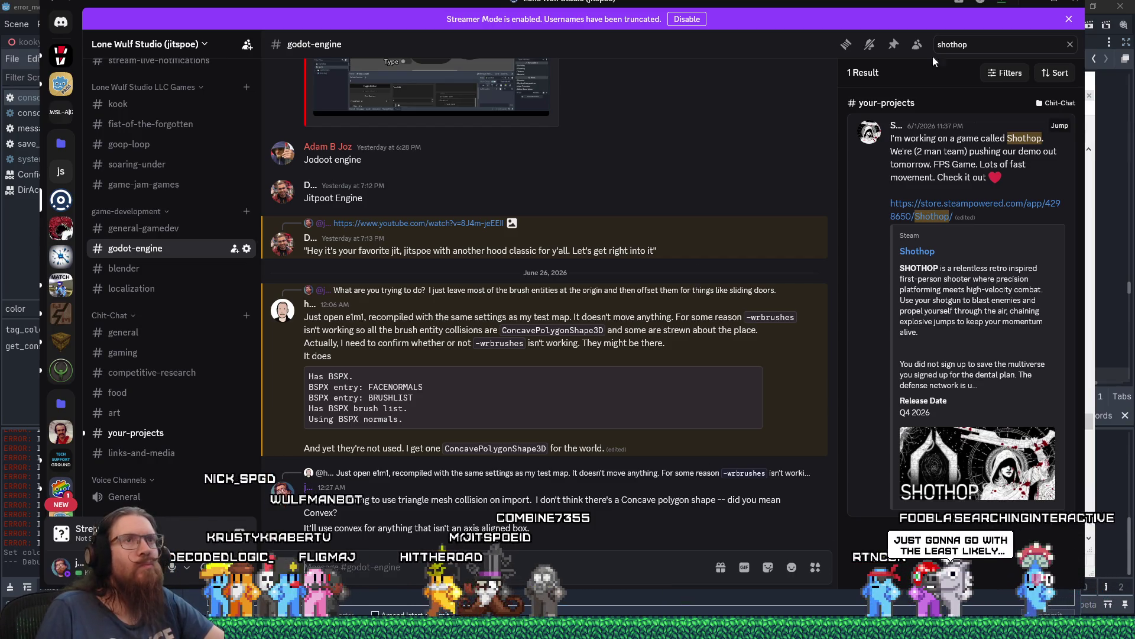
{"action": "key", "text": "alt+Tab"}
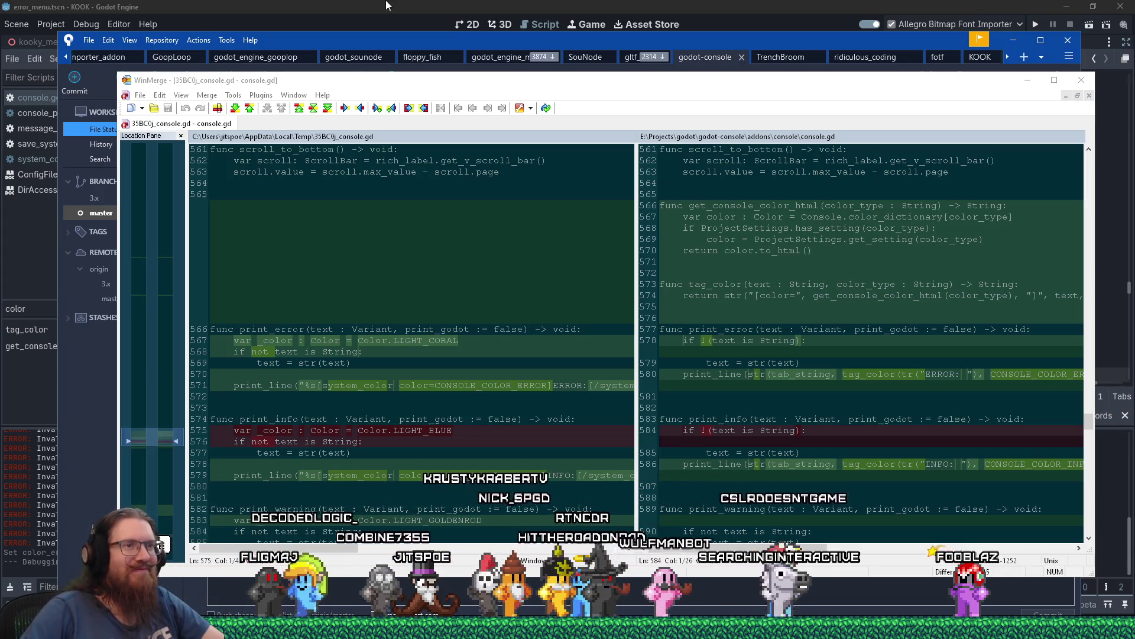
Step through differences 7 to 10, reaching print_warning's tag_color change near line 587.
{"action": "scroll", "coordinate": [812, 374], "scroll_direction": "down", "scroll_amount": 1}
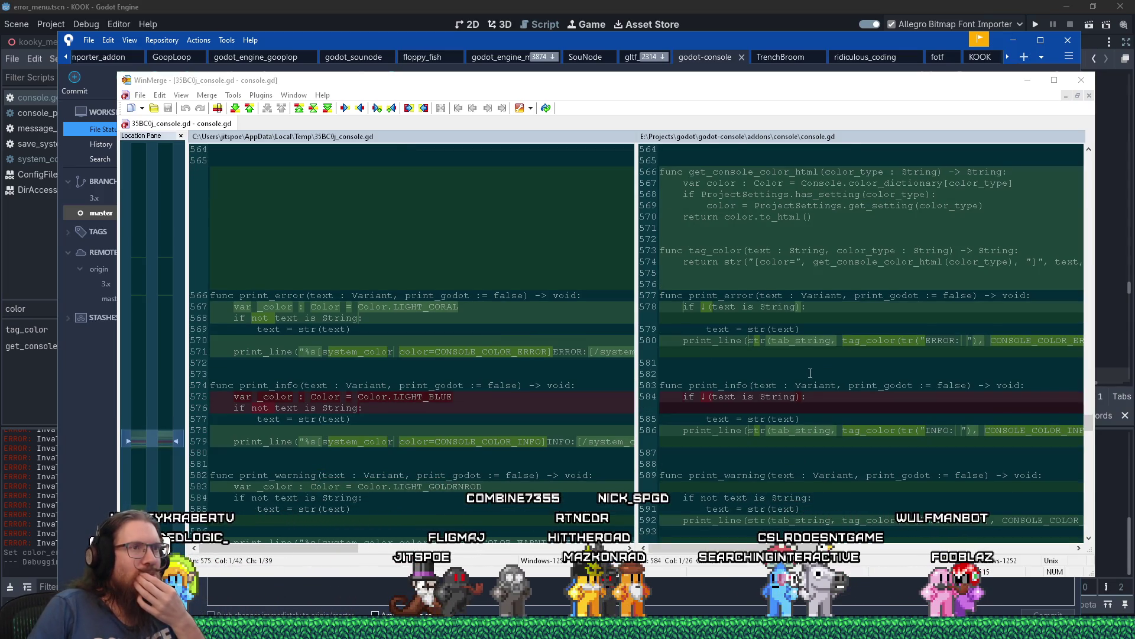
{"action": "scroll", "coordinate": [810, 373], "scroll_direction": "up", "scroll_amount": 3}
{"action": "scroll", "coordinate": [811, 374], "scroll_direction": "down", "scroll_amount": 4}
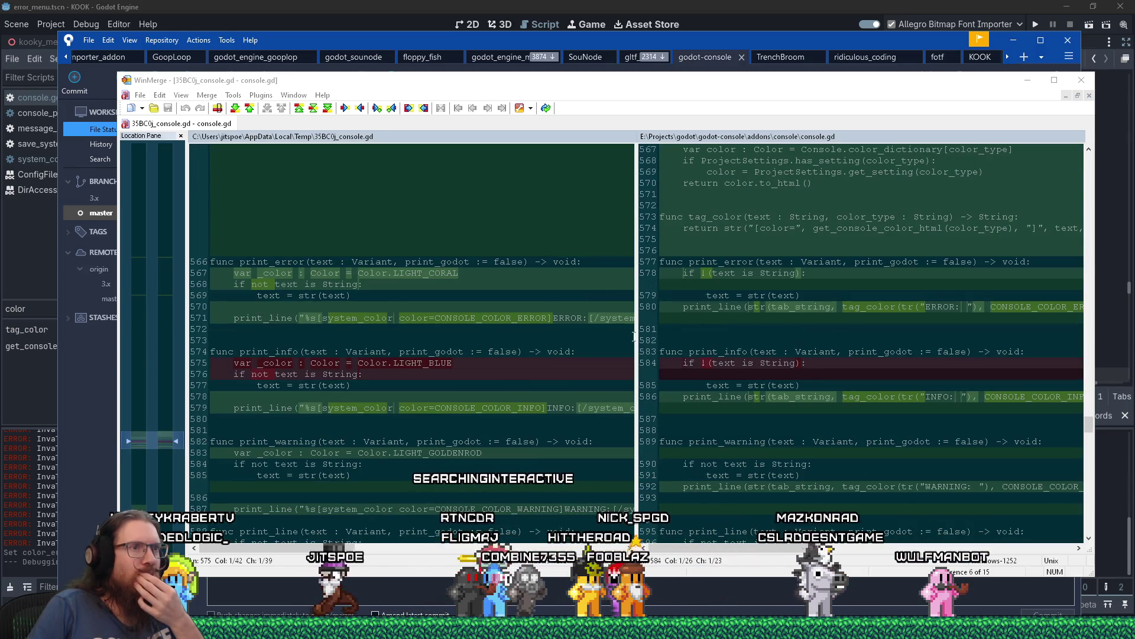
{"action": "left_click", "coordinate": [235, 110]}
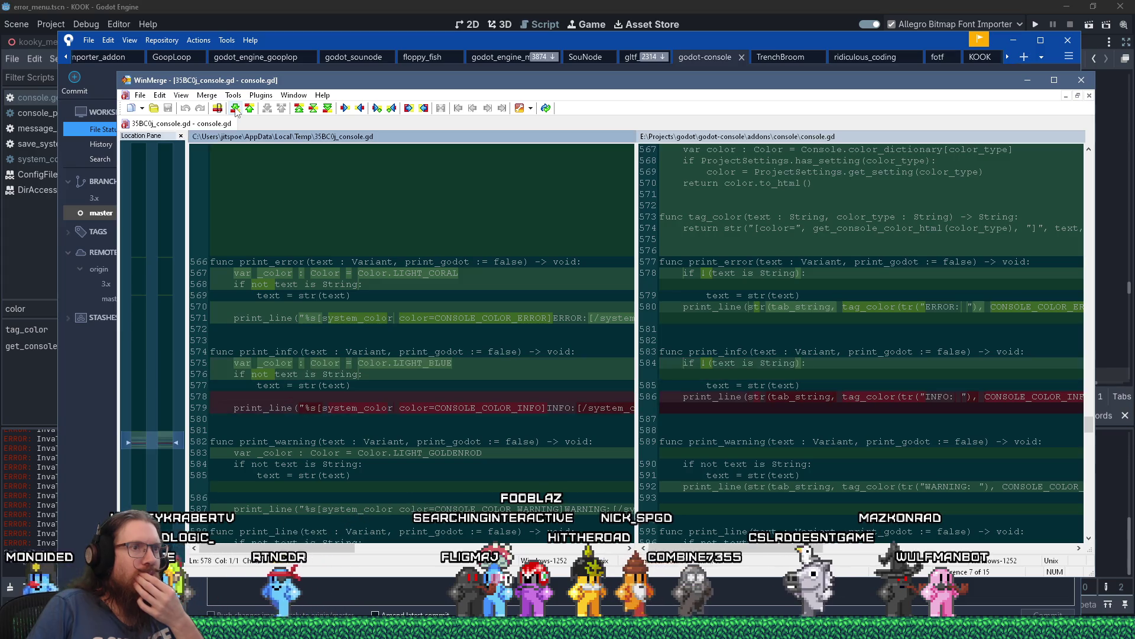
{"action": "left_click", "coordinate": [235, 110]}
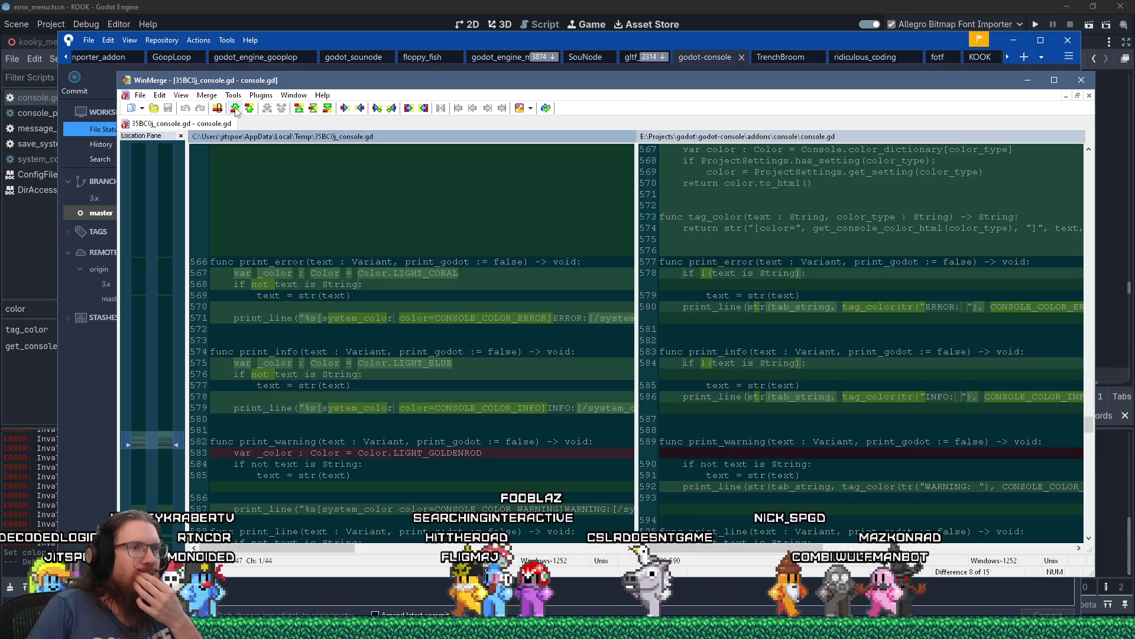
{"action": "left_click", "coordinate": [235, 110]}
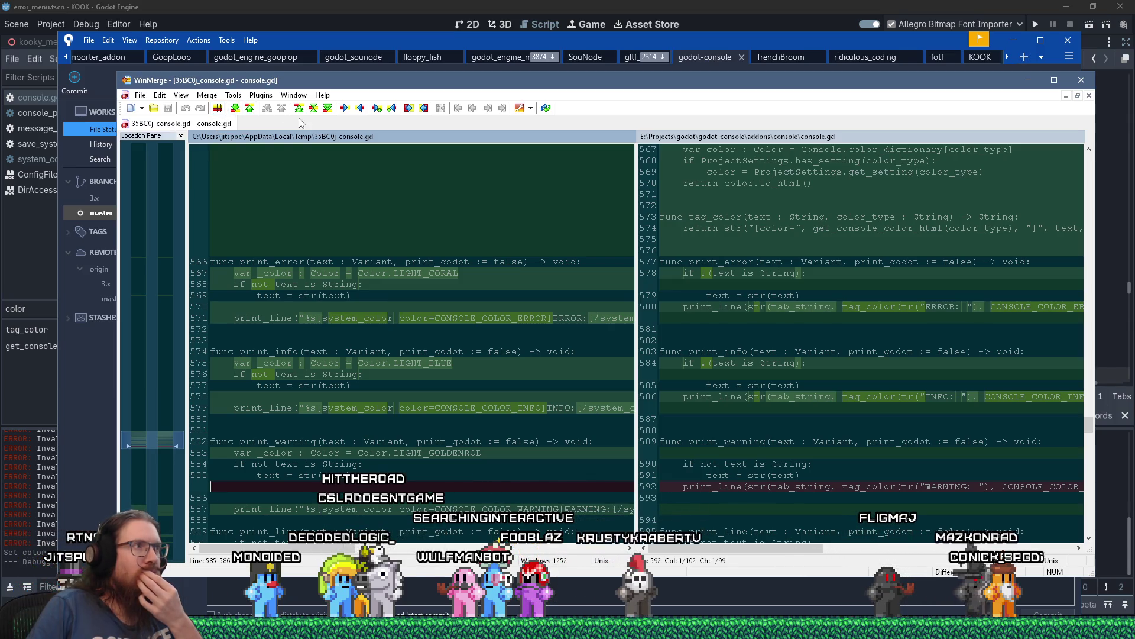
{"action": "left_click", "coordinate": [235, 108]}
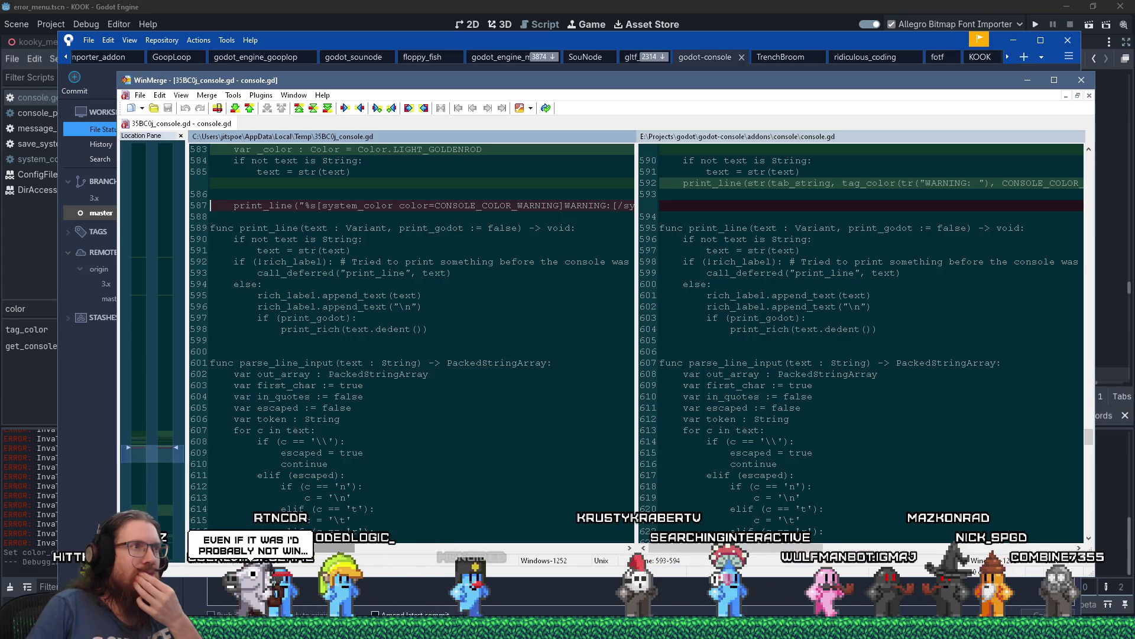
{"action": "scroll", "coordinate": [414, 343], "scroll_direction": "right", "scroll_amount": 5}
{"action": "scroll", "coordinate": [414, 343], "scroll_direction": "left", "scroll_amount": 5}
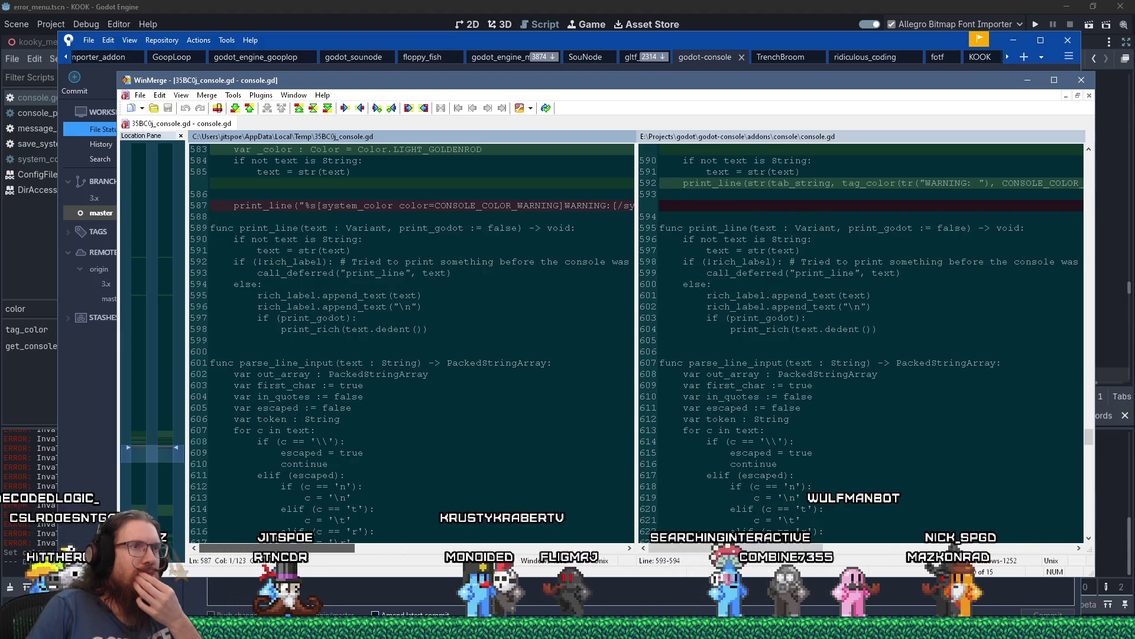
{"action": "mouse_move", "coordinate": [342, 547]}
{"action": "left_mouse_down"}
{"action": "mouse_move", "coordinate": [413, 547]}
{"action": "mouse_move", "coordinate": [282, 542]}
{"action": "left_mouse_up"}
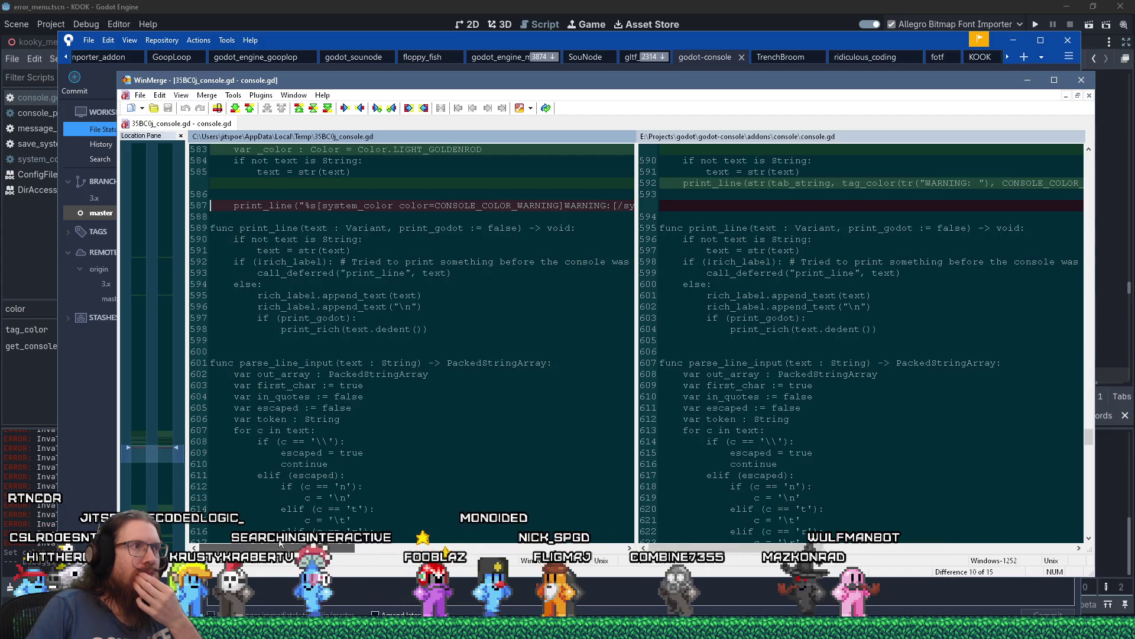
Jump to difference 11 and scroll sideways to read help()'s tag_color command listing.
{"action": "key", "text": "alt+Down"}
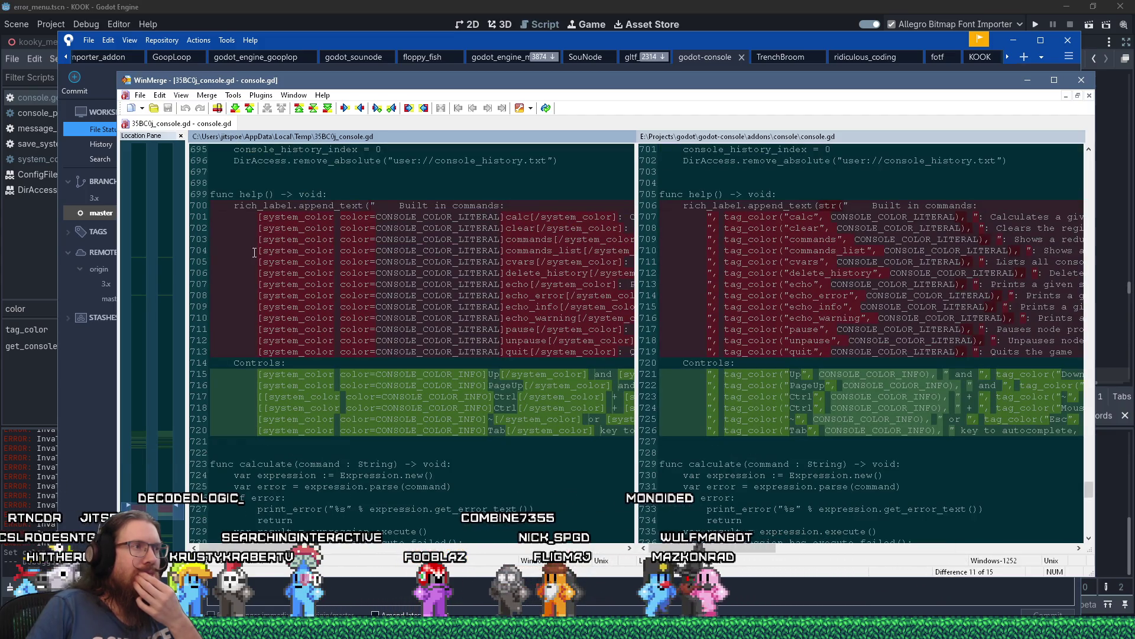
{"action": "scroll", "coordinate": [298, 499], "scroll_direction": "right", "scroll_amount": 3}
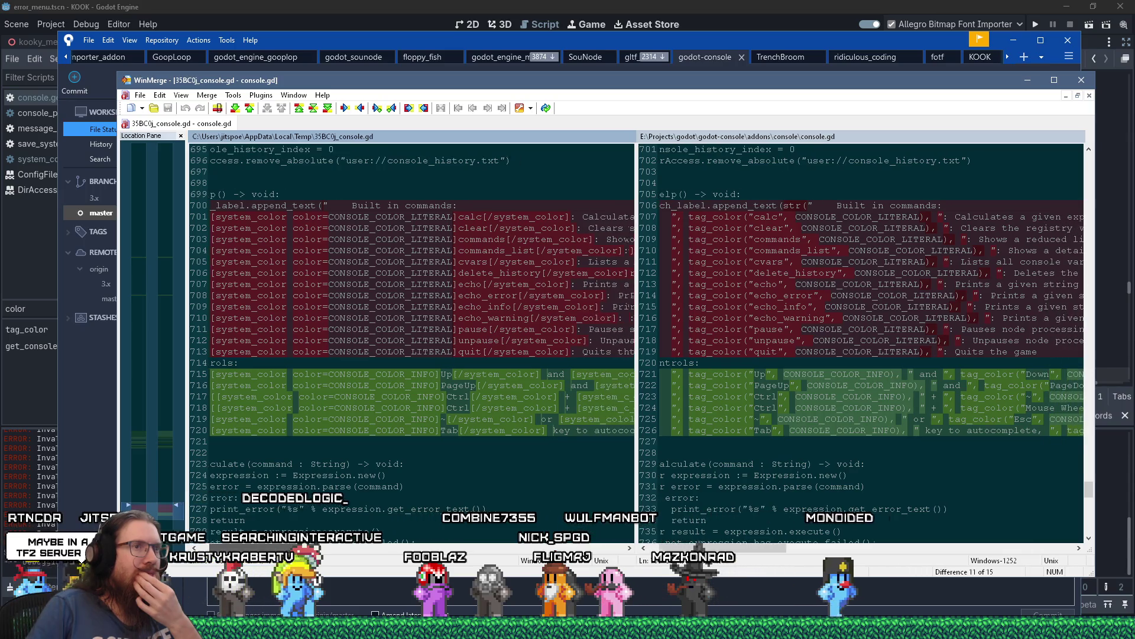
{"action": "scroll", "coordinate": [636, 343], "scroll_direction": "right", "scroll_amount": 1}
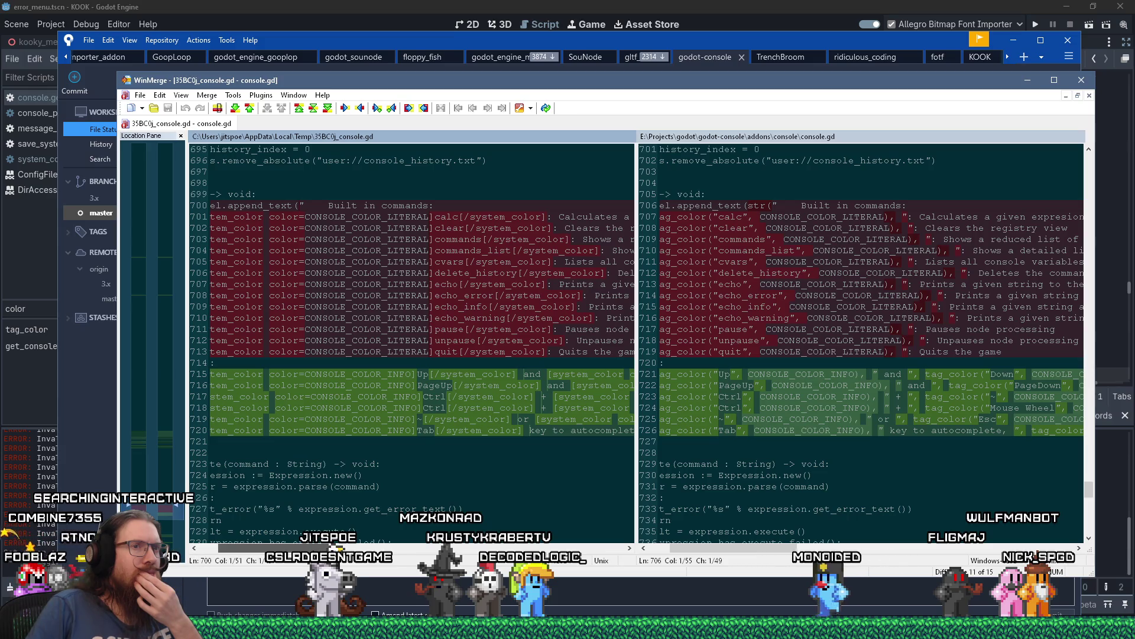
{"action": "mouse_move", "coordinate": [314, 549]}
{"action": "left_mouse_down"}
{"action": "mouse_move", "coordinate": [378, 549]}
{"action": "mouse_move", "coordinate": [205, 549]}
{"action": "left_mouse_up"}
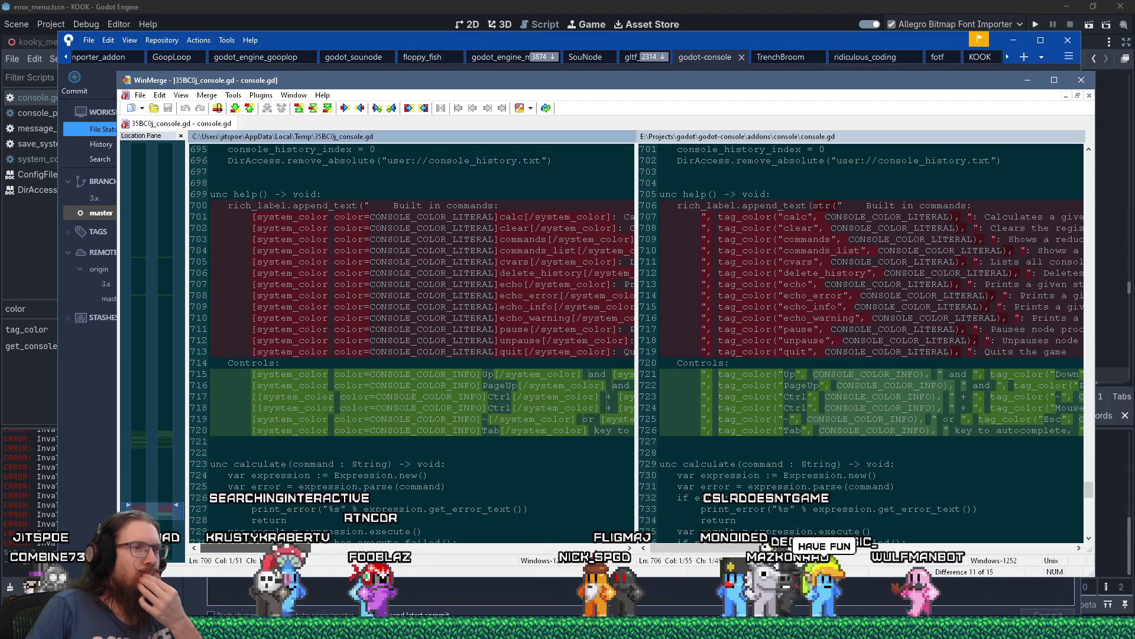
{"action": "mouse_move", "coordinate": [297, 561]}
{"action": "left_mouse_down"}
{"action": "mouse_move", "coordinate": [478, 551]}
{"action": "mouse_move", "coordinate": [349, 552]}
{"action": "left_mouse_up"}
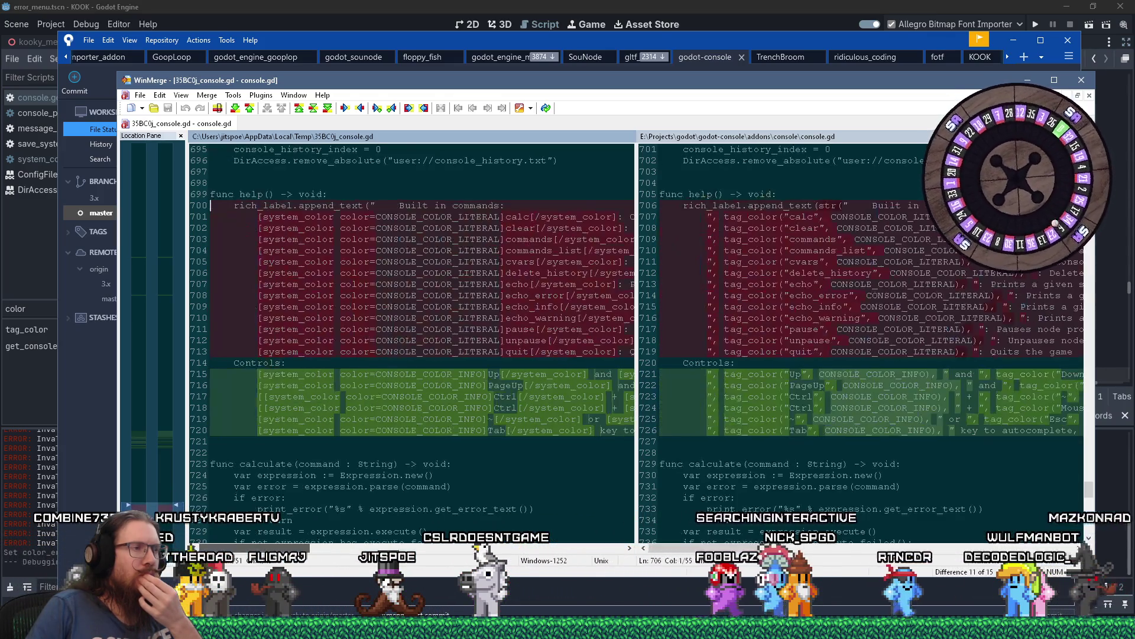
Advance to difference 15 of 15 in cvars(), look over the file, and open the window switcher.
{"action": "left_click", "coordinate": [235, 108]}
{"action": "left_click", "coordinate": [235, 108]}
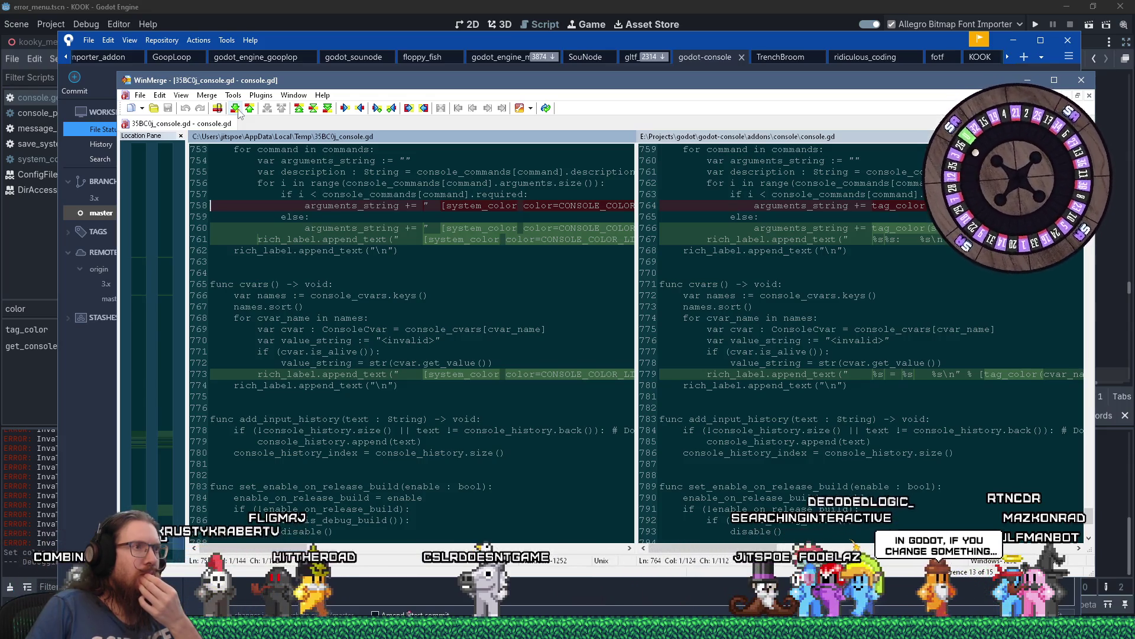
{"action": "left_click", "coordinate": [236, 108]}
{"action": "left_click", "coordinate": [236, 109]}
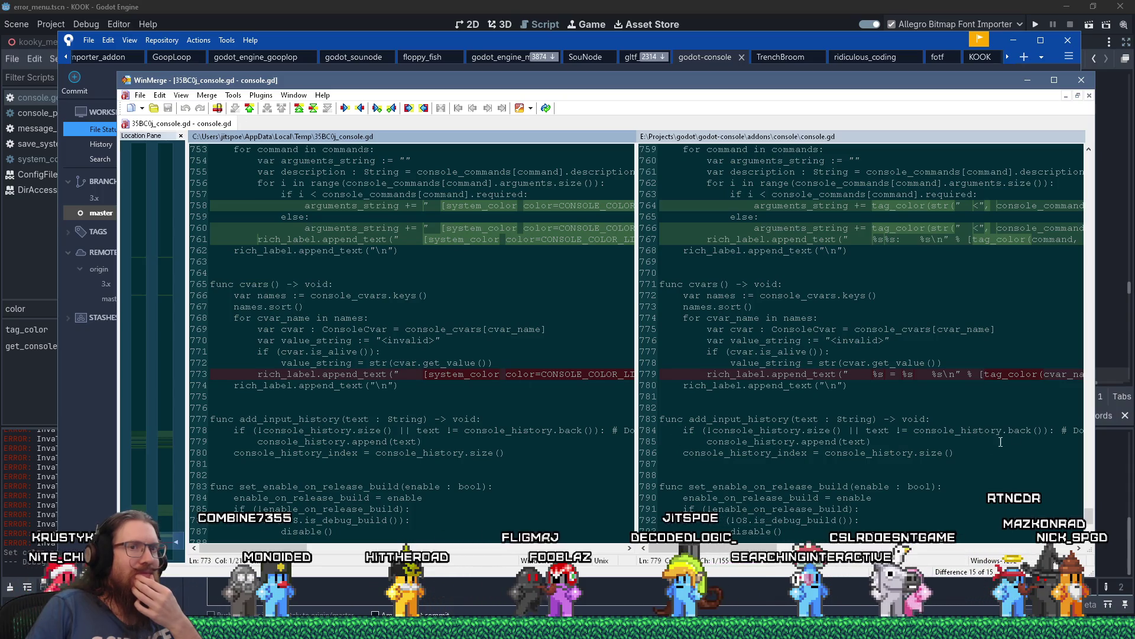
{"action": "scroll", "coordinate": [1010, 229], "scroll_direction": "up", "scroll_amount": 20}
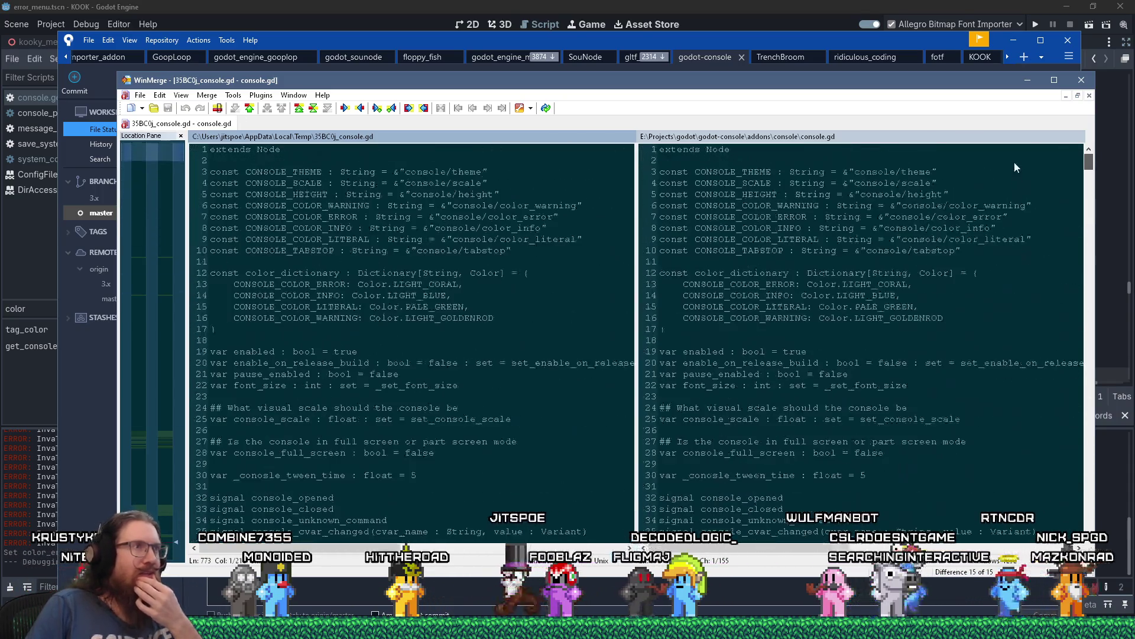
{"action": "scroll", "coordinate": [1014, 155], "scroll_direction": "down", "scroll_amount": 16}
{"action": "scroll", "coordinate": [1022, 188], "scroll_direction": "up", "scroll_amount": 16}
{"action": "scroll", "coordinate": [1023, 190], "scroll_direction": "down", "scroll_amount": 20}
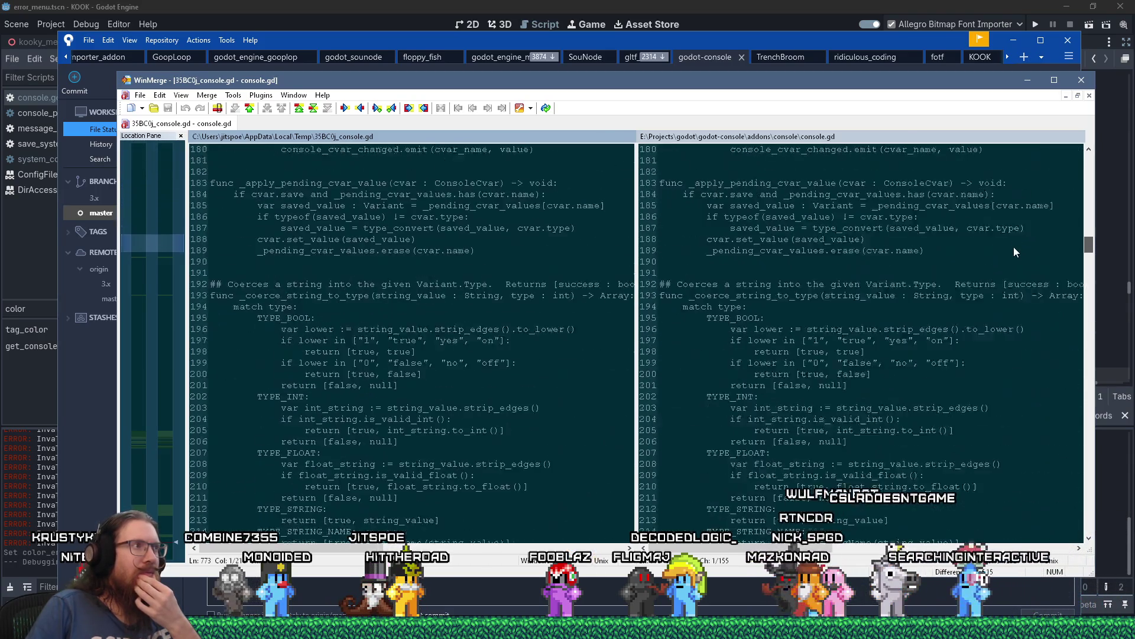
{"action": "scroll", "coordinate": [1014, 254], "scroll_direction": "down", "scroll_amount": 12}
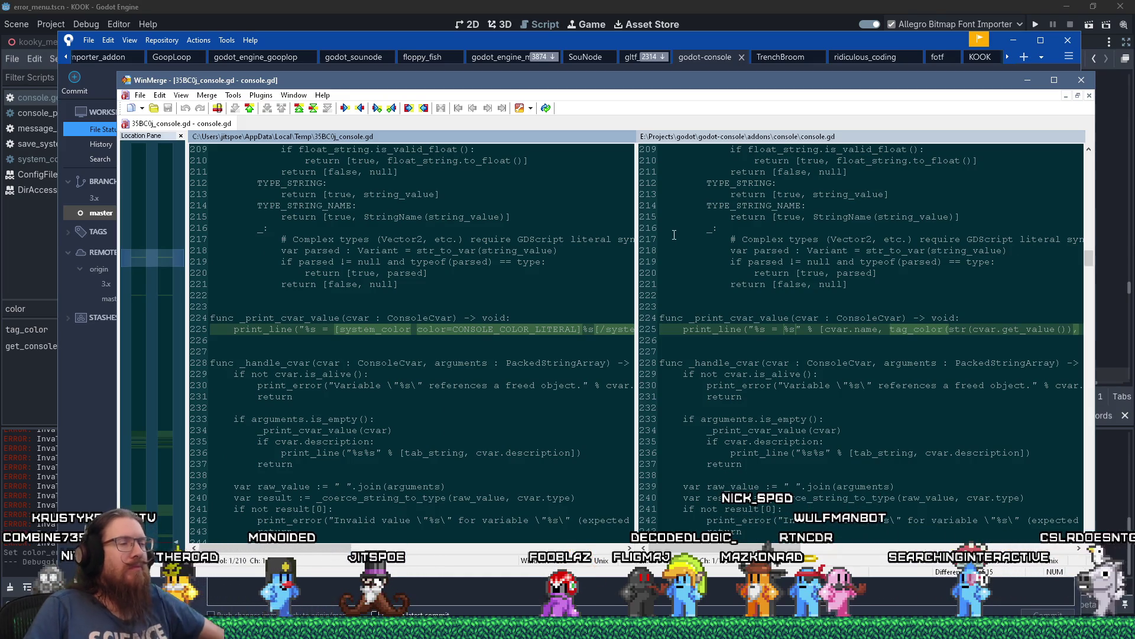
{"action": "key", "text": "alt+Tab"}
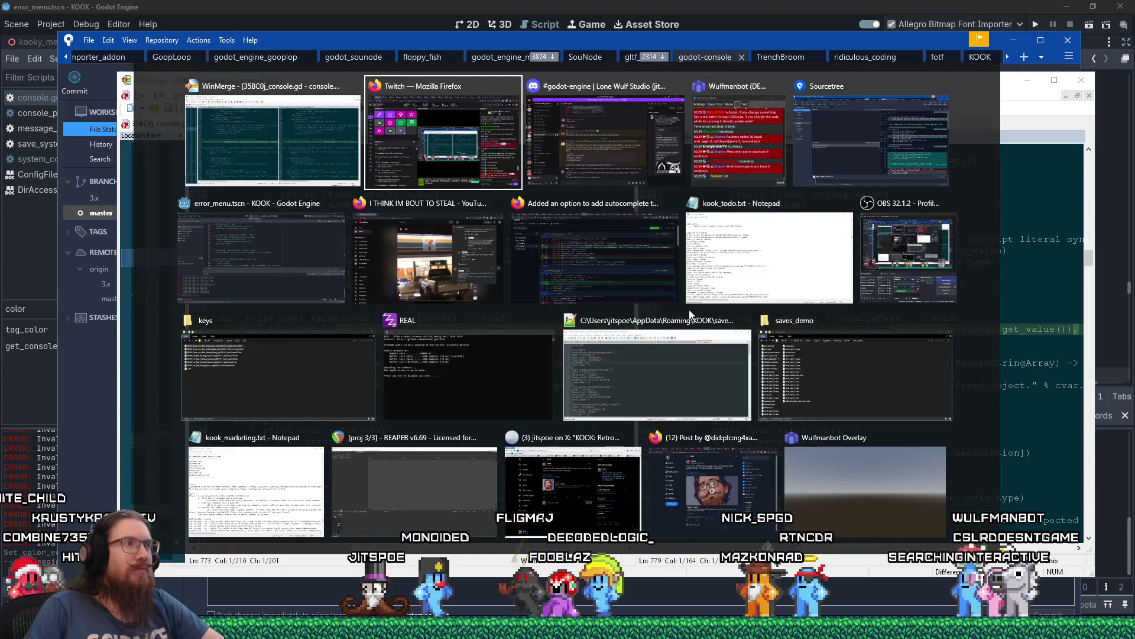
Switch to Sourcetree and draft a commit message about replacing system_color bbcode with tag_color().
{"action": "key", "text": "Tab"}
{"action": "key", "text": "Tab"}
{"action": "key", "text": "Tab"}
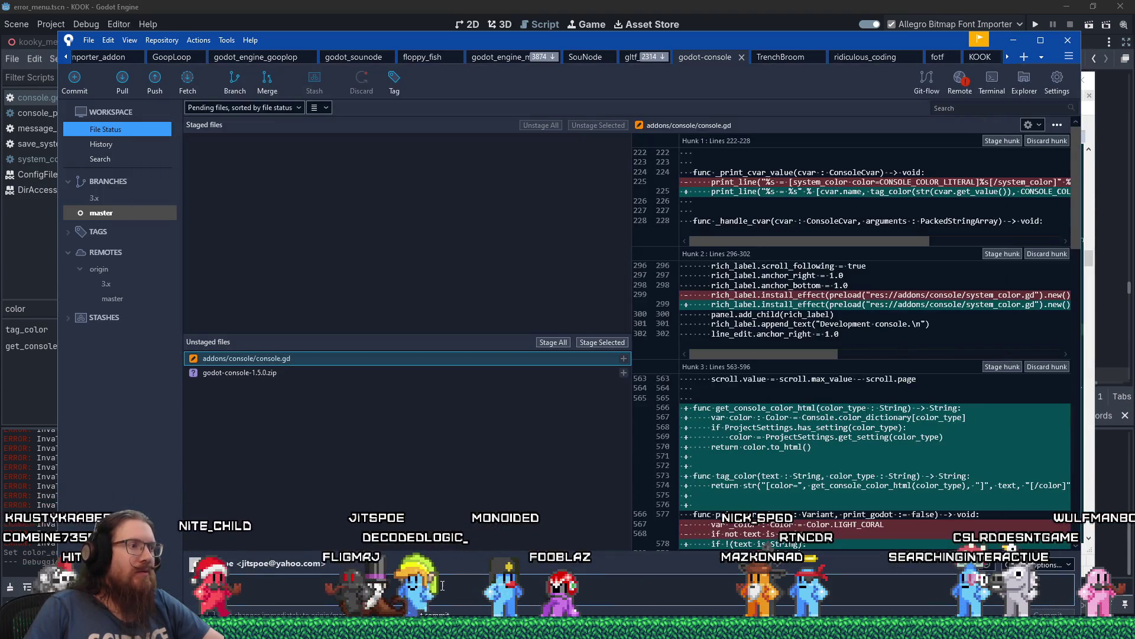
{"action": "left_click", "coordinate": [442, 586]}
{"action": "type", "text": "laced system_c"}
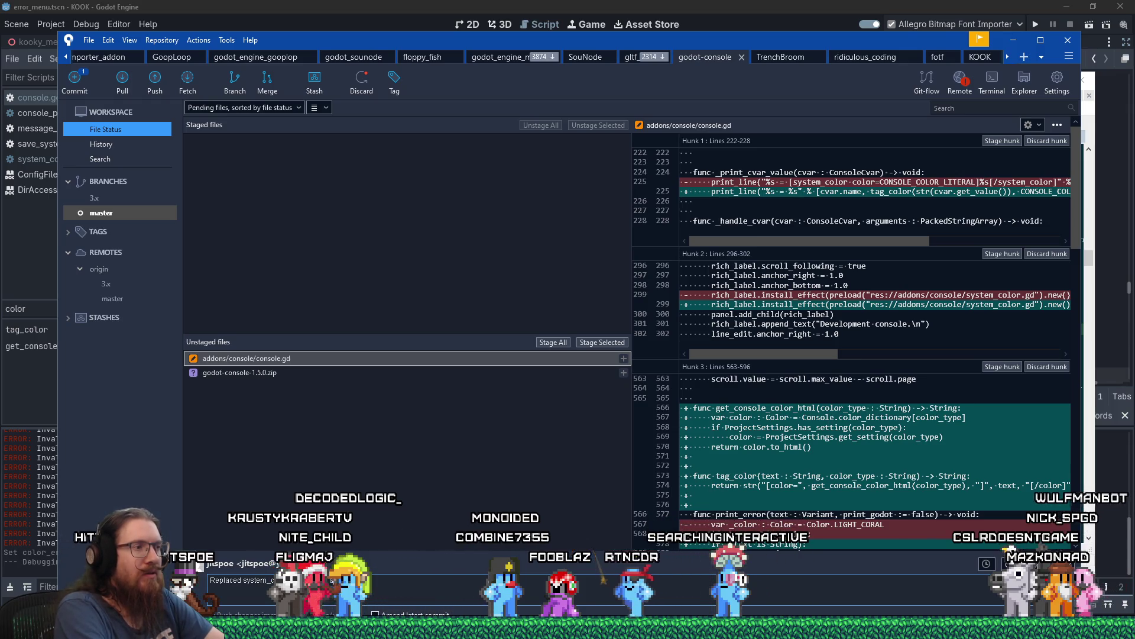
{"action": "type", "text": ") fun"}
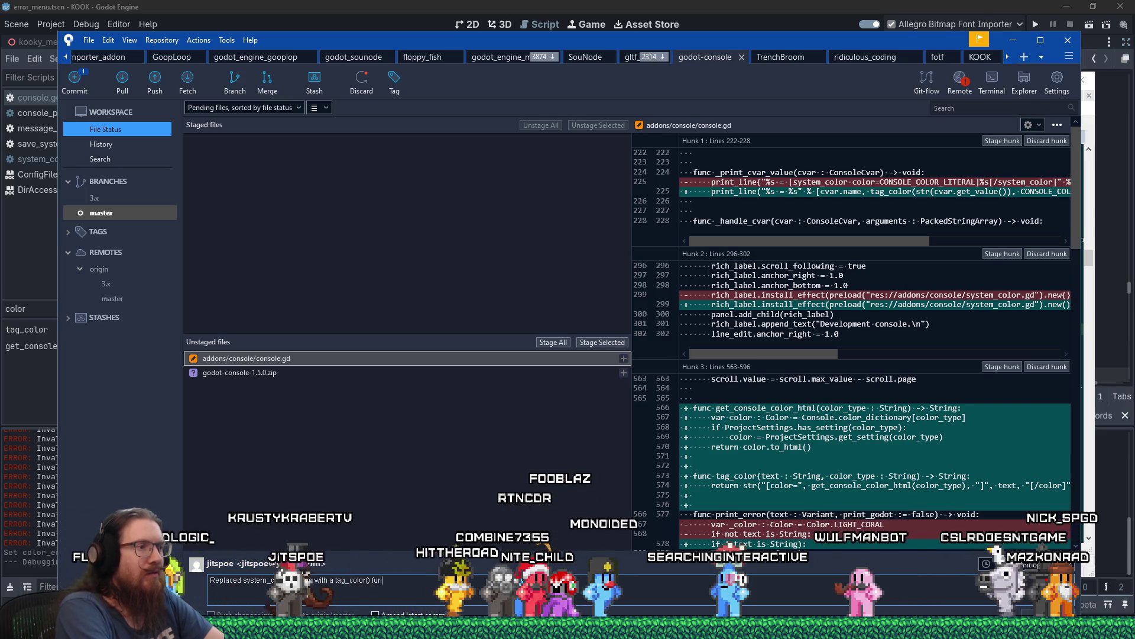
{"action": "type", "text": "ction,"}
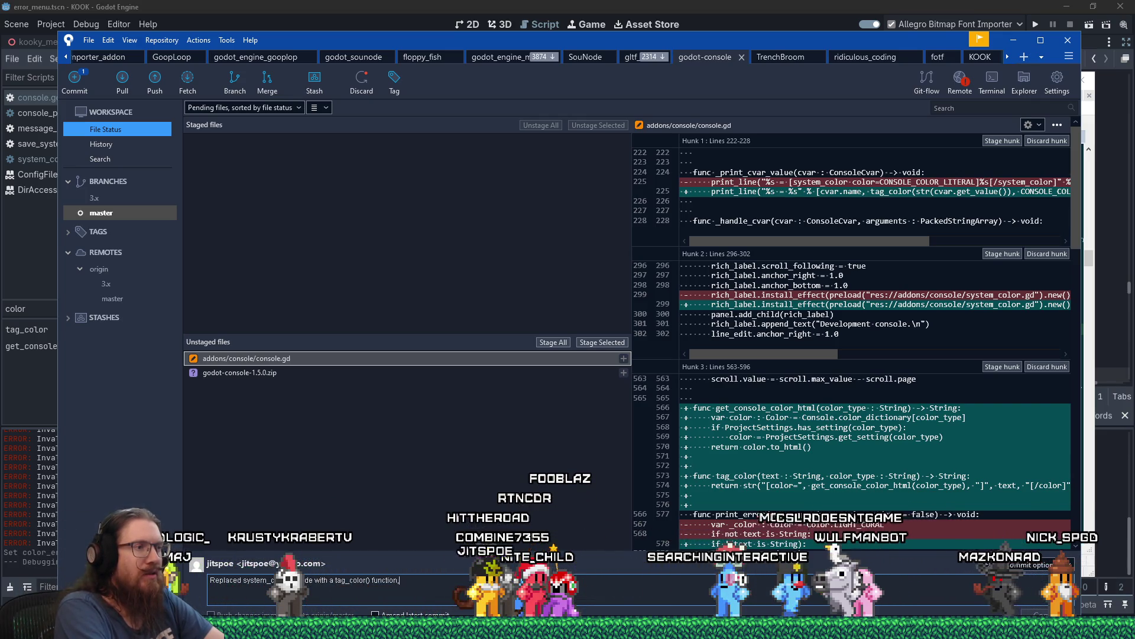
{"action": "type", "text": " as the system_"}
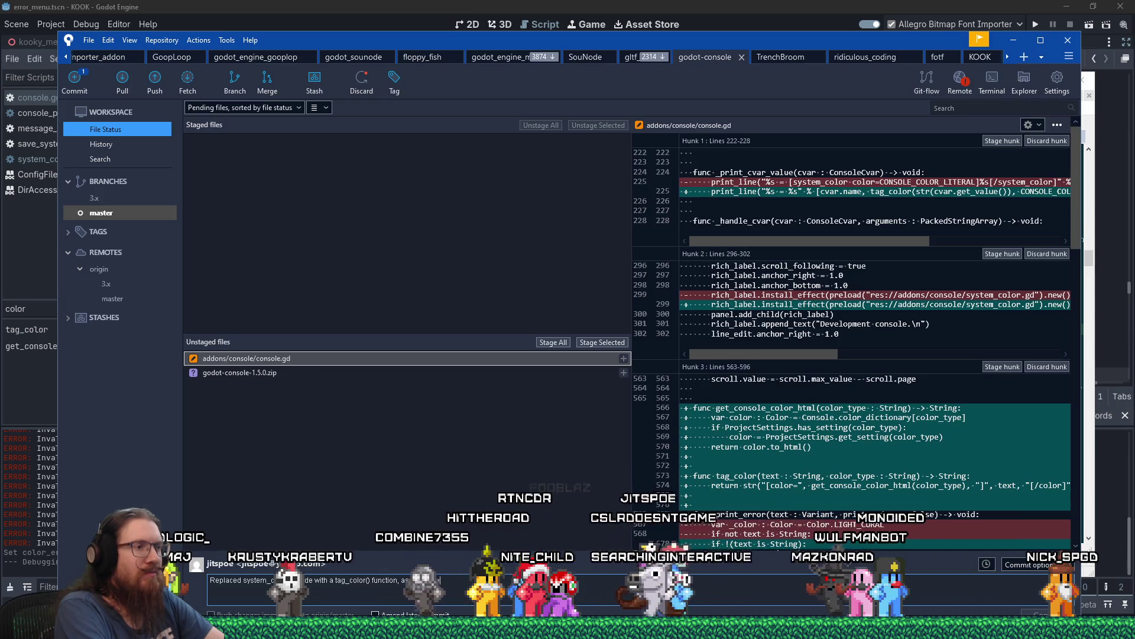
{"action": "type", "text": "ode wor"}
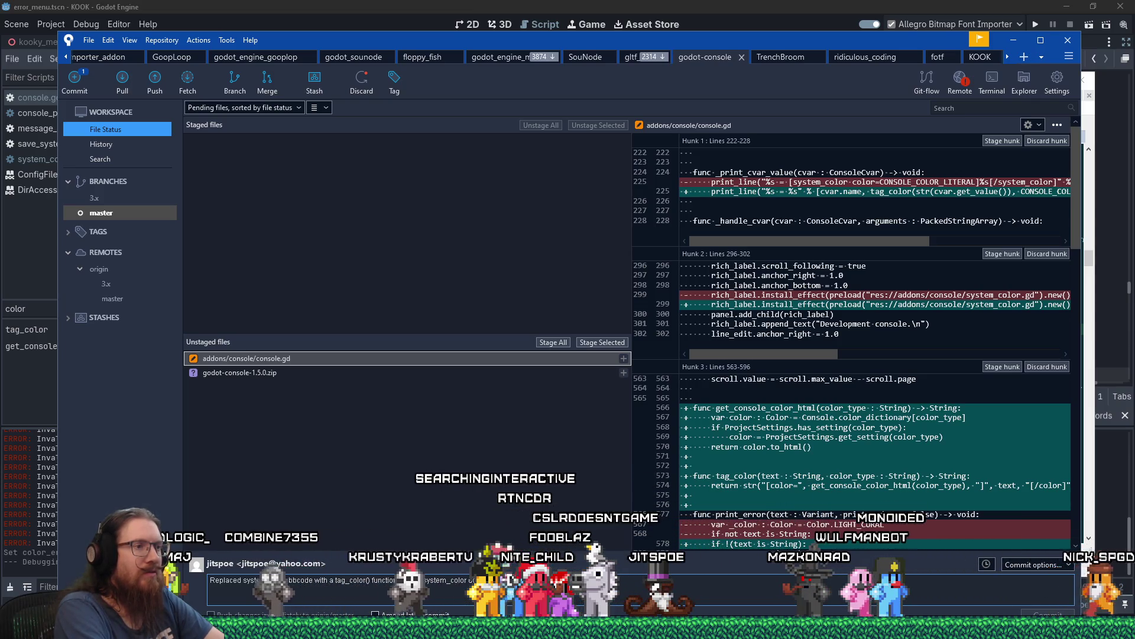
{"action": "type", "text": " when output to the godot console."}
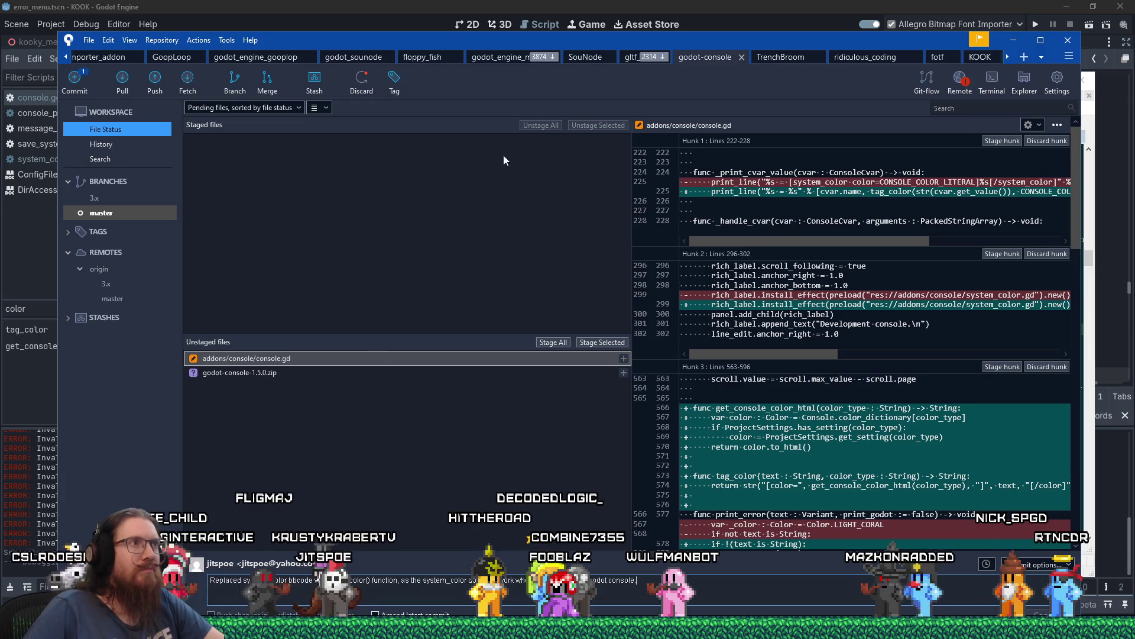
{"action": "left_click_drag", "start_coordinate": [653, 45], "coordinate": [602, 6]}
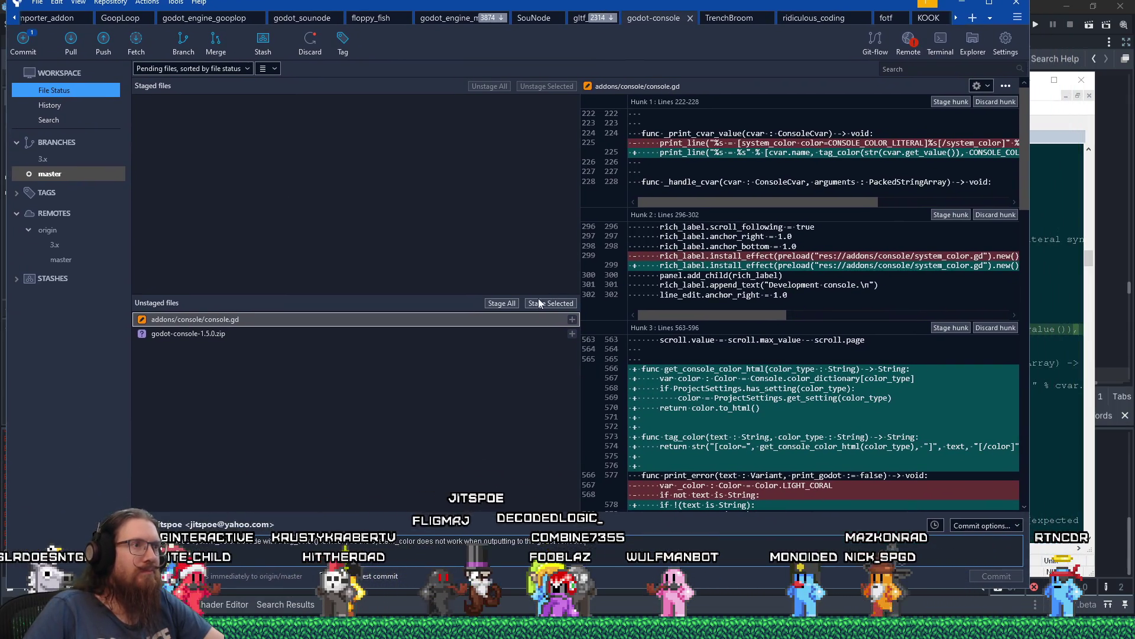
Stage console.gd, commit it with the tag_color() message, and push master to origin's master.
{"action": "left_click", "coordinate": [540, 302]}
{"action": "left_click", "coordinate": [992, 576]}
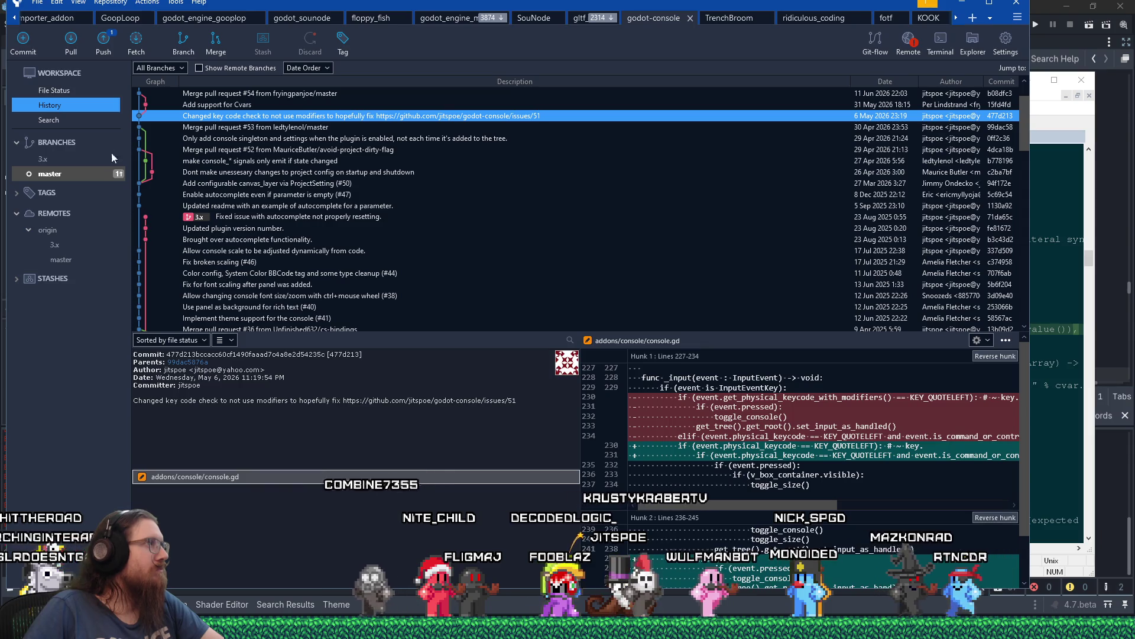
{"action": "left_click", "coordinate": [97, 47]}
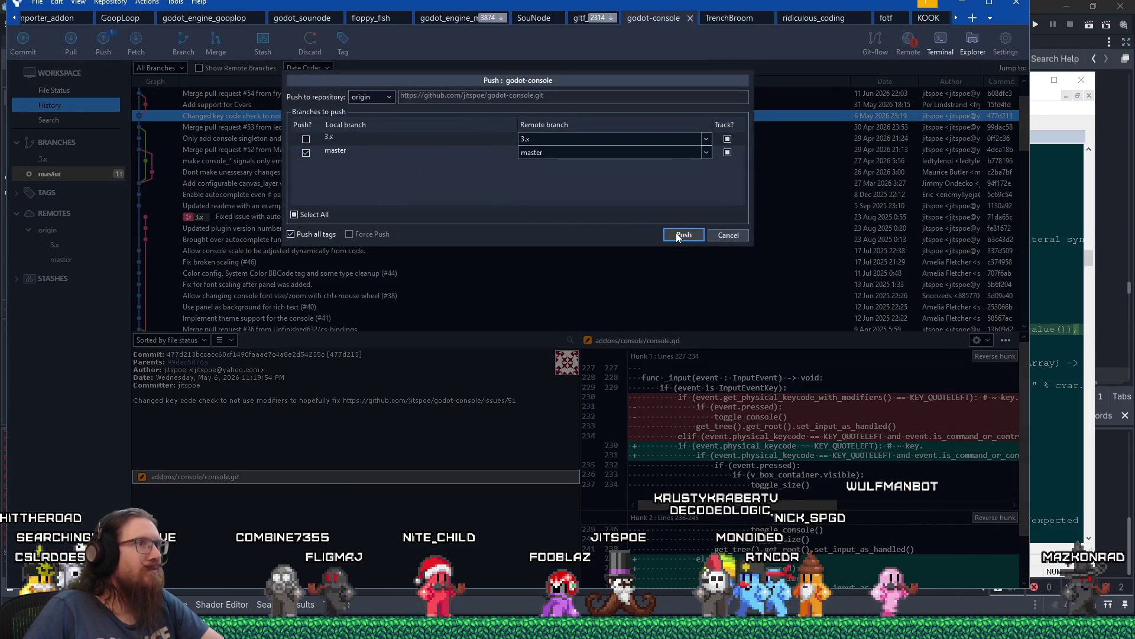
{"action": "left_click", "coordinate": [677, 235]}
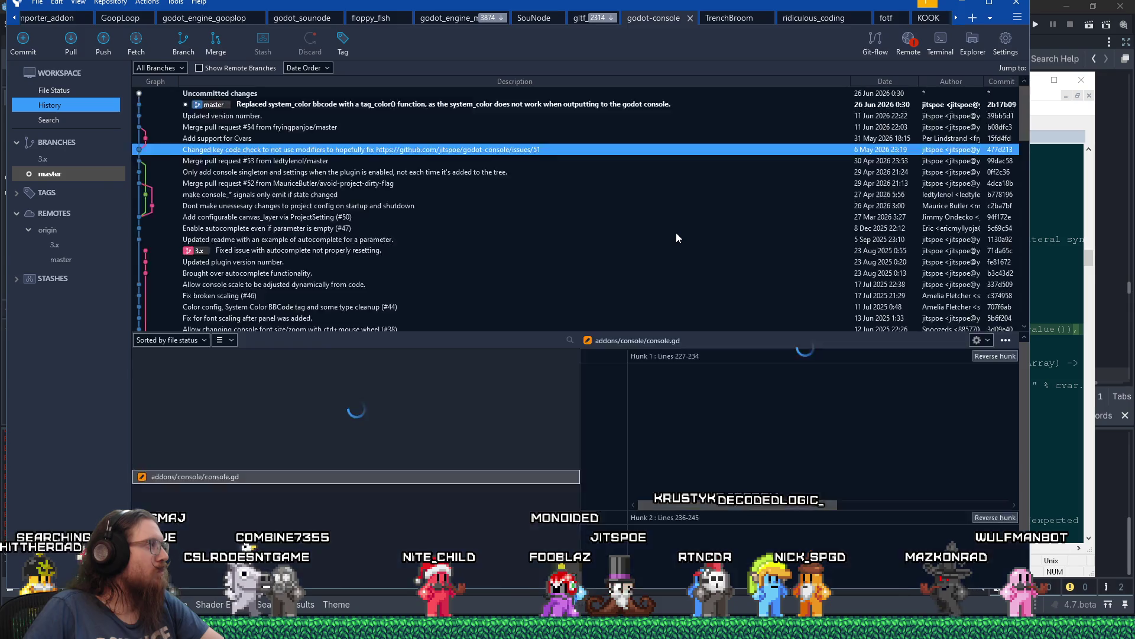
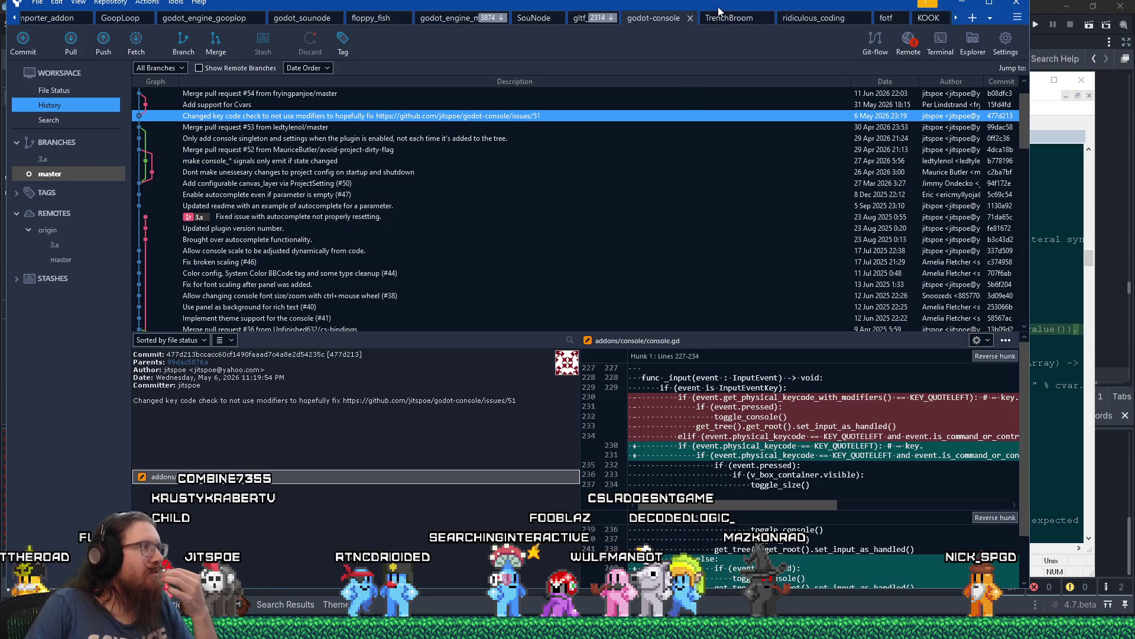
Minimize Fork's commit history window to bring the WinMerge console.gd diff forward.
{"action": "key", "text": "super+Down"}
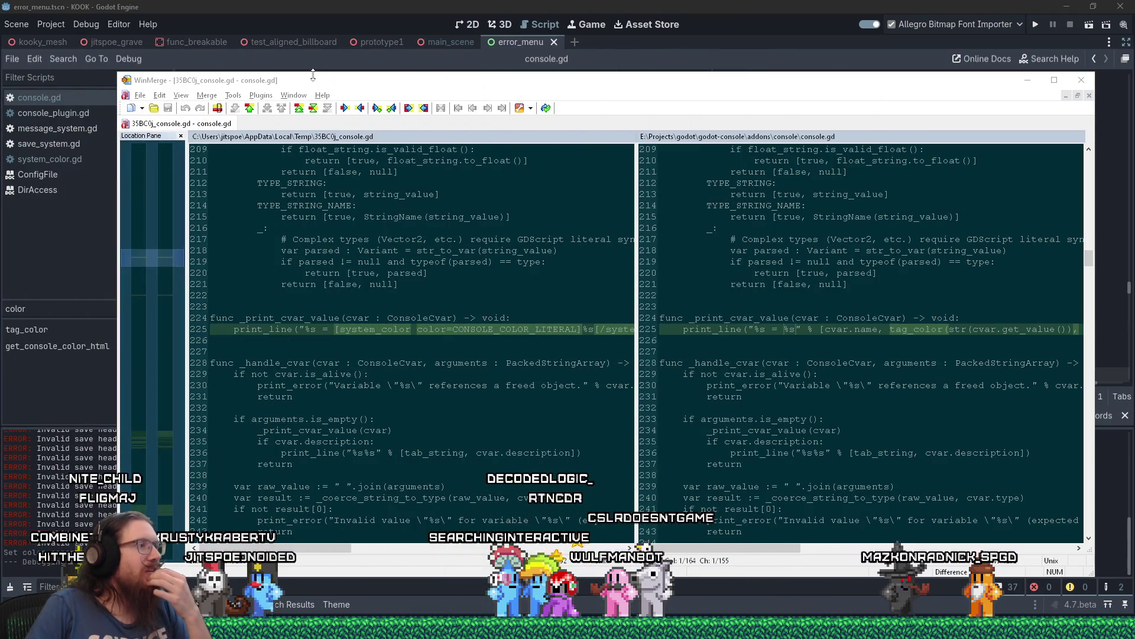
Close the WinMerge console.gd comparison and put the caret on blank line 572 in Godot.
{"action": "left_click", "coordinate": [1081, 79]}
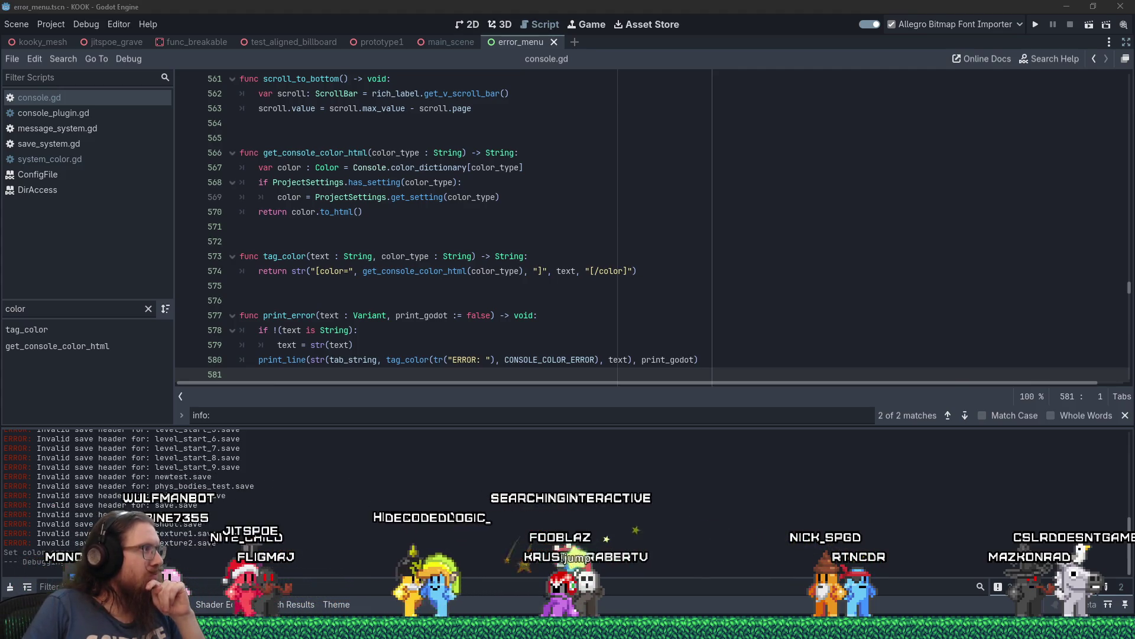
{"action": "left_click", "coordinate": [501, 241]}
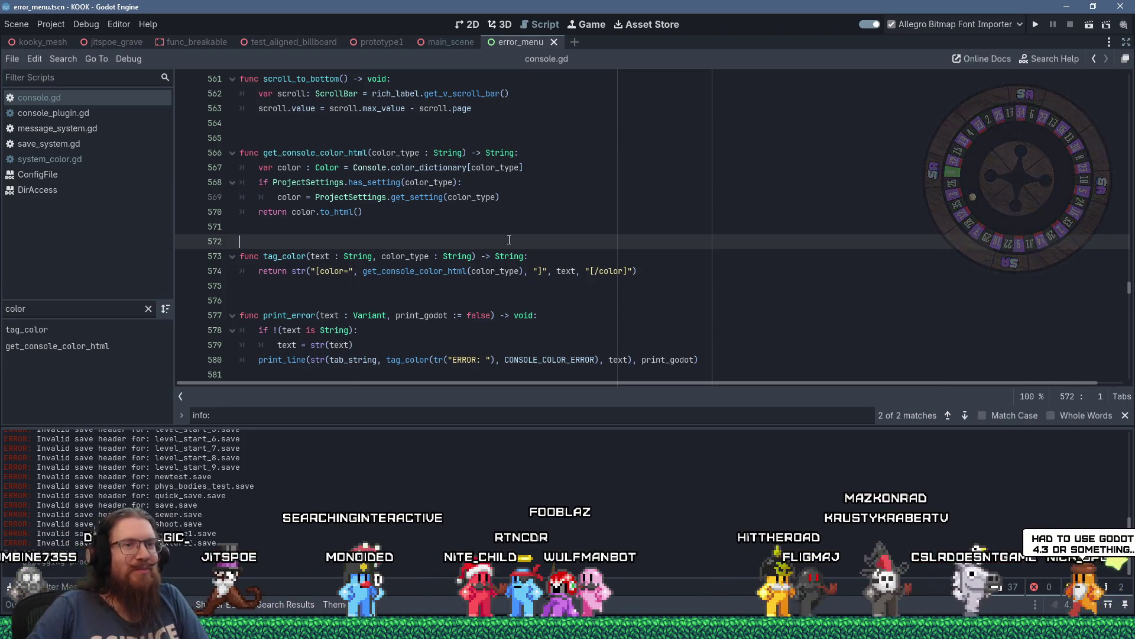
Move the caret down to line 576 in console.gd.
{"action": "mouse_move", "coordinate": [511, 256]}
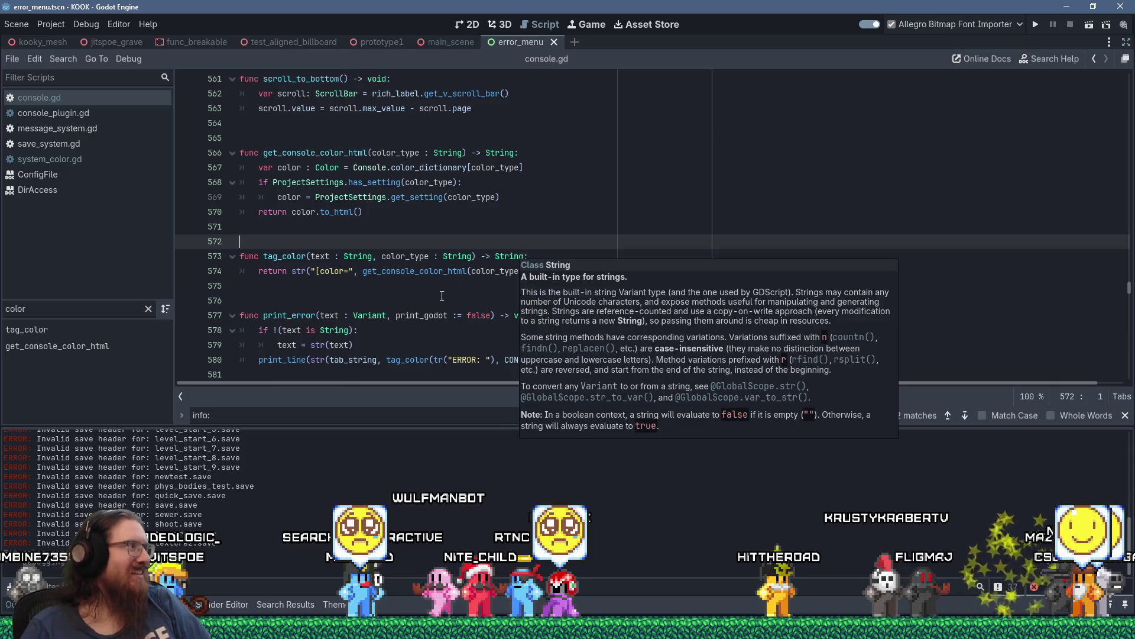
{"action": "mouse_move", "coordinate": [271, 262]}
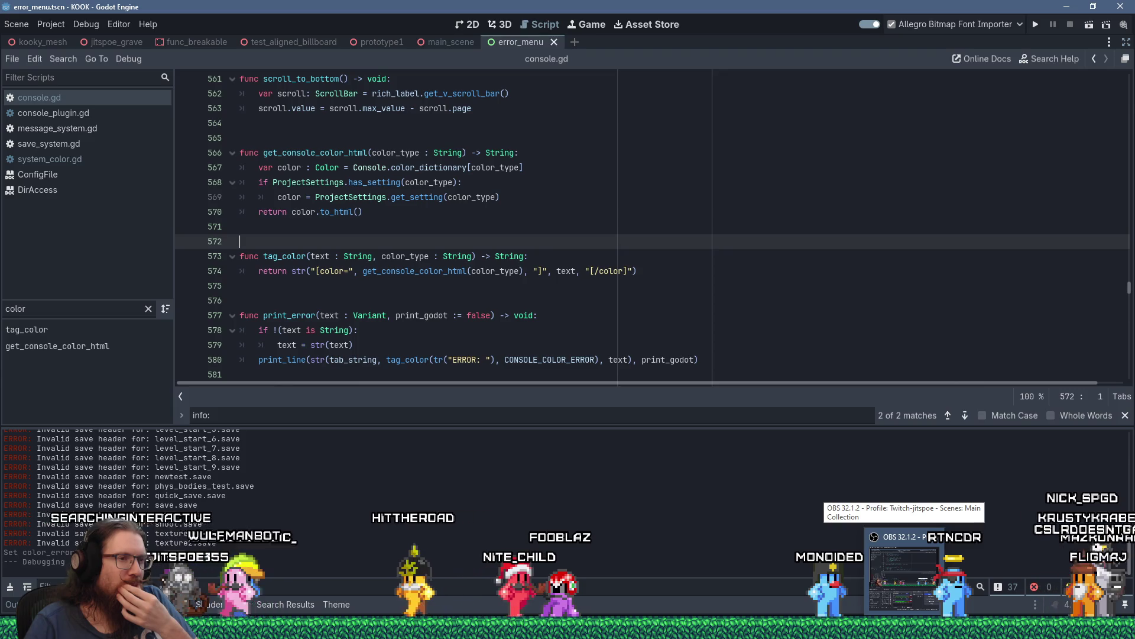
{"action": "key", "text": "Down"}
{"action": "key", "text": "Down"}
{"action": "key", "text": "Down"}
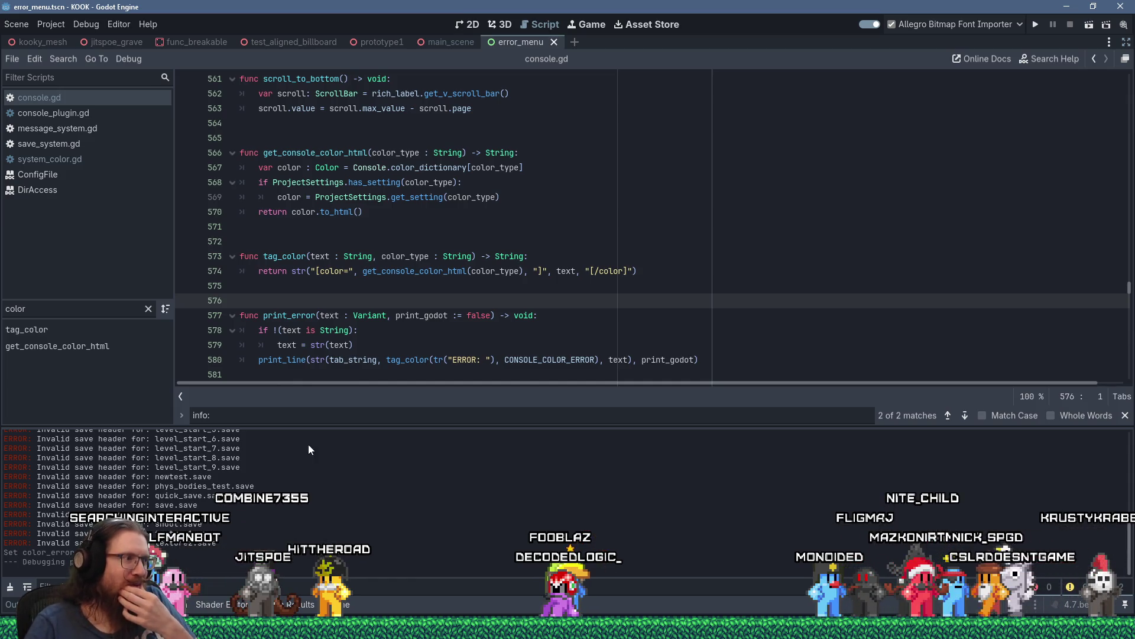
Close the YouTube Shorts window and bring forward the Firefox pull request's changed files.
{"action": "mouse_move", "coordinate": [414, 570]}
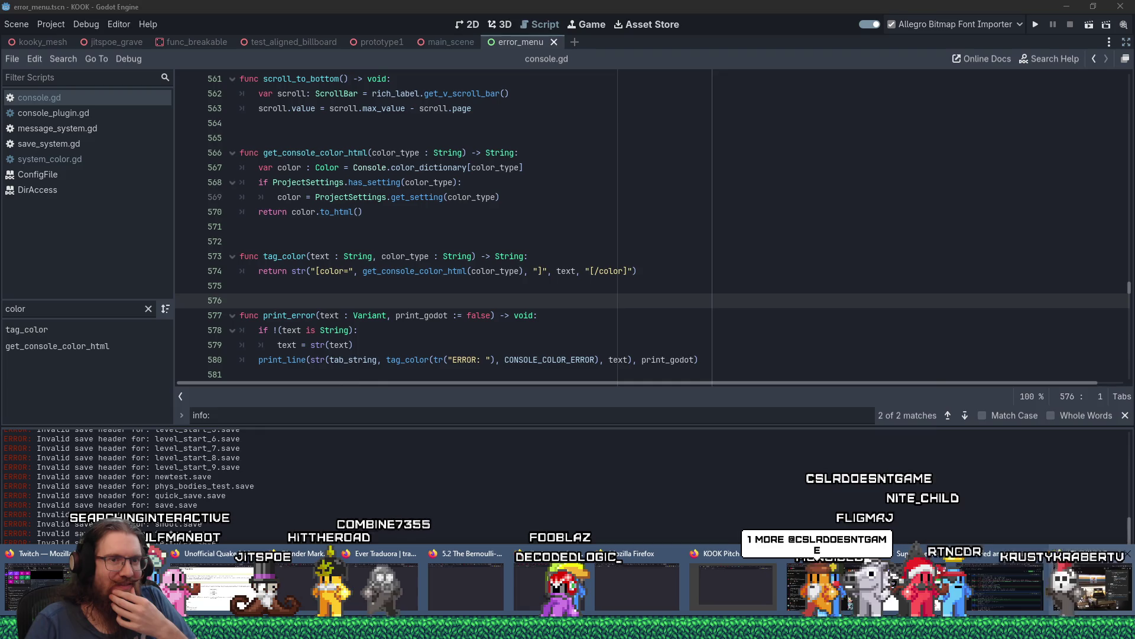
{"action": "left_click", "coordinate": [1065, 591]}
{"action": "left_click", "coordinate": [1114, 56]}
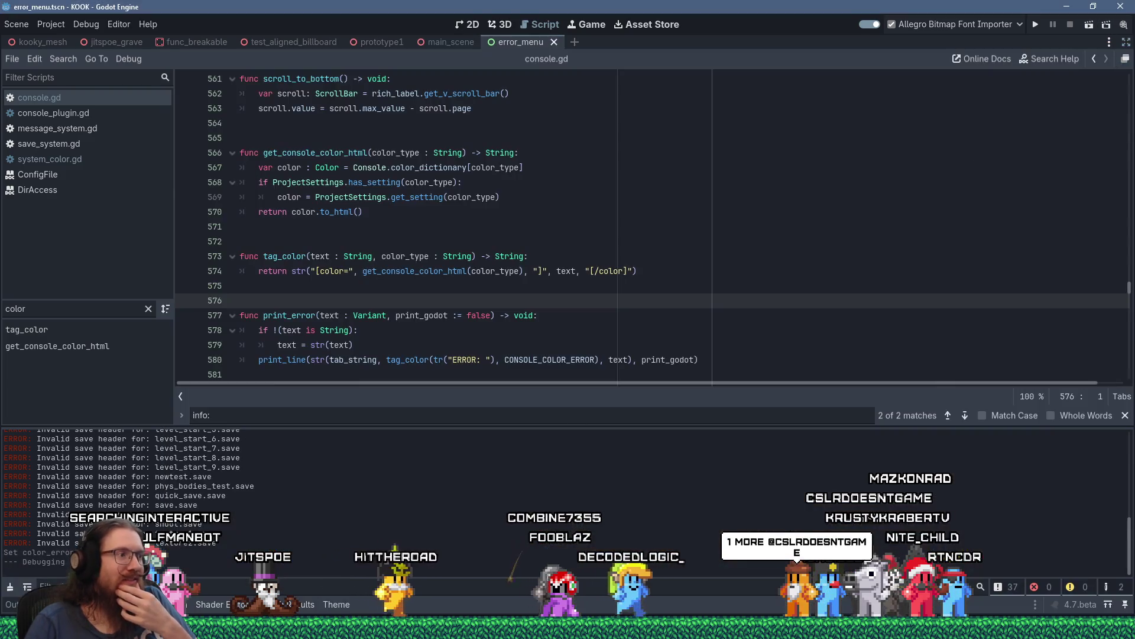
{"action": "key", "text": "alt+Tab"}
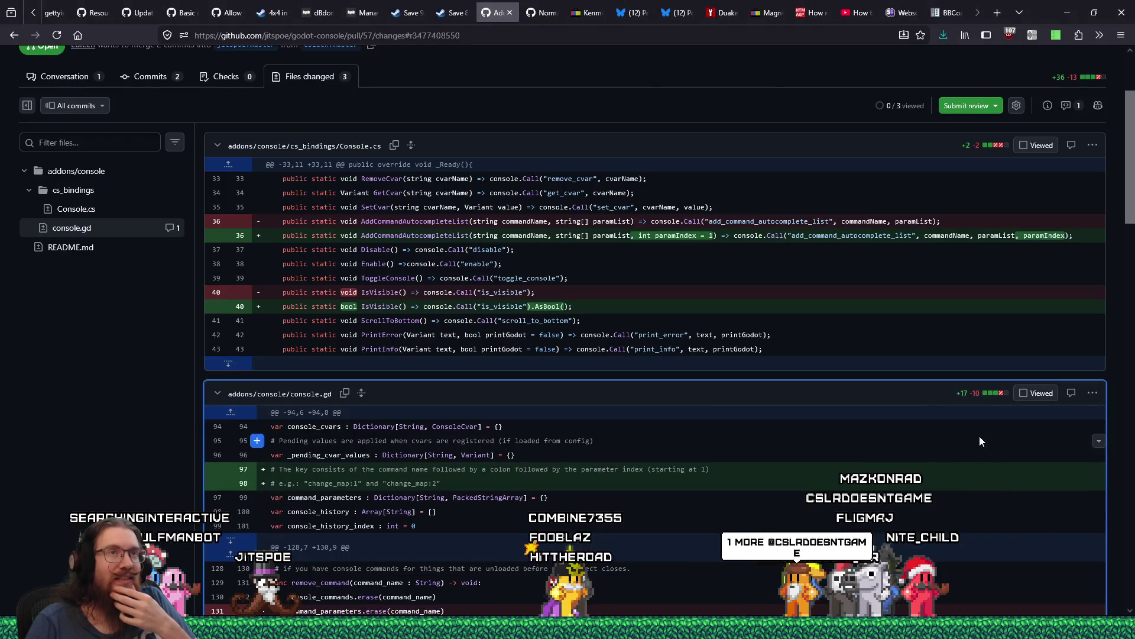
Close the Godot BBCode docs tab and copy the dBdone Glas article's web address.
{"action": "left_click", "coordinate": [942, 17]}
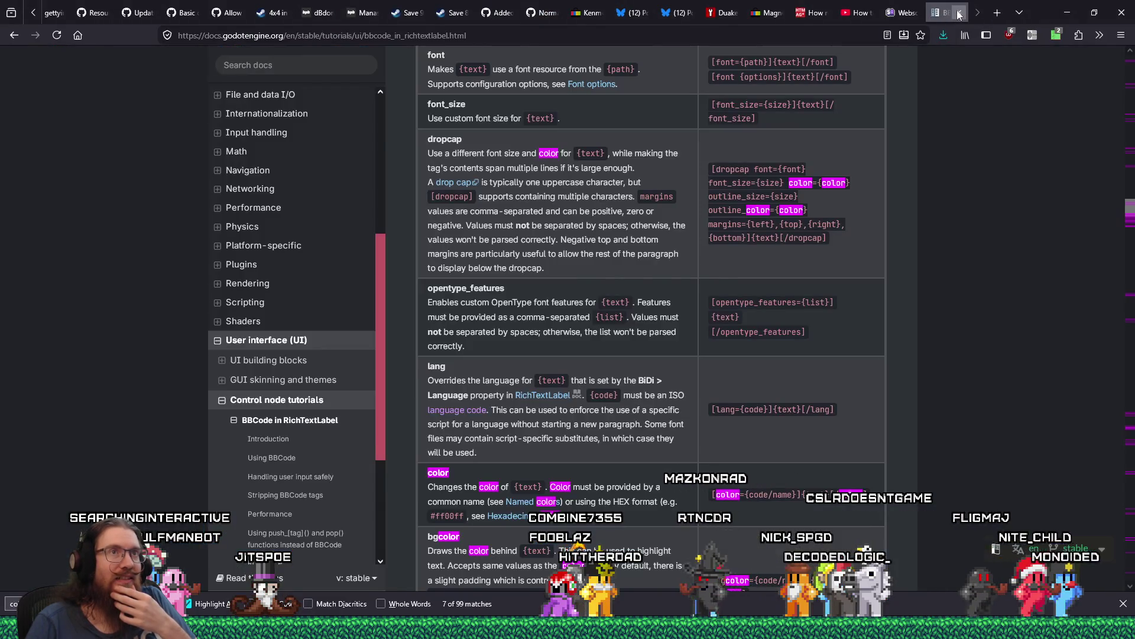
{"action": "left_click", "coordinate": [958, 13]}
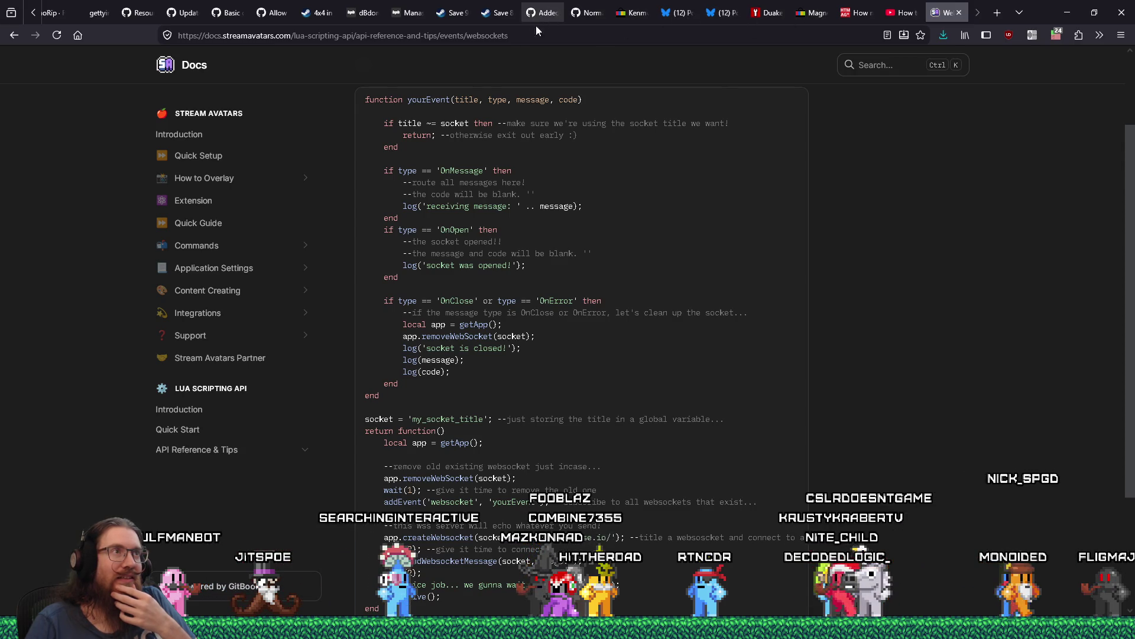
{"action": "left_click", "coordinate": [371, 16]}
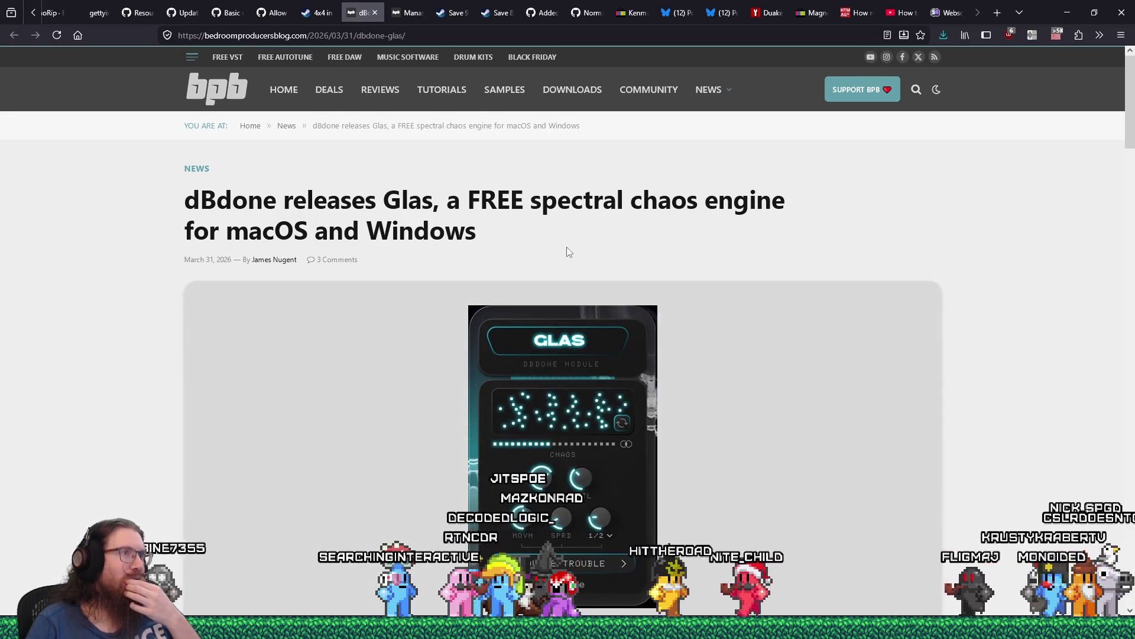
{"action": "scroll", "coordinate": [568, 252], "scroll_direction": "down", "scroll_amount": 3}
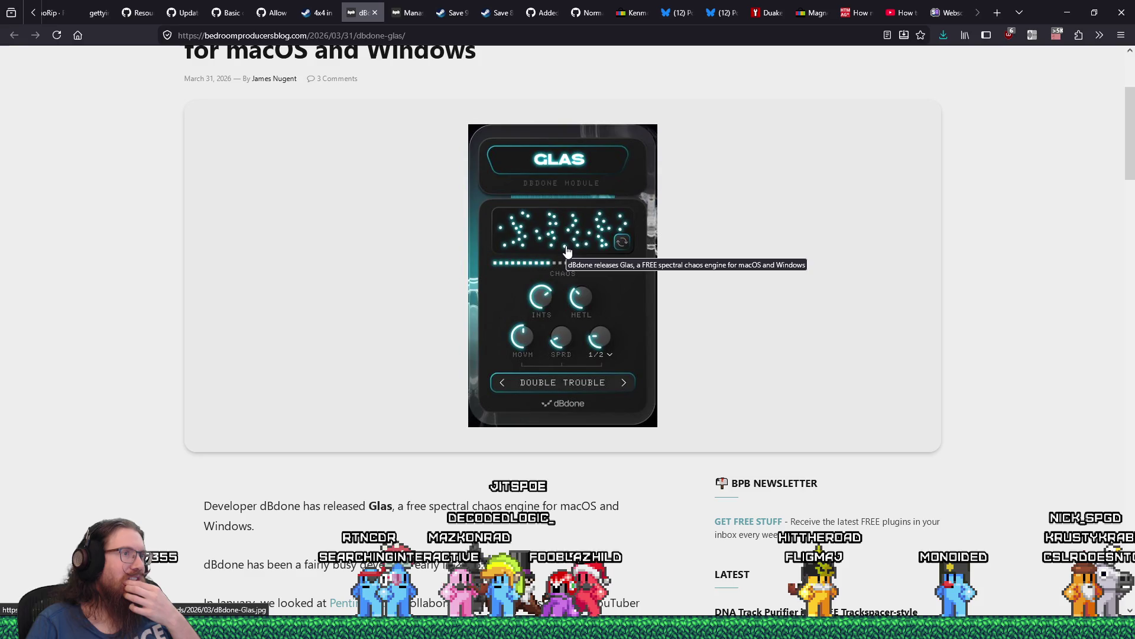
{"action": "scroll", "coordinate": [566, 251], "scroll_direction": "down", "scroll_amount": 3}
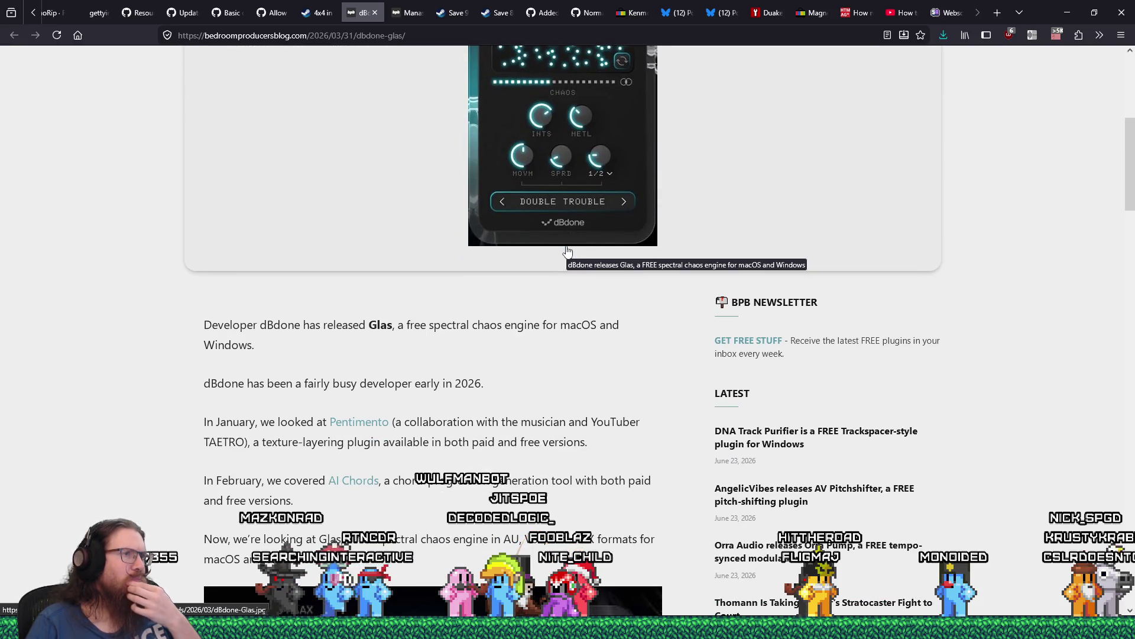
{"action": "scroll", "coordinate": [567, 251], "scroll_direction": "down", "scroll_amount": 7}
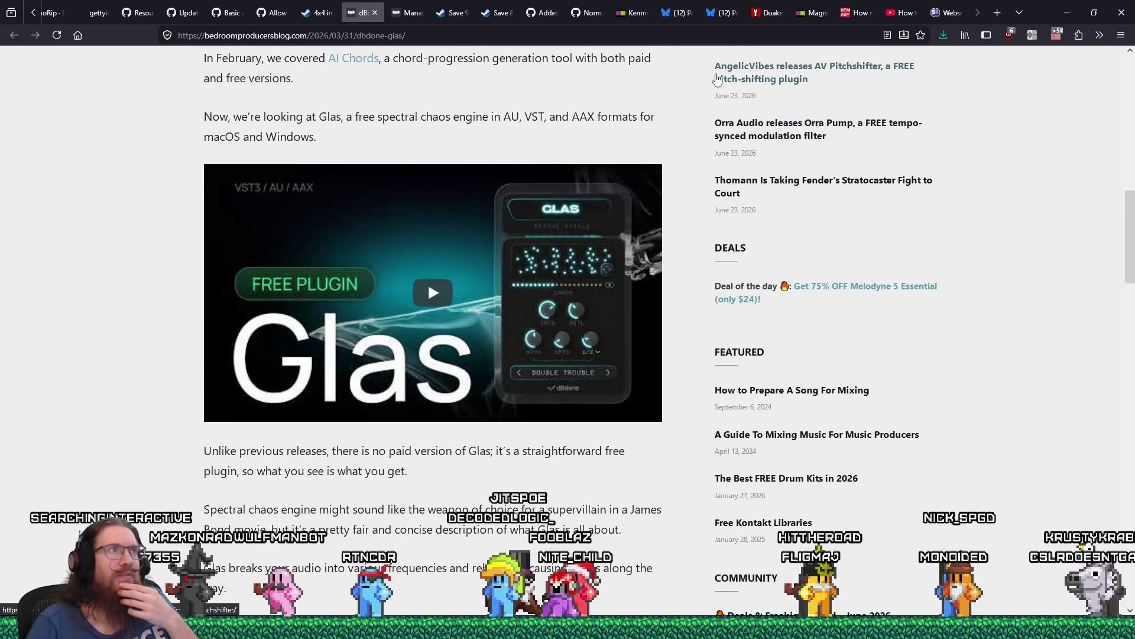
{"action": "right_click", "coordinate": [470, 40]}
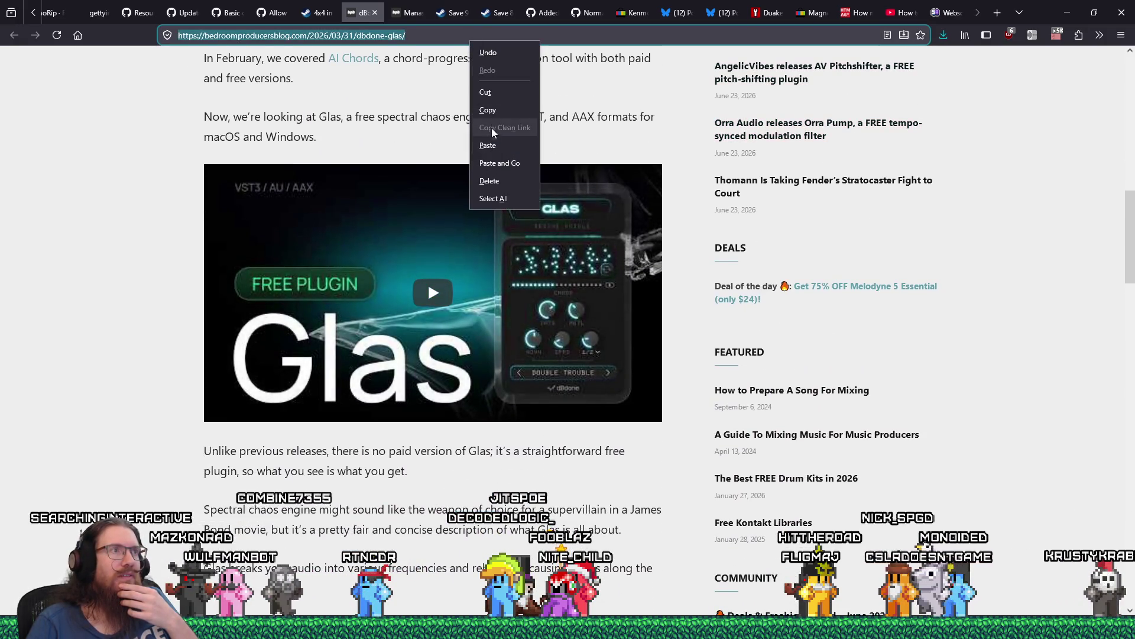
{"action": "key", "text": "Escape"}
Open a new Firefox private window and bring up its address field's edit options.
{"action": "left_click", "coordinate": [1121, 34]}
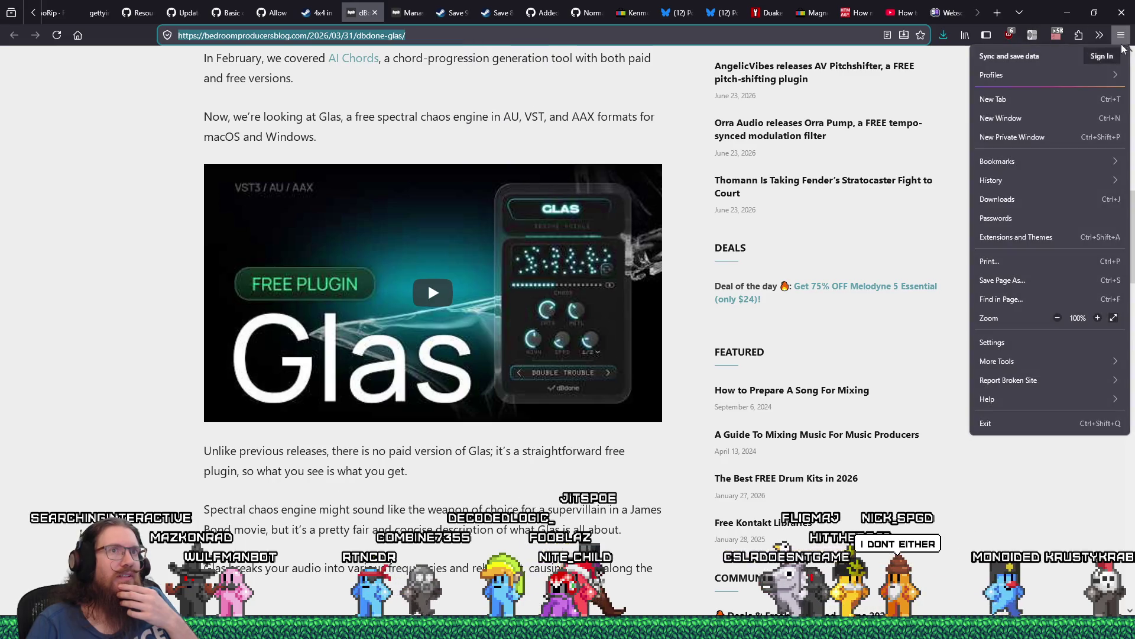
{"action": "left_click", "coordinate": [1036, 140]}
{"action": "right_click", "coordinate": [540, 35]}
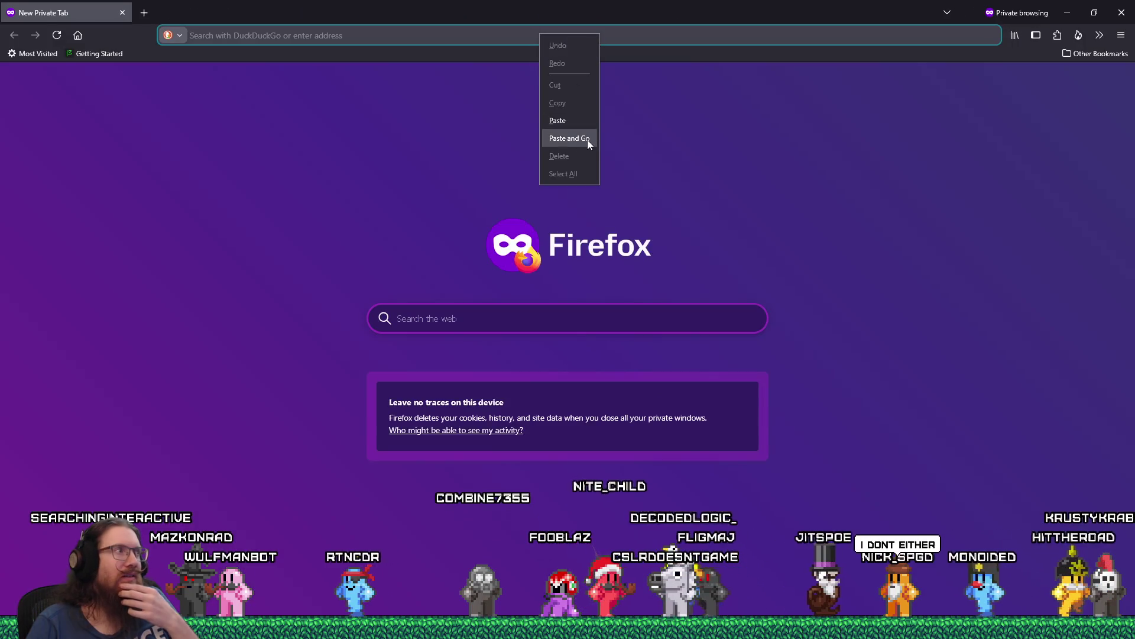
Load the copied Glas article address, then play the embedded Glas demo video and pause it.
{"action": "left_click", "coordinate": [587, 139]}
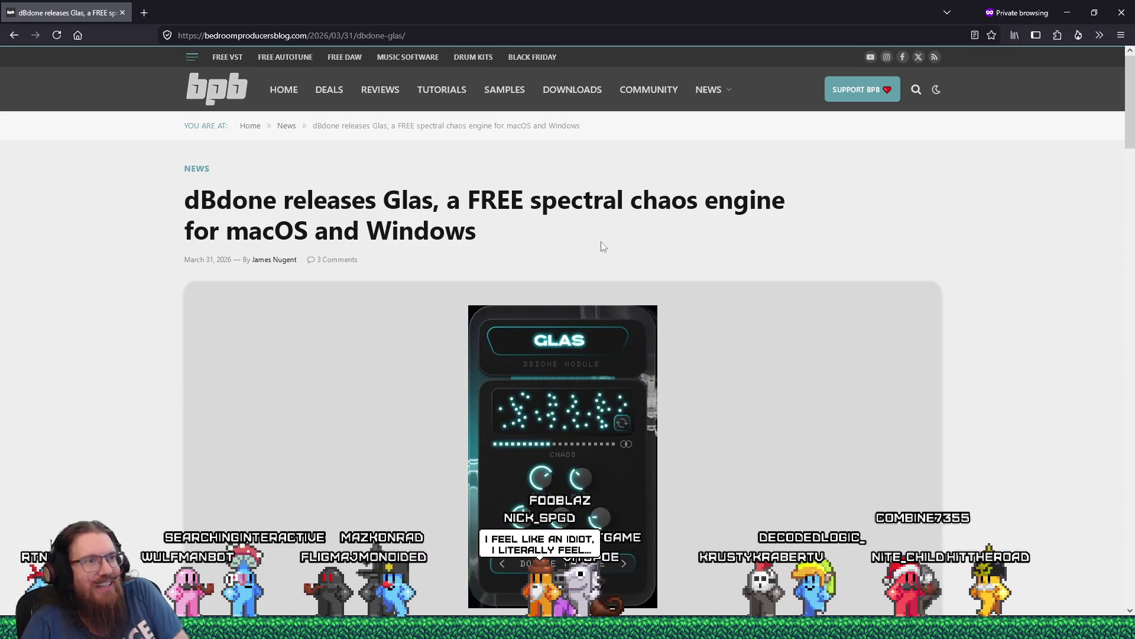
{"action": "scroll", "coordinate": [675, 388], "scroll_direction": "down", "scroll_amount": 10}
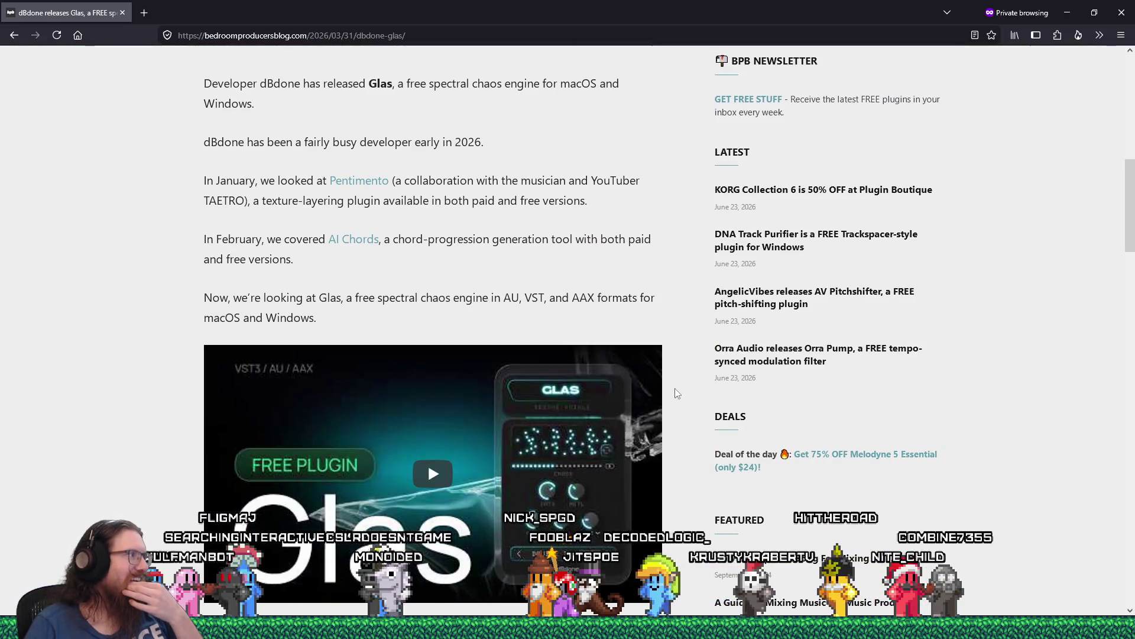
{"action": "left_click", "coordinate": [481, 426]}
{"action": "scroll", "coordinate": [480, 423], "scroll_direction": "down", "scroll_amount": 1}
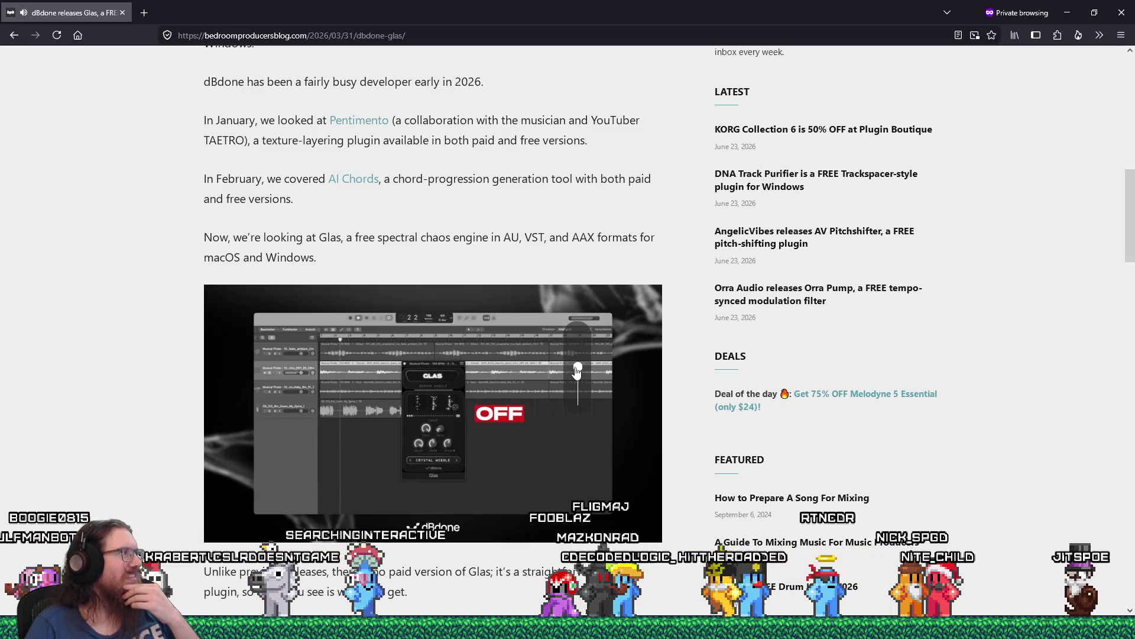
{"action": "left_click", "coordinate": [577, 371]}
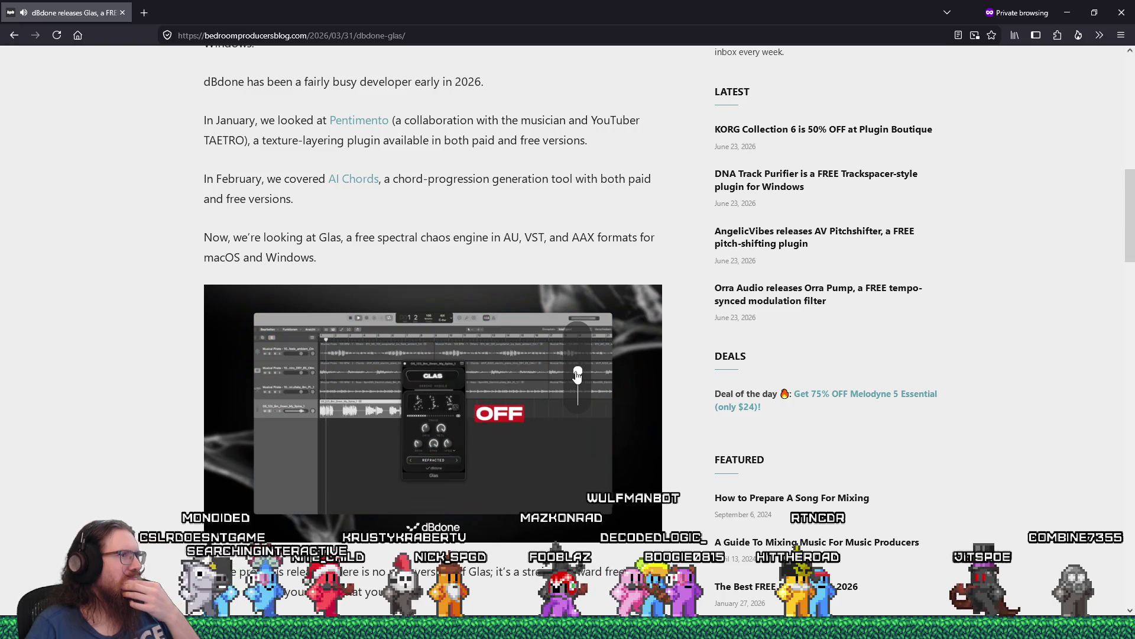
Resume the Glas video, then close the private window and the dBdone Glas article tab.
{"action": "left_click", "coordinate": [578, 379]}
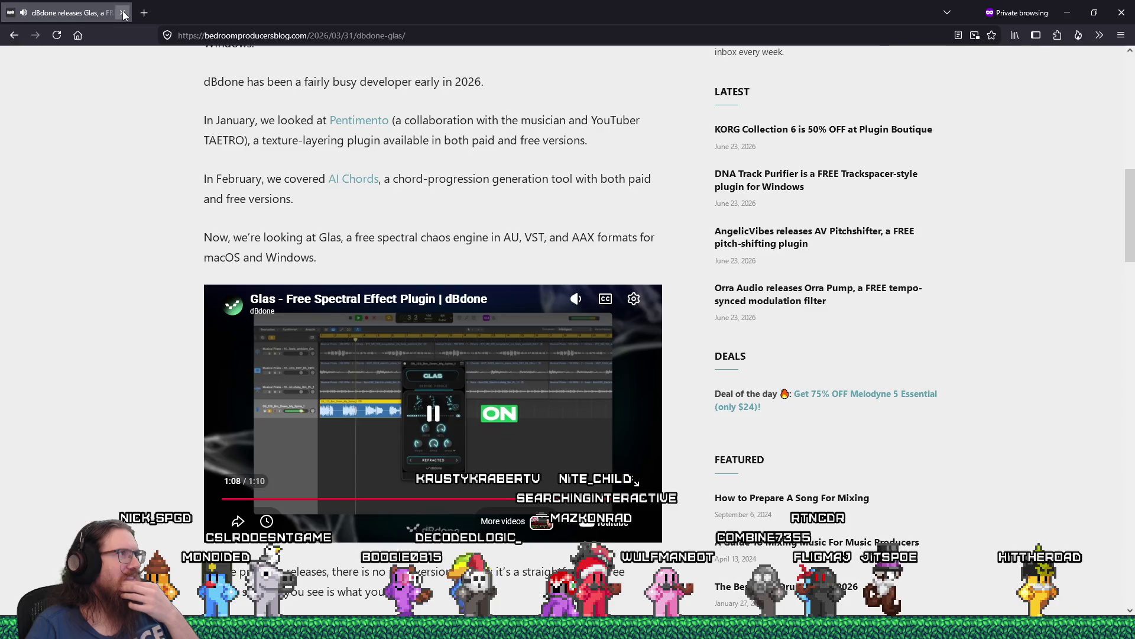
{"action": "key", "text": "alt+Tab"}
{"action": "left_click", "coordinate": [374, 14]}
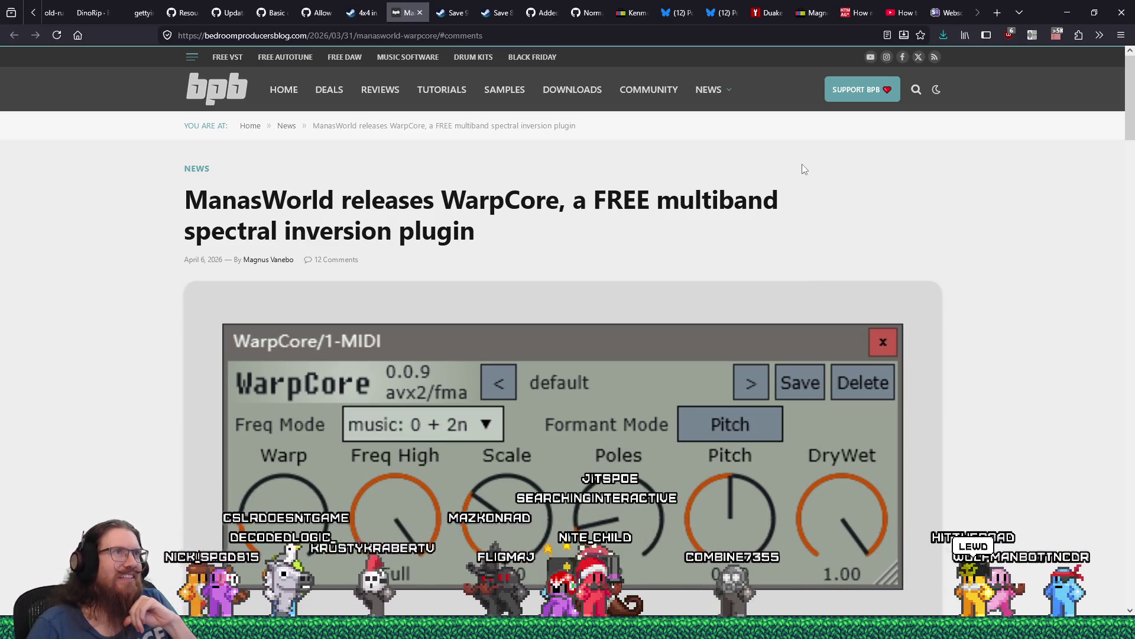
Minimize Firefox to return to Godot's console.gd script.
{"action": "left_click", "coordinate": [1071, 12]}
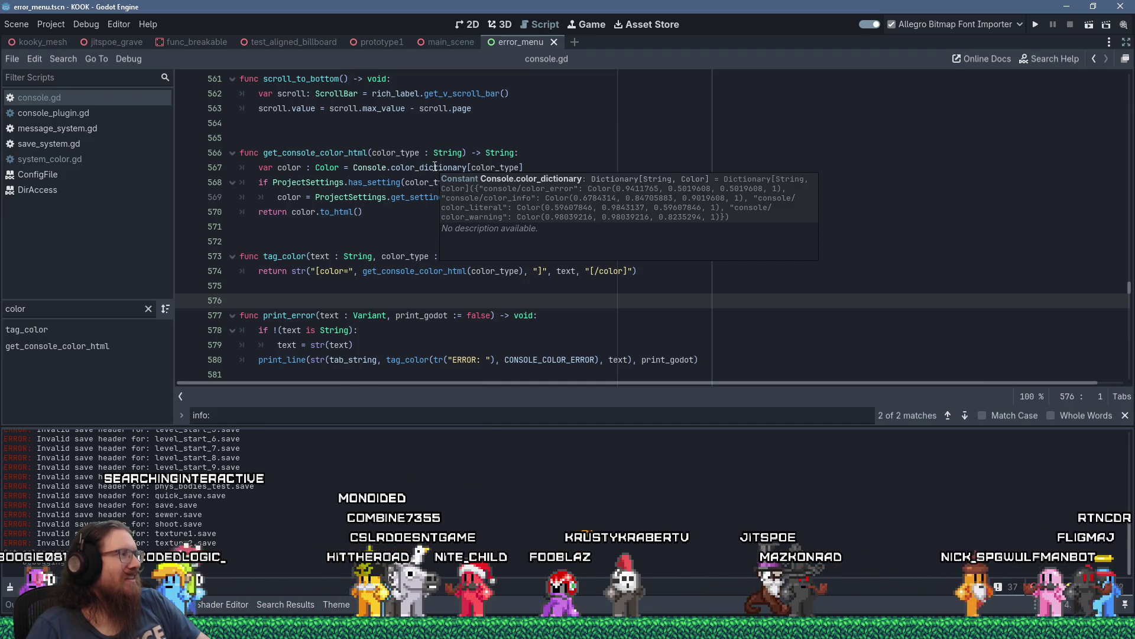
Close console.gd, console_plugin.gd, system_color.gd and the ConfigFile and DirAccess reference pages.
{"action": "mouse_move", "coordinate": [434, 116]}
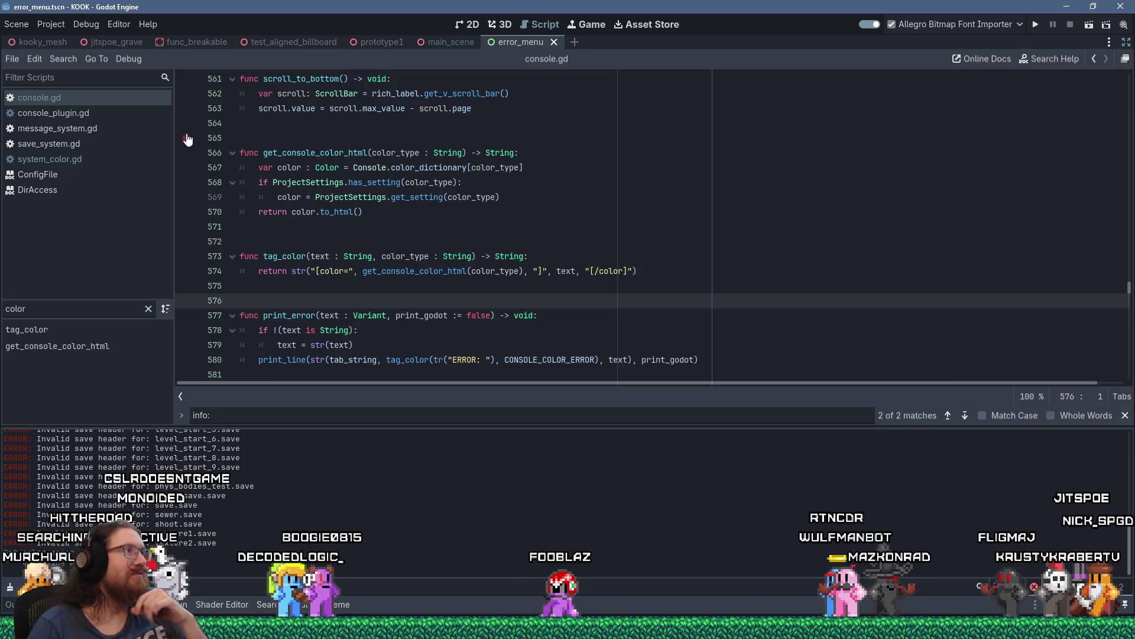
{"action": "middle_click", "coordinate": [96, 103]}
{"action": "left_click", "coordinate": [96, 100]}
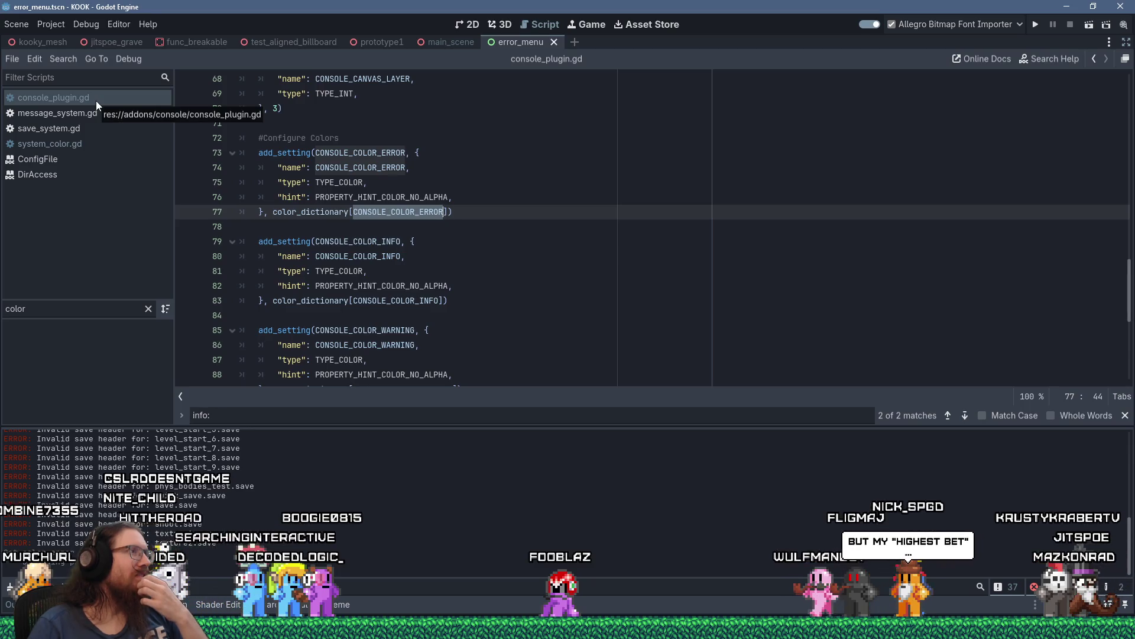
{"action": "middle_click", "coordinate": [96, 101]}
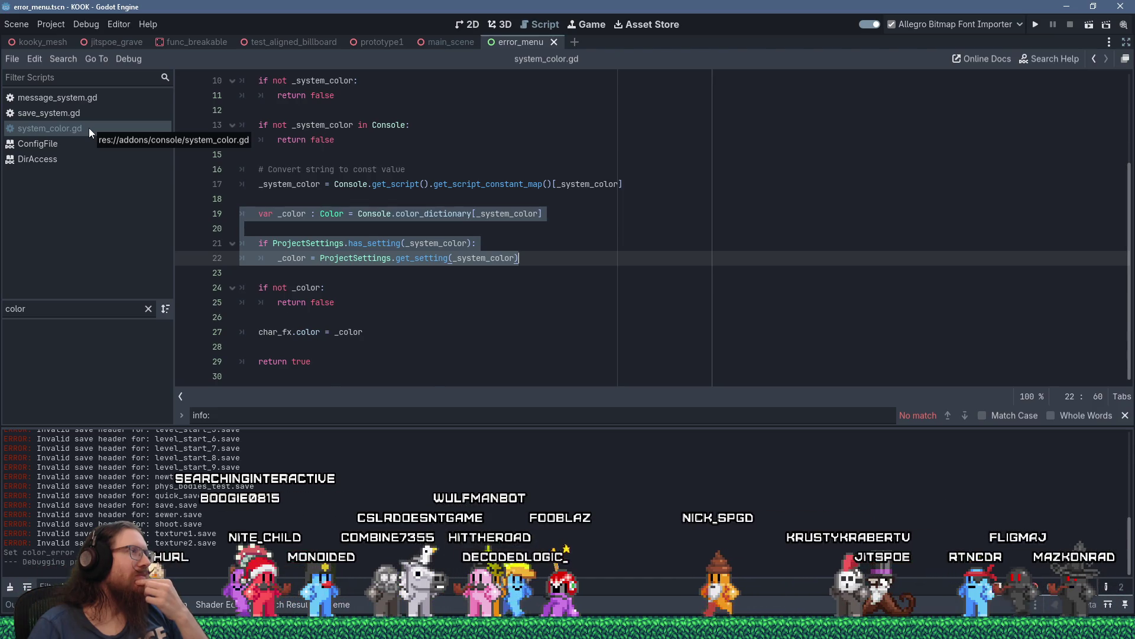
{"action": "middle_click", "coordinate": [88, 128]}
{"action": "middle_click", "coordinate": [83, 129]}
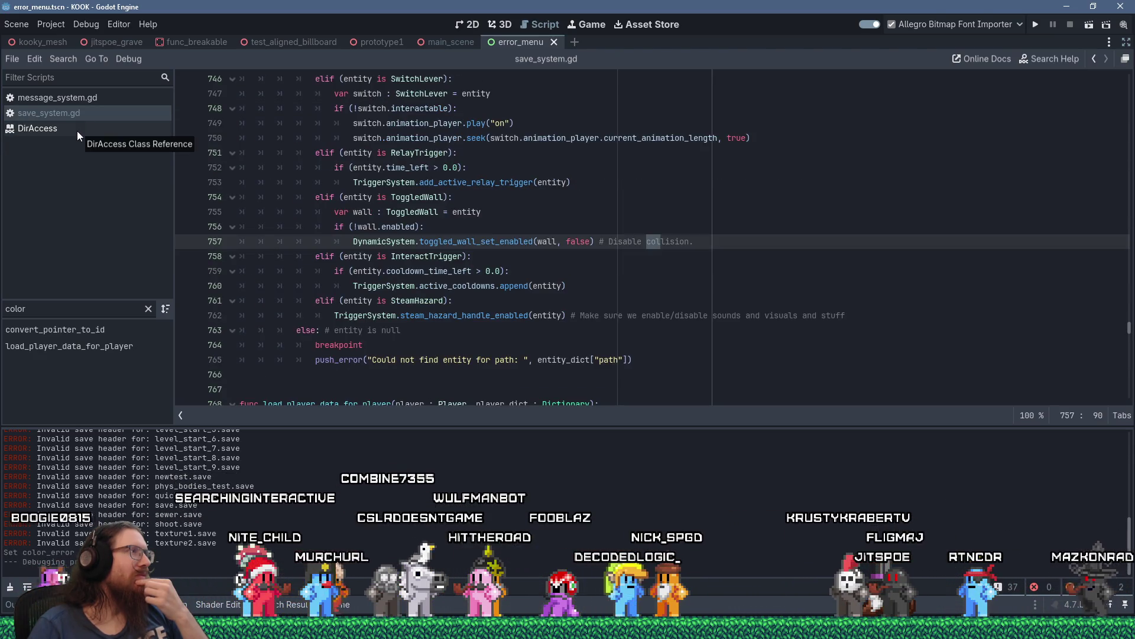
{"action": "middle_click", "coordinate": [76, 130]}
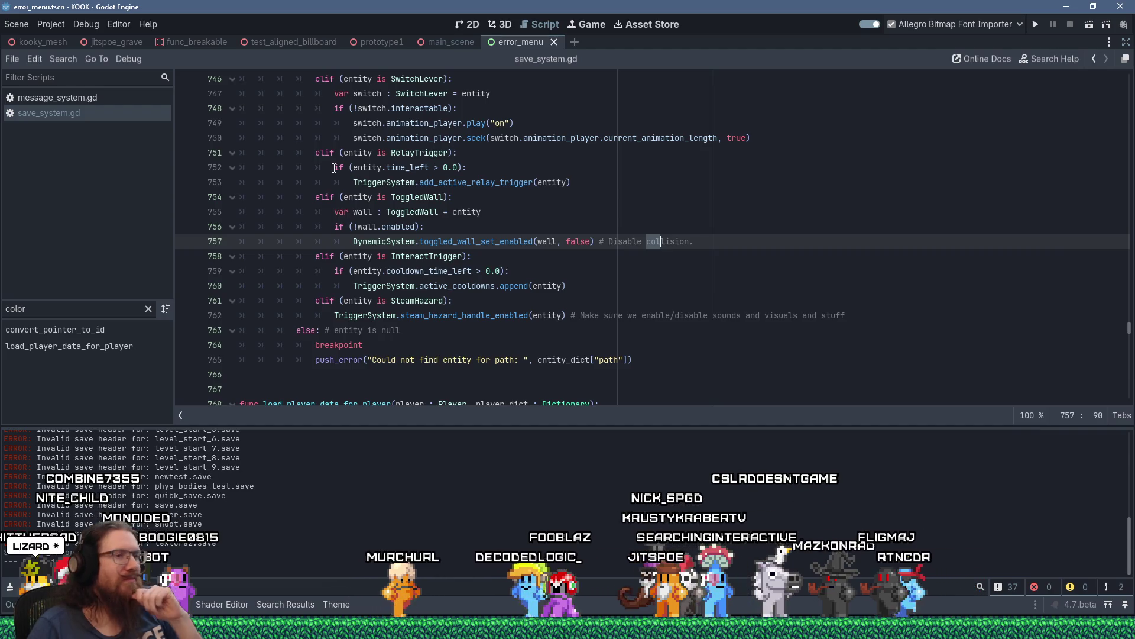
{"action": "key", "text": "alt+Tab"}
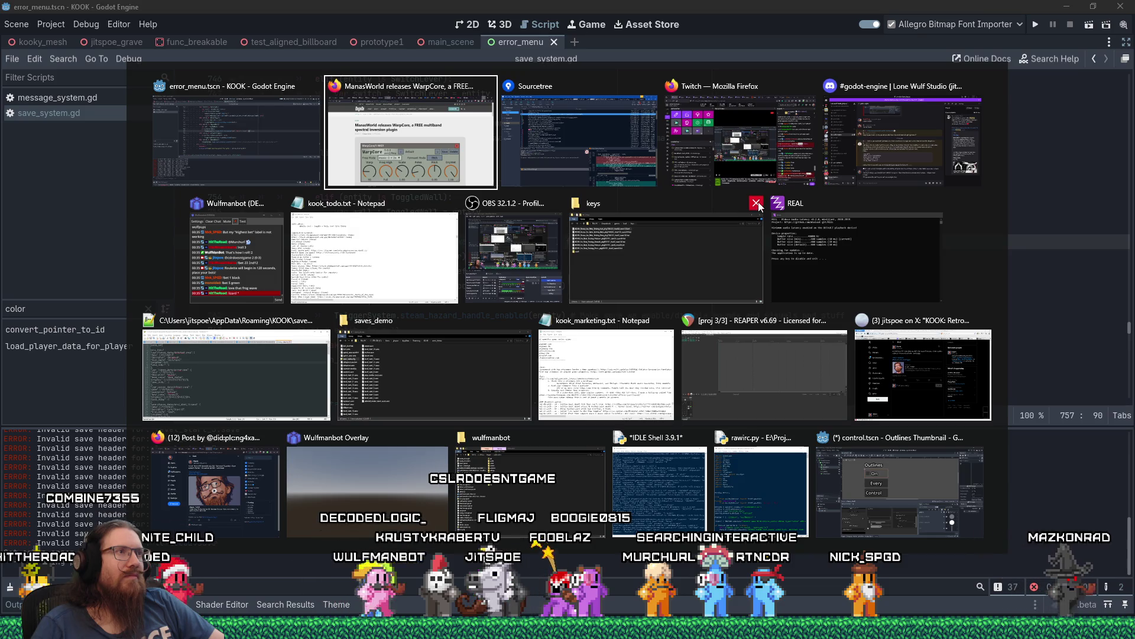
Close the keys folder window, review save_index.cfg in Notepad++, then return to save_system.gd line 757.
{"action": "left_click", "coordinate": [756, 202]}
{"action": "left_click", "coordinate": [237, 367]}
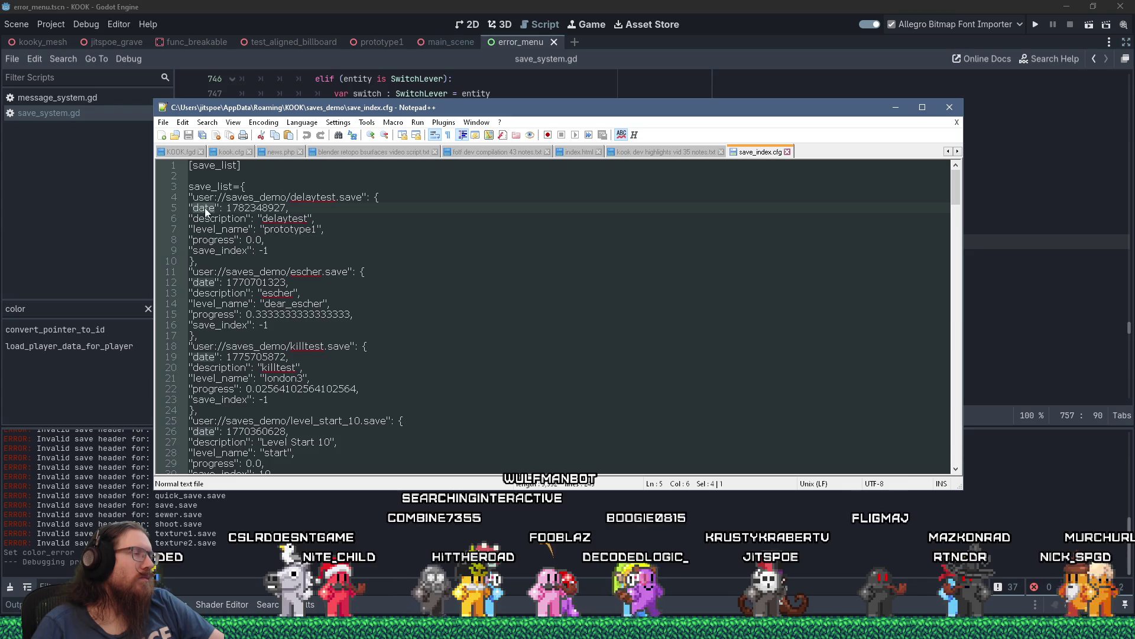
{"action": "left_click", "coordinate": [323, 5]}
{"action": "left_click", "coordinate": [553, 240]}
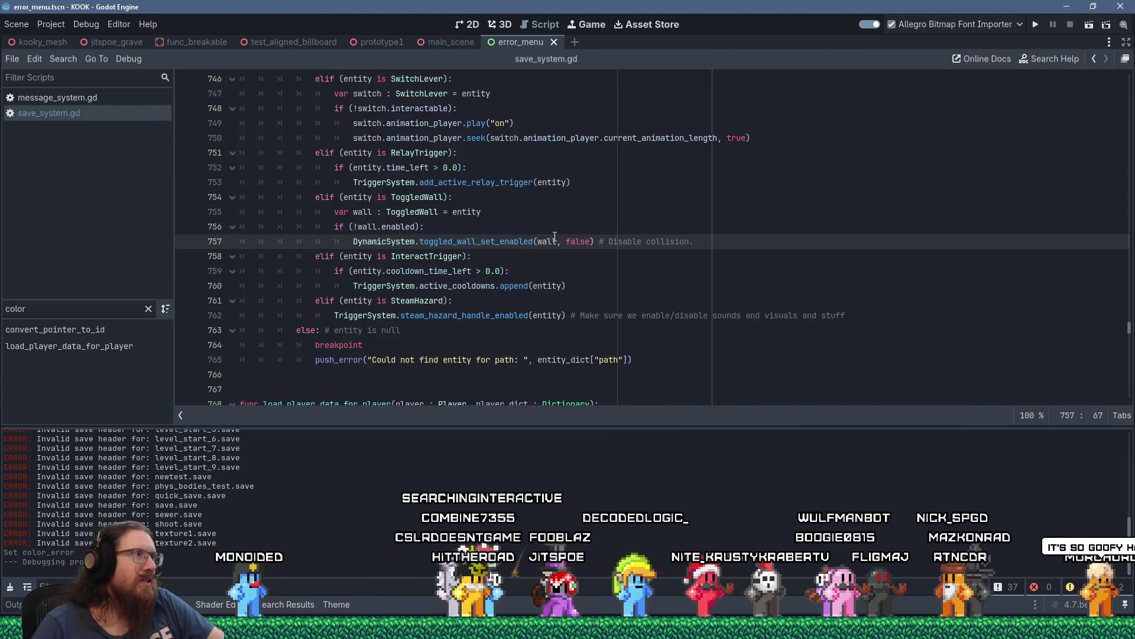
Search save_system.gd for "date" and copy the save_info["date"] line at 395.
{"action": "key", "text": "ctrl+f"}
{"action": "type", "text": "\"date"}
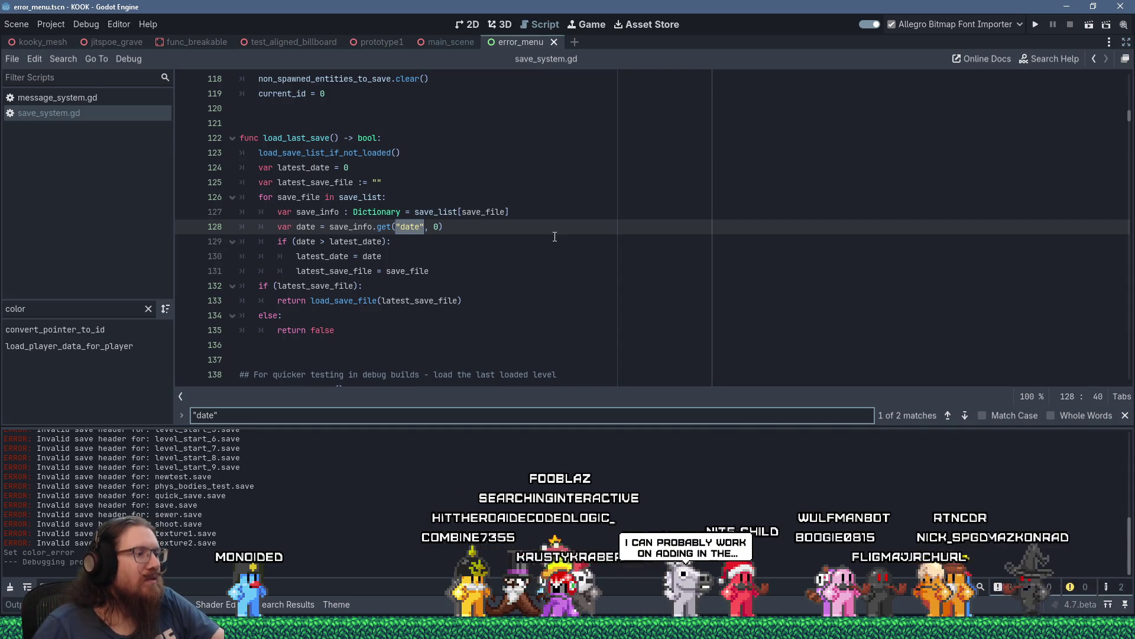
{"action": "key", "text": "Return"}
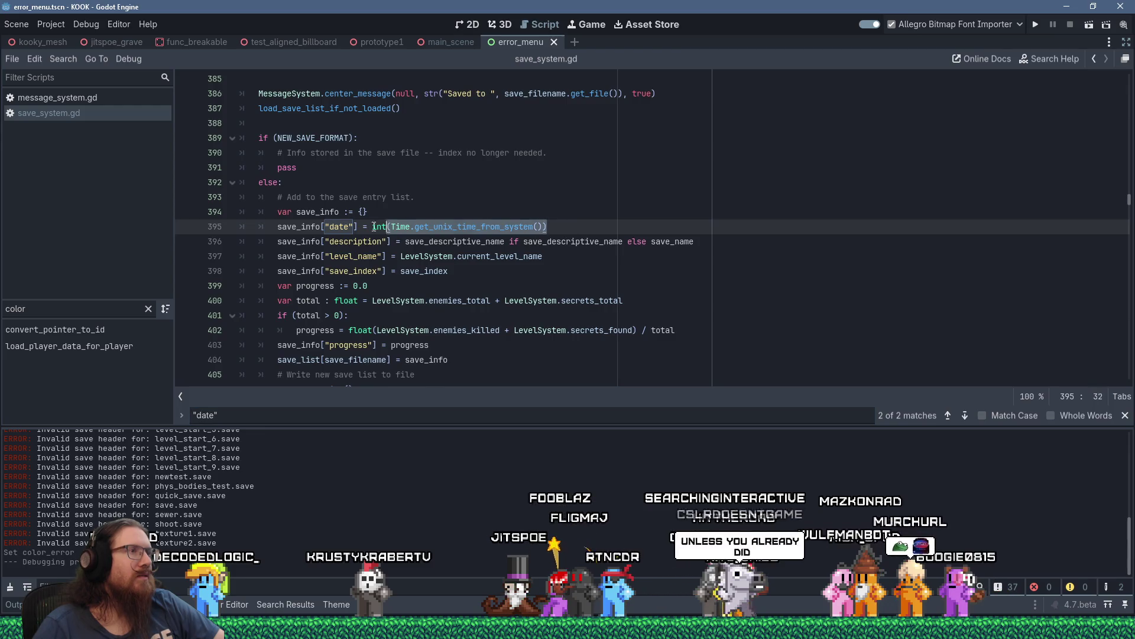
{"action": "right_click", "coordinate": [280, 227]}
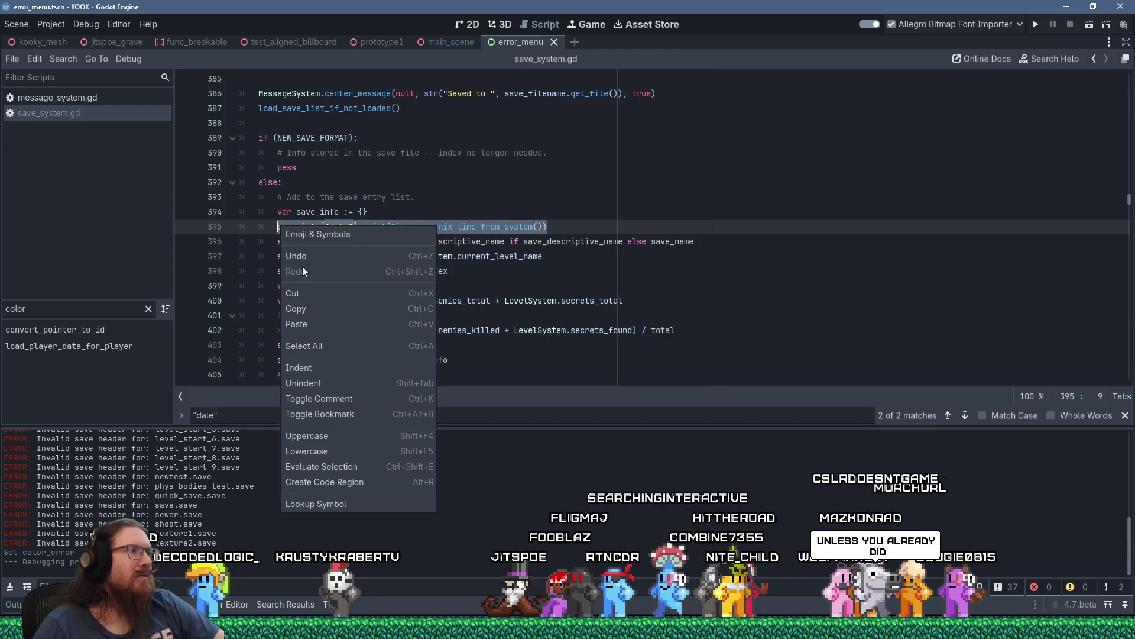
{"action": "left_click", "coordinate": [308, 308]}
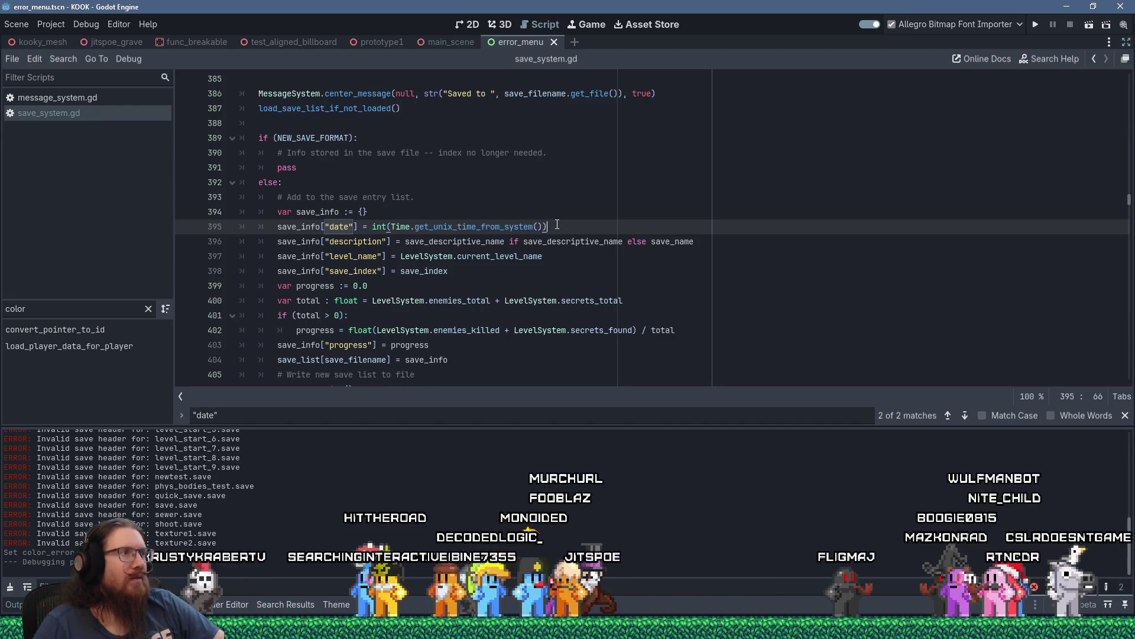
Return to the first "date" match and place the caret inside has_any_save near line 87.
{"action": "key", "text": "F3"}
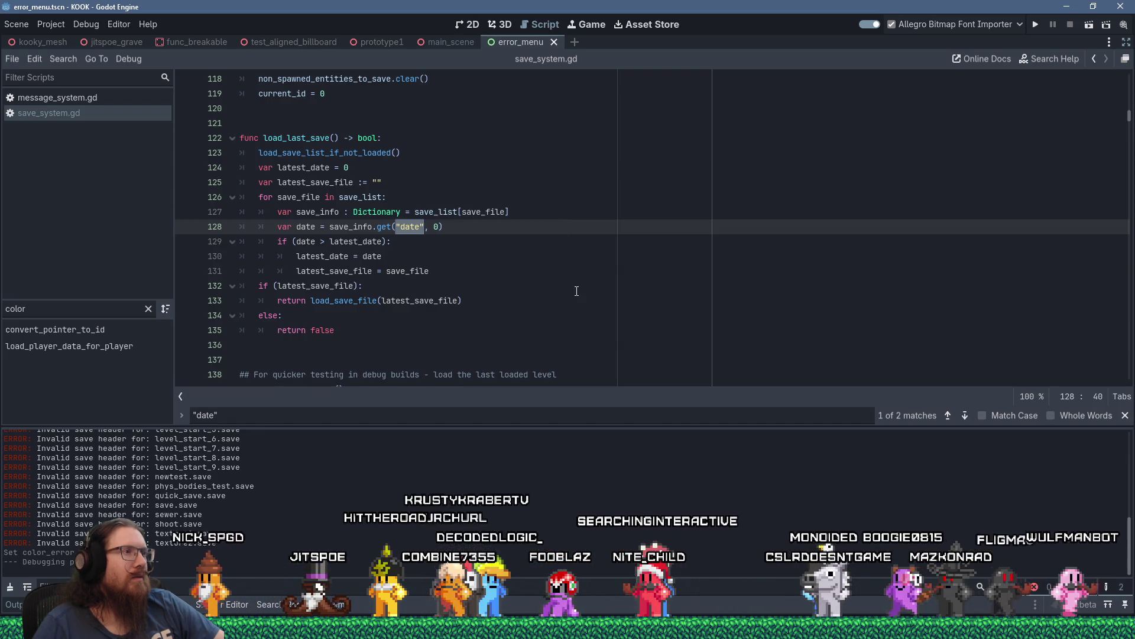
{"action": "scroll", "coordinate": [576, 291], "scroll_direction": "up", "scroll_amount": 1}
{"action": "scroll", "coordinate": [577, 291], "scroll_direction": "up", "scroll_amount": 7}
{"action": "scroll", "coordinate": [577, 291], "scroll_direction": "up", "scroll_amount": 6}
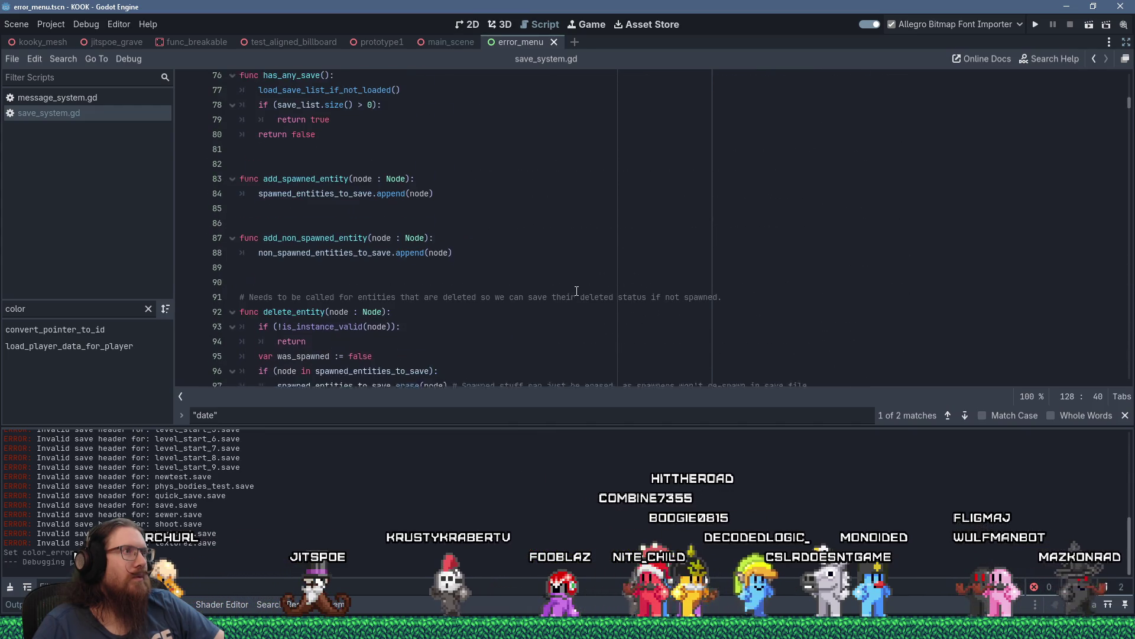
{"action": "left_click", "coordinate": [598, 246]}
{"action": "scroll", "coordinate": [599, 249], "scroll_direction": "down", "scroll_amount": 4}
{"action": "scroll", "coordinate": [599, 250], "scroll_direction": "down", "scroll_amount": 5}
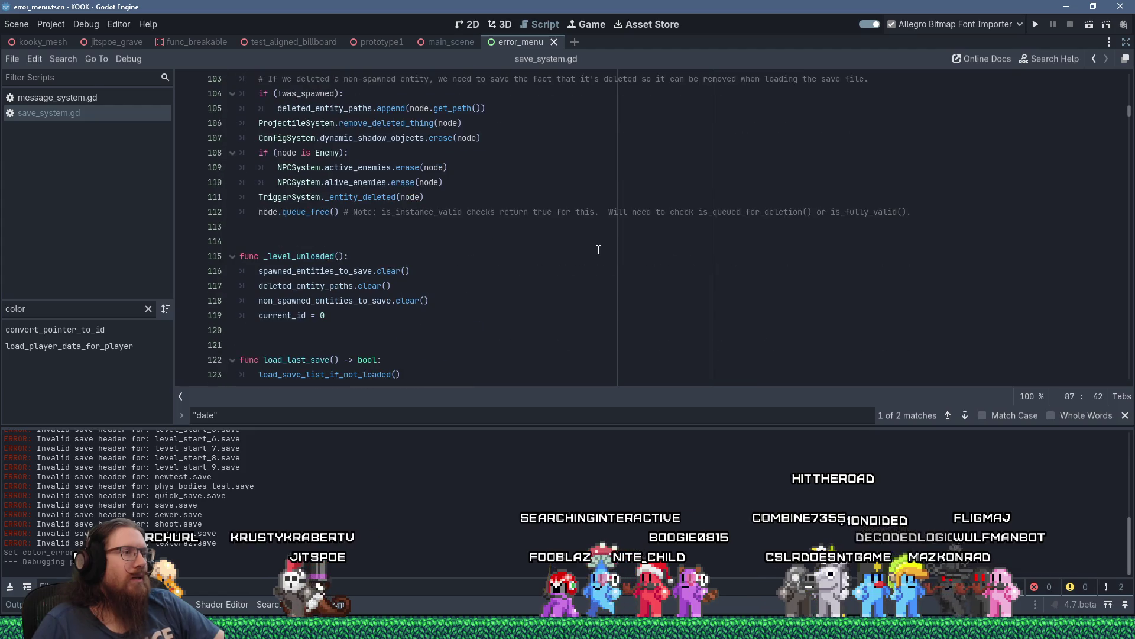
{"action": "scroll", "coordinate": [603, 245], "scroll_direction": "up", "scroll_amount": 12}
{"action": "left_click", "coordinate": [606, 243]}
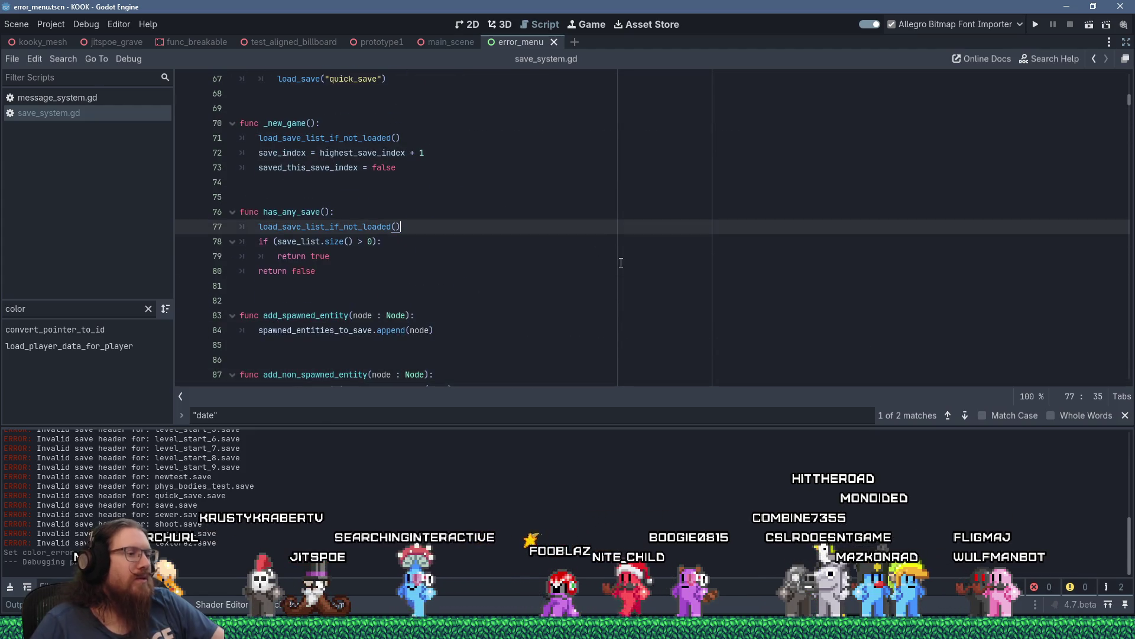
{"action": "key", "text": "ctrl+f"}
Search save_system.gd for unix_time and step through all three matches, including line 325's save_time write.
{"action": "type", "text": "unix_time"}
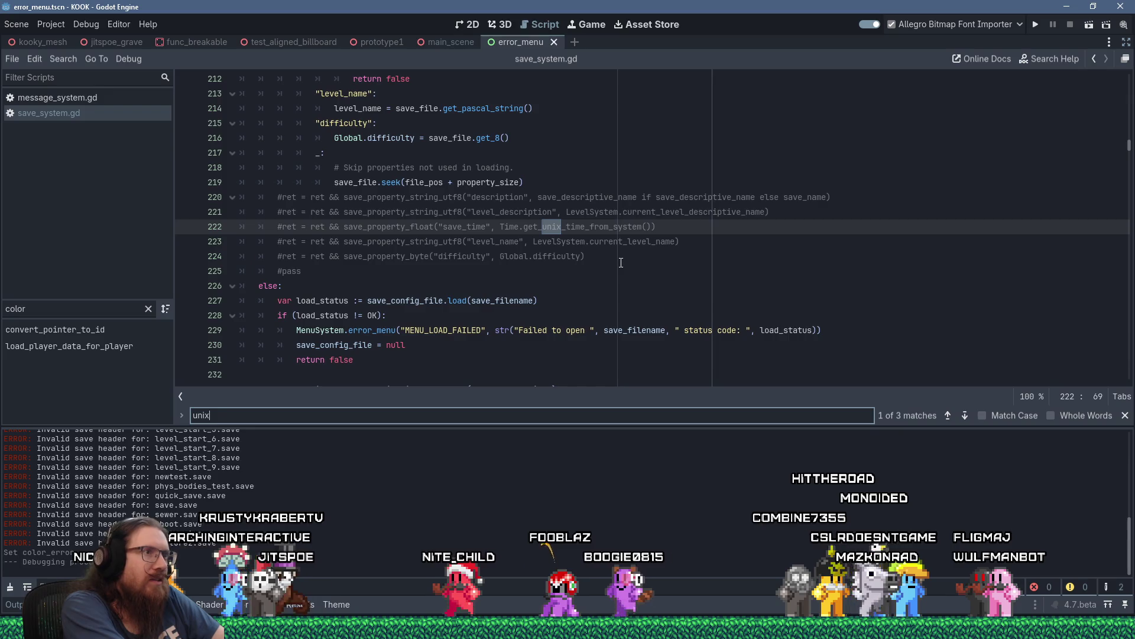
{"action": "key", "text": "Return"}
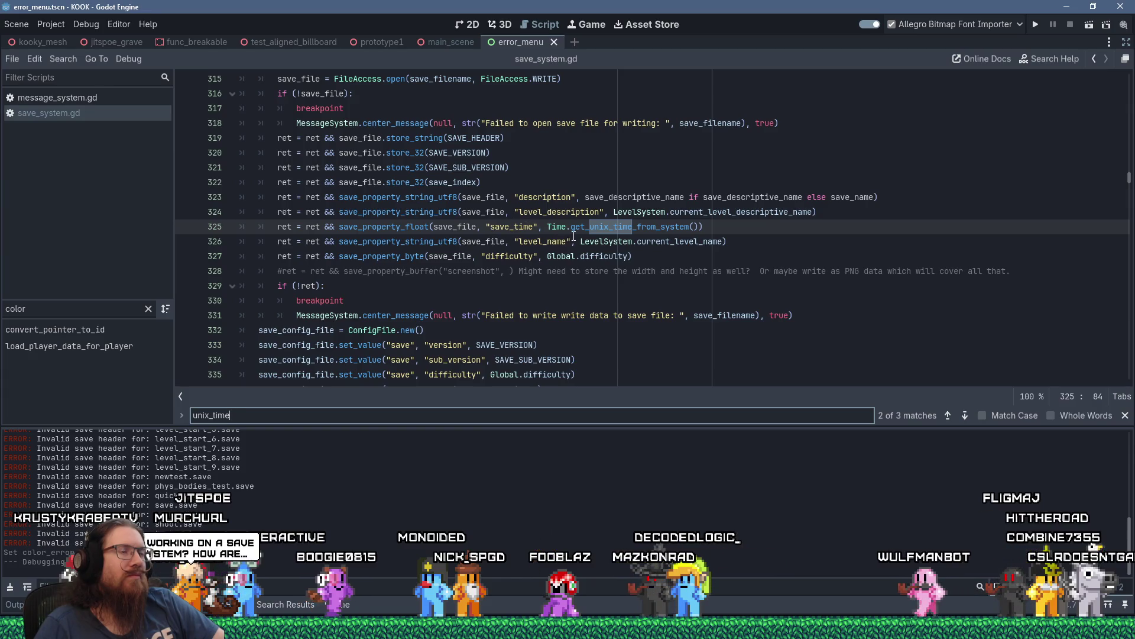
{"action": "left_click", "coordinate": [610, 188]}
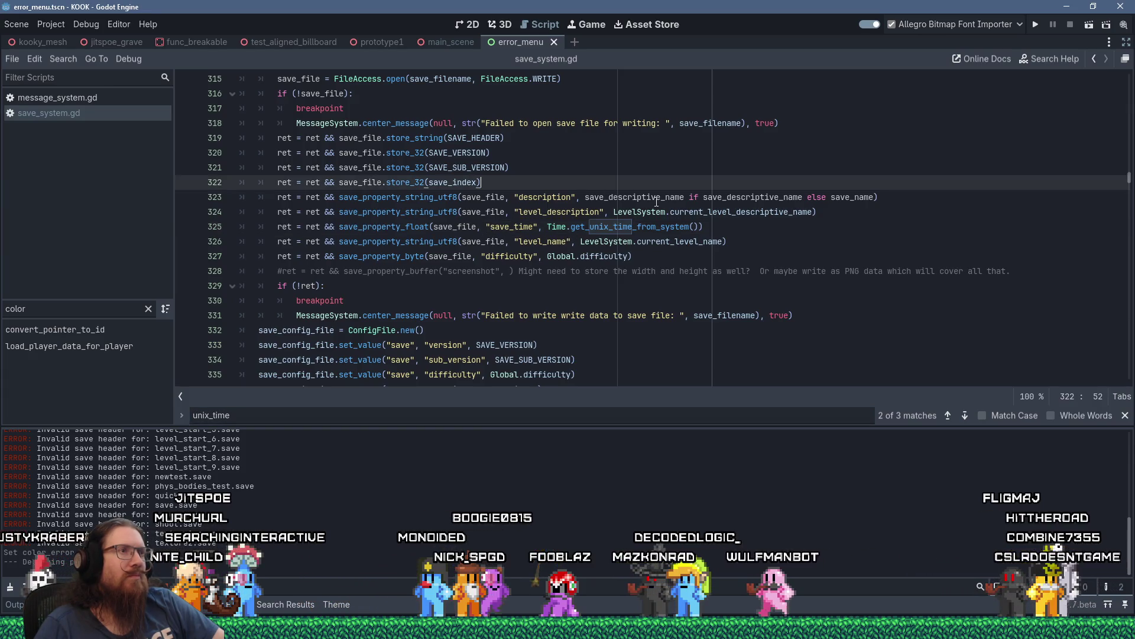
{"action": "left_click", "coordinate": [548, 227]}
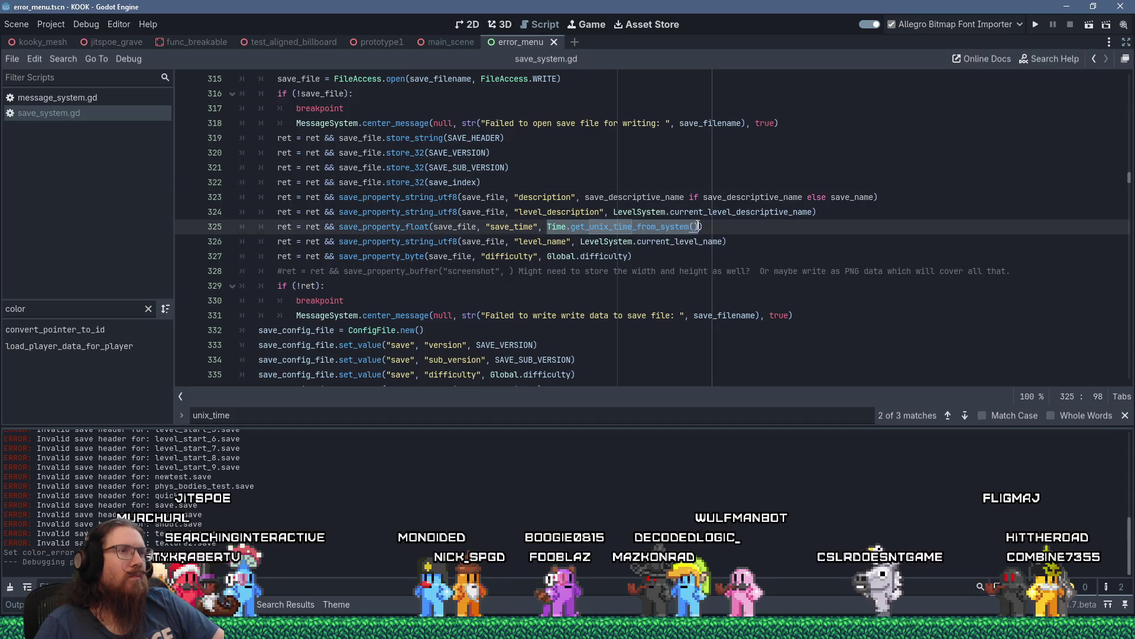
{"action": "left_click", "coordinate": [646, 210]}
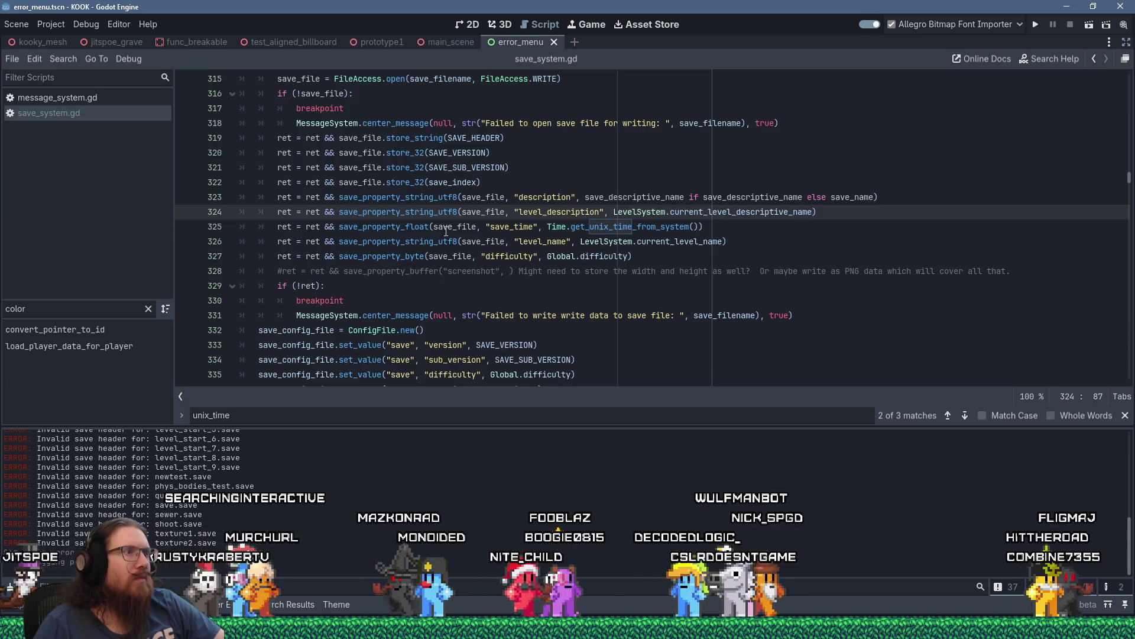
{"action": "key", "text": "F3"}
{"action": "key", "text": "F3"}
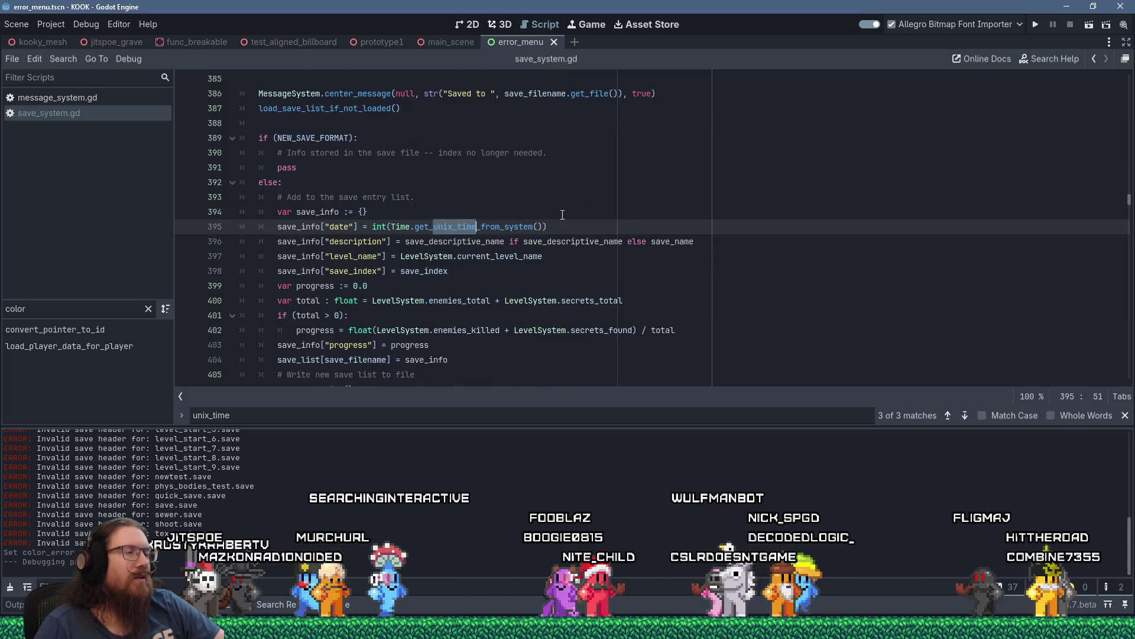
{"action": "left_click", "coordinate": [590, 178]}
{"action": "scroll", "coordinate": [592, 189], "scroll_direction": "up", "scroll_amount": 5}
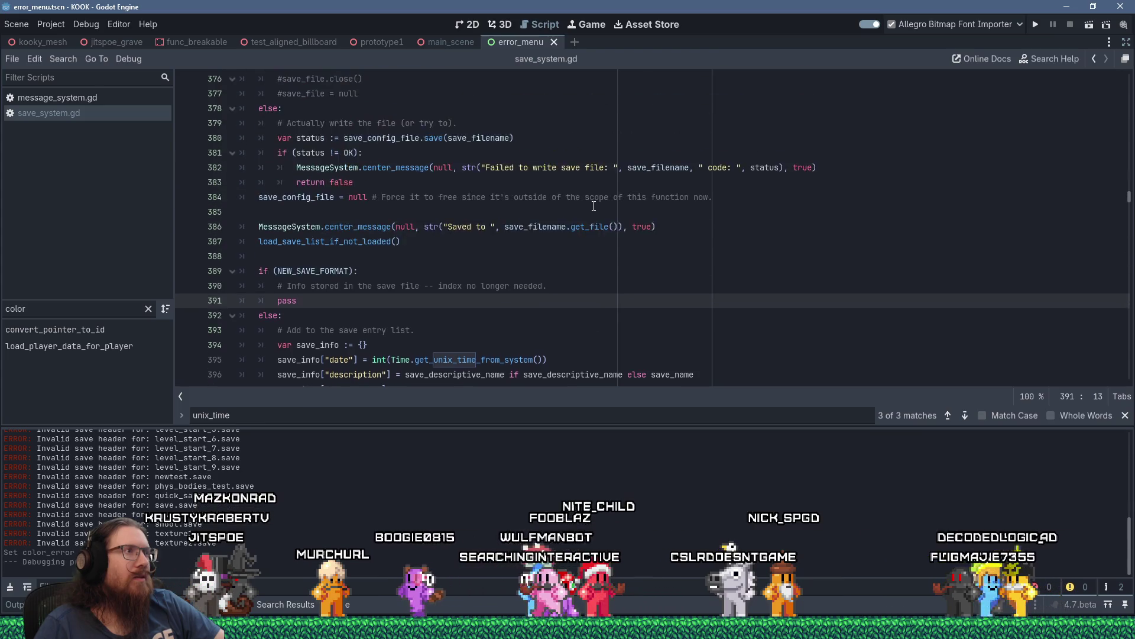
{"action": "scroll", "coordinate": [594, 205], "scroll_direction": "up", "scroll_amount": 3}
{"action": "scroll", "coordinate": [594, 206], "scroll_direction": "down", "scroll_amount": 7}
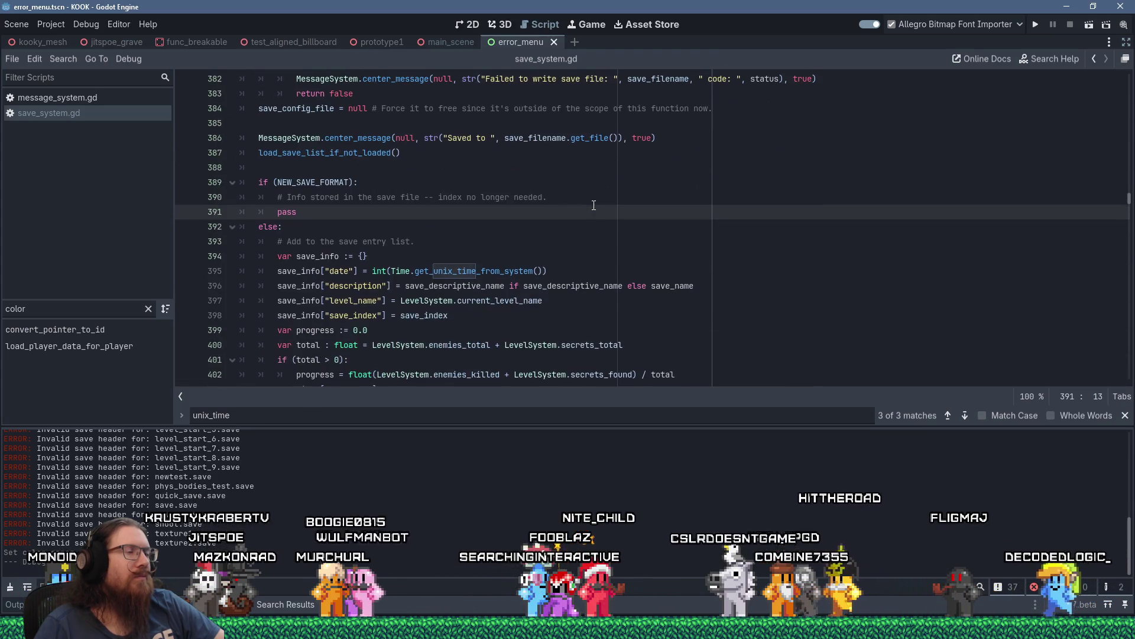
{"action": "scroll", "coordinate": [593, 206], "scroll_direction": "down", "scroll_amount": 3}
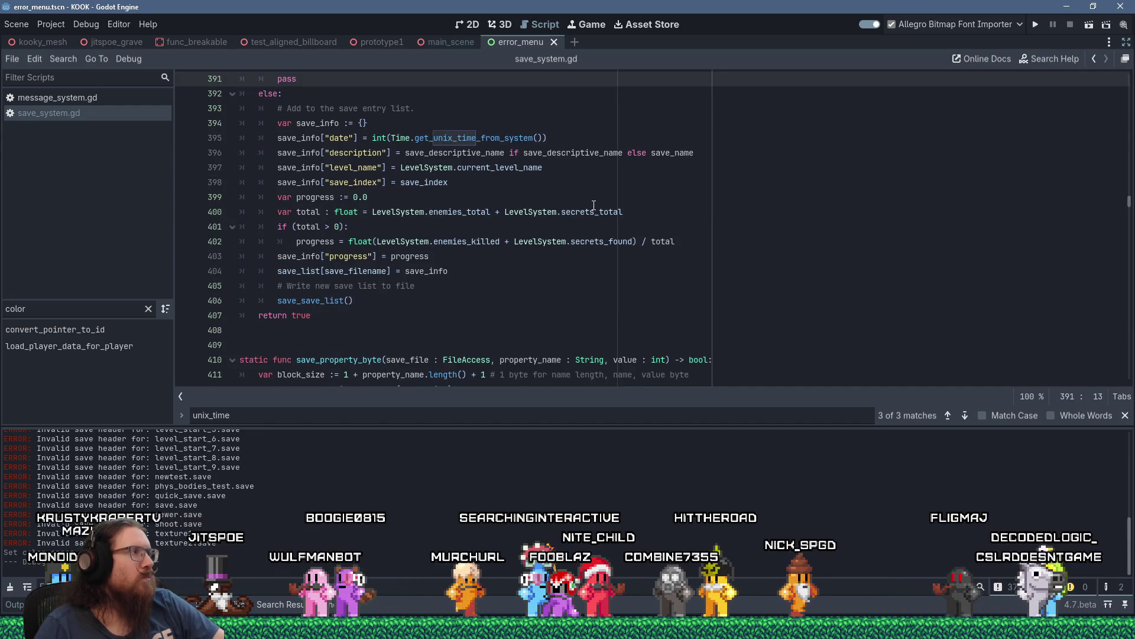
{"action": "scroll", "coordinate": [594, 205], "scroll_direction": "up", "scroll_amount": 2}
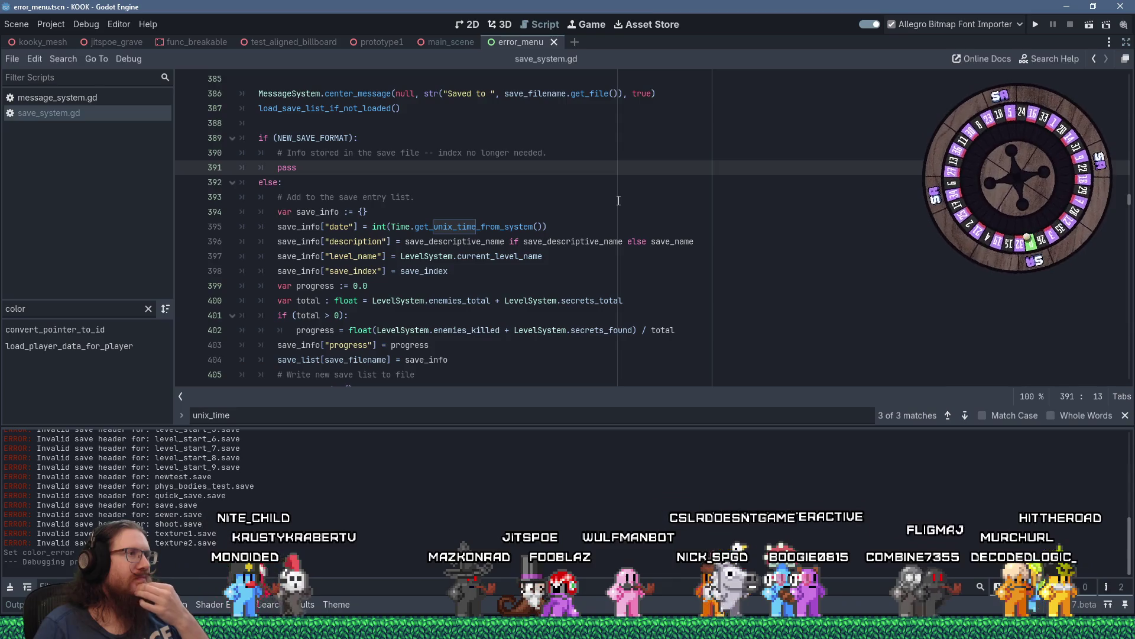
{"action": "scroll", "coordinate": [619, 200], "scroll_direction": "down", "scroll_amount": 1}
{"action": "scroll", "coordinate": [618, 200], "scroll_direction": "down", "scroll_amount": 4}
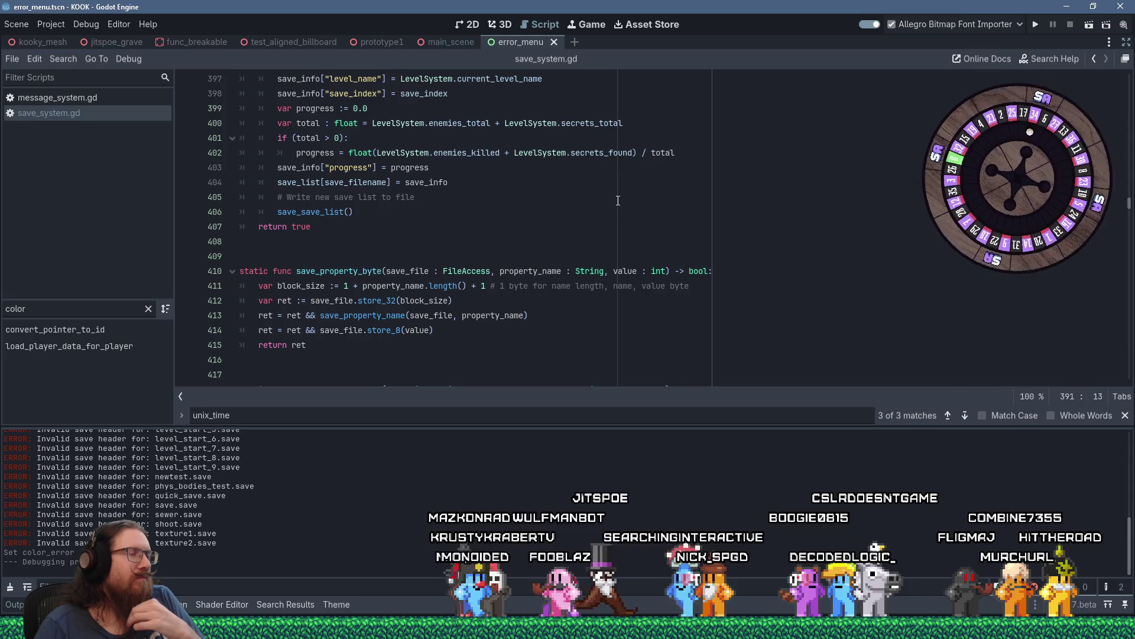
{"action": "scroll", "coordinate": [619, 200], "scroll_direction": "down", "scroll_amount": 3}
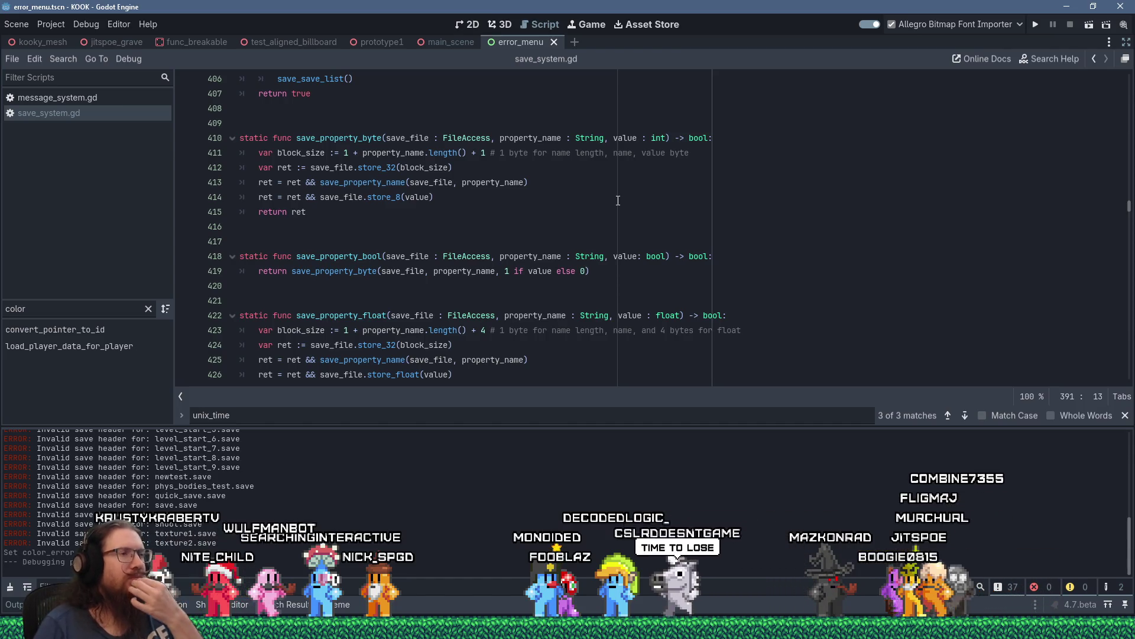
{"action": "scroll", "coordinate": [618, 200], "scroll_direction": "up", "scroll_amount": 7}
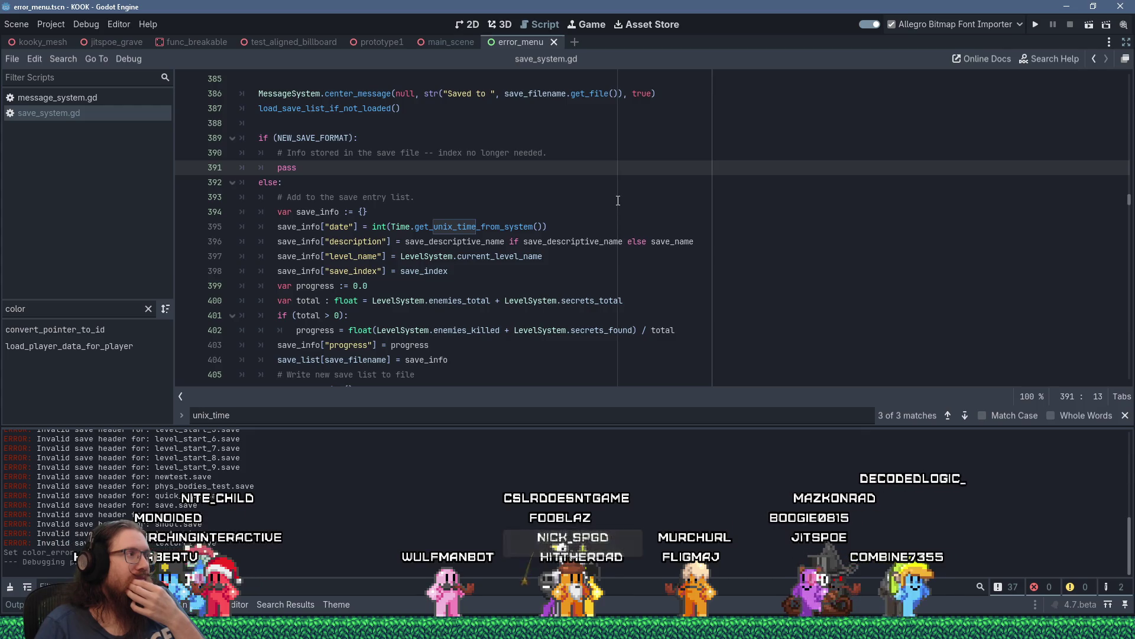
{"action": "scroll", "coordinate": [618, 201], "scroll_direction": "up", "scroll_amount": 20}
{"action": "scroll", "coordinate": [618, 200], "scroll_direction": "up", "scroll_amount": 20}
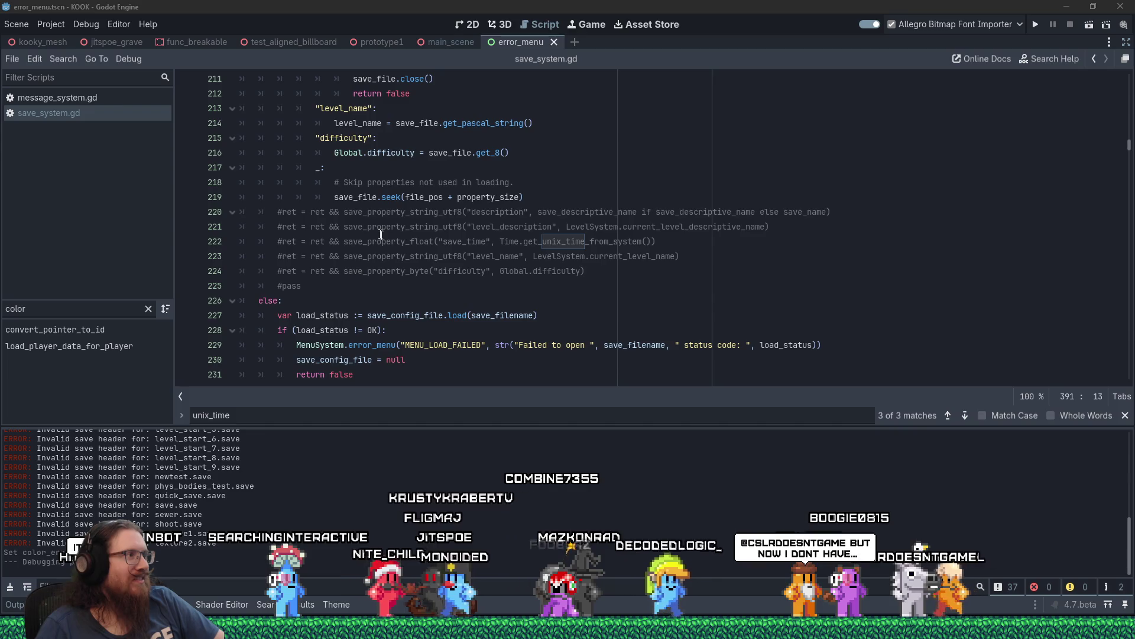
{"action": "left_click", "coordinate": [353, 272]}
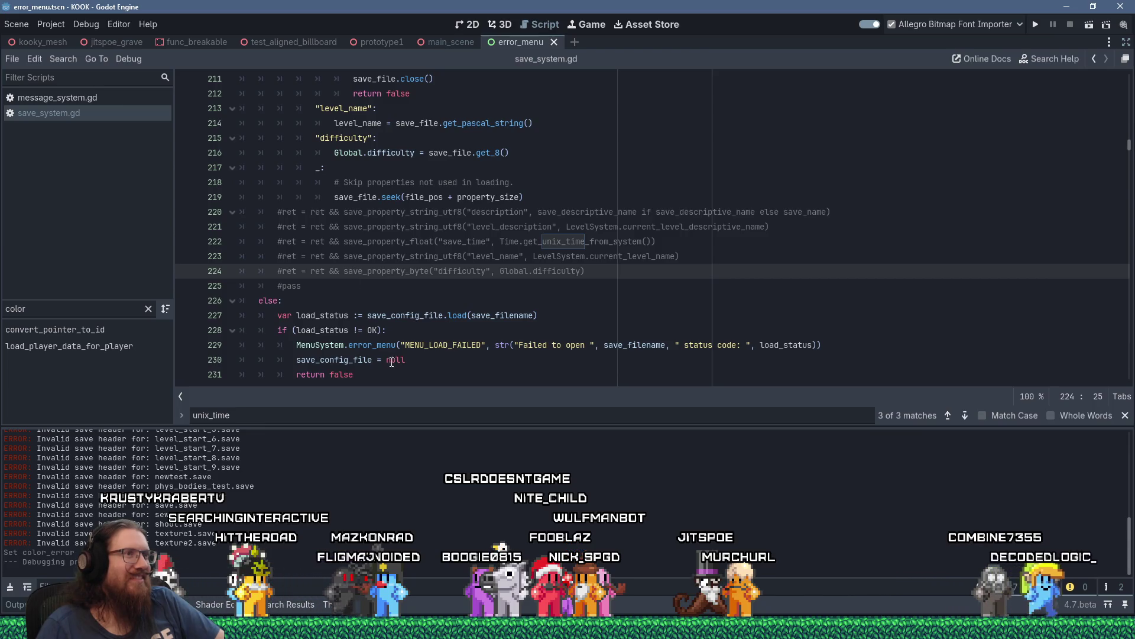
{"action": "scroll", "coordinate": [391, 360], "scroll_direction": "up", "scroll_amount": 6}
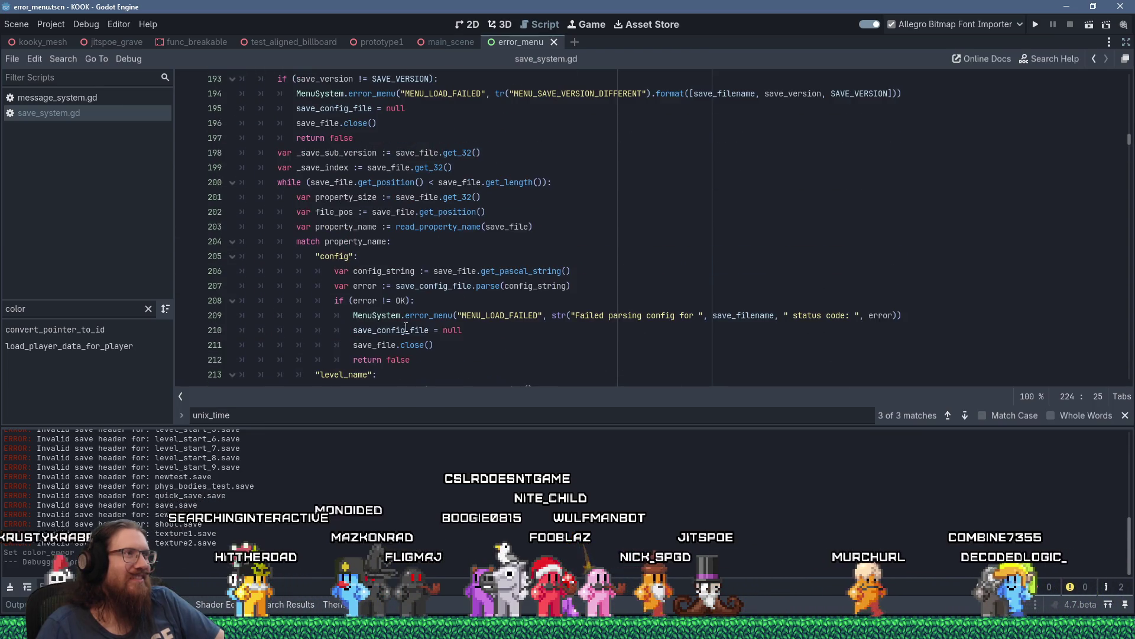
{"action": "scroll", "coordinate": [407, 327], "scroll_direction": "up", "scroll_amount": 11}
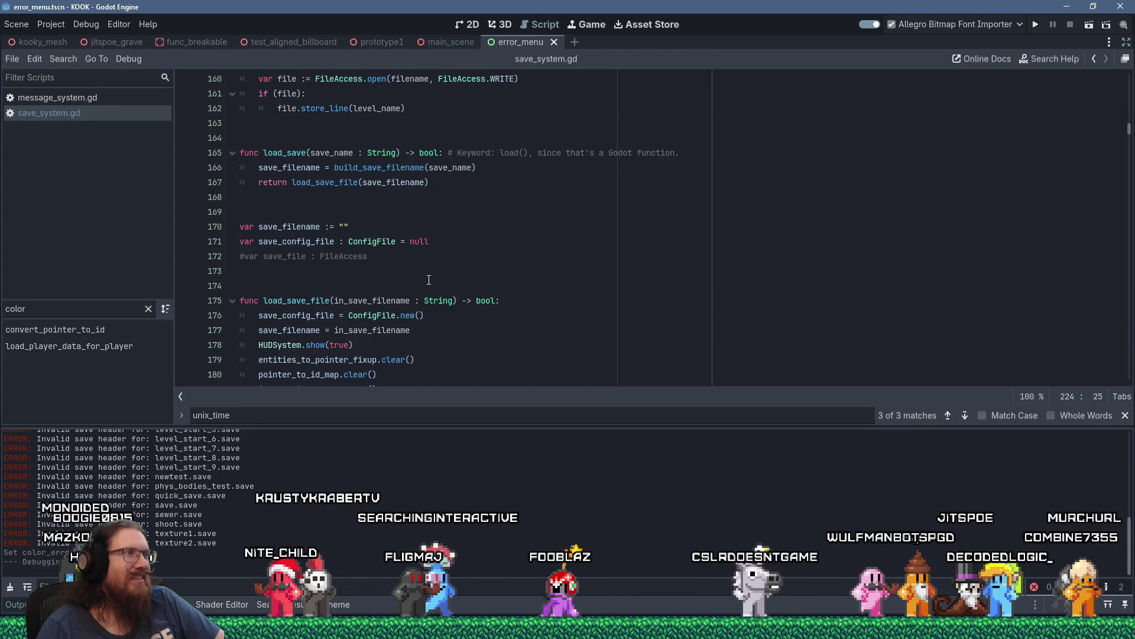
{"action": "scroll", "coordinate": [430, 277], "scroll_direction": "down", "scroll_amount": 3}
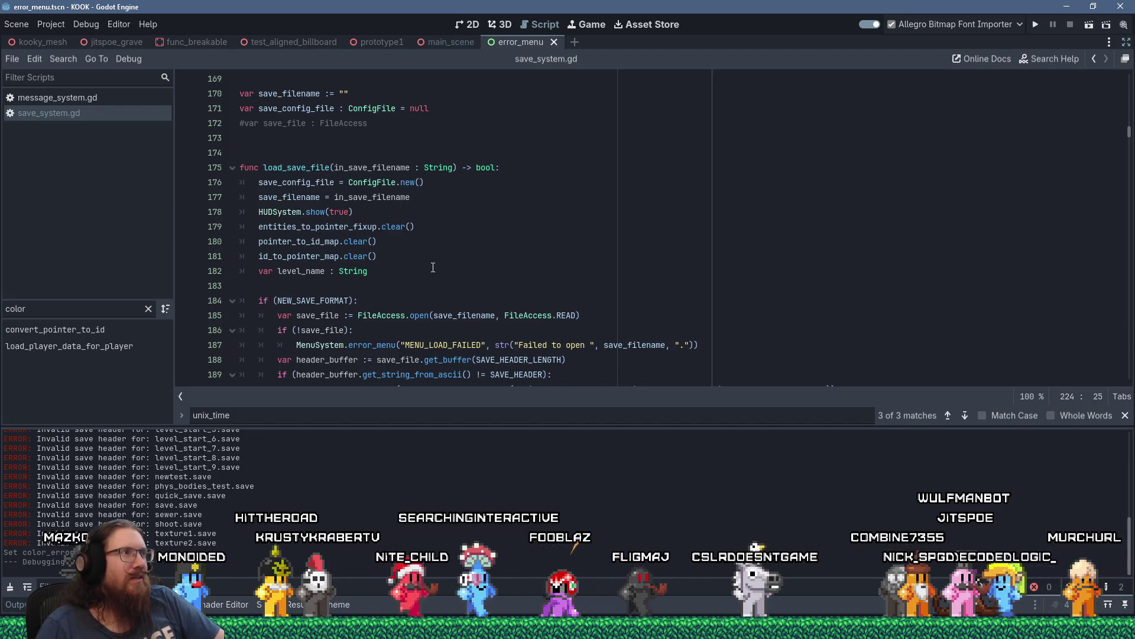
{"action": "scroll", "coordinate": [432, 268], "scroll_direction": "down", "scroll_amount": 6}
{"action": "scroll", "coordinate": [433, 268], "scroll_direction": "up", "scroll_amount": 5}
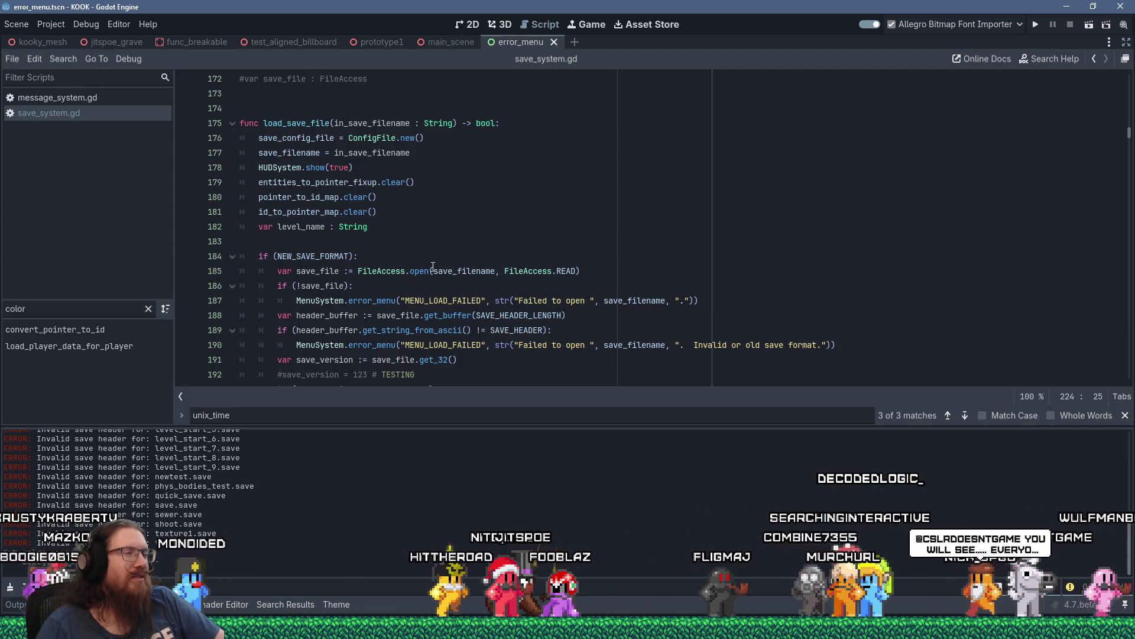
{"action": "scroll", "coordinate": [433, 268], "scroll_direction": "up", "scroll_amount": 12}
{"action": "scroll", "coordinate": [433, 268], "scroll_direction": "up", "scroll_amount": 18}
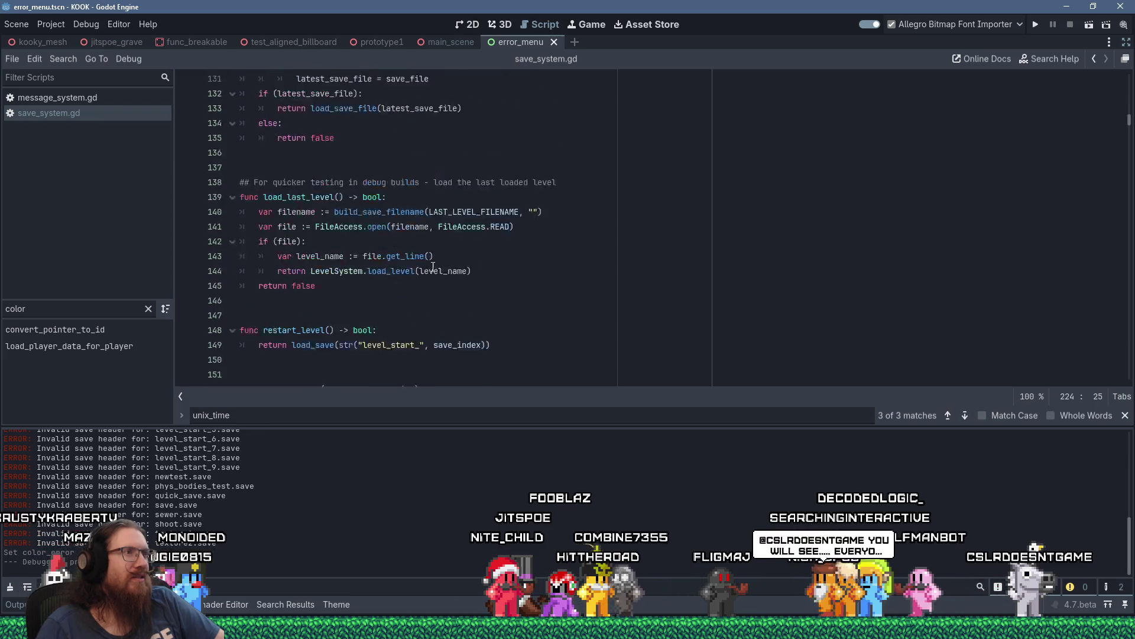
{"action": "scroll", "coordinate": [433, 266], "scroll_direction": "up", "scroll_amount": 8}
{"action": "left_click", "coordinate": [467, 261]}
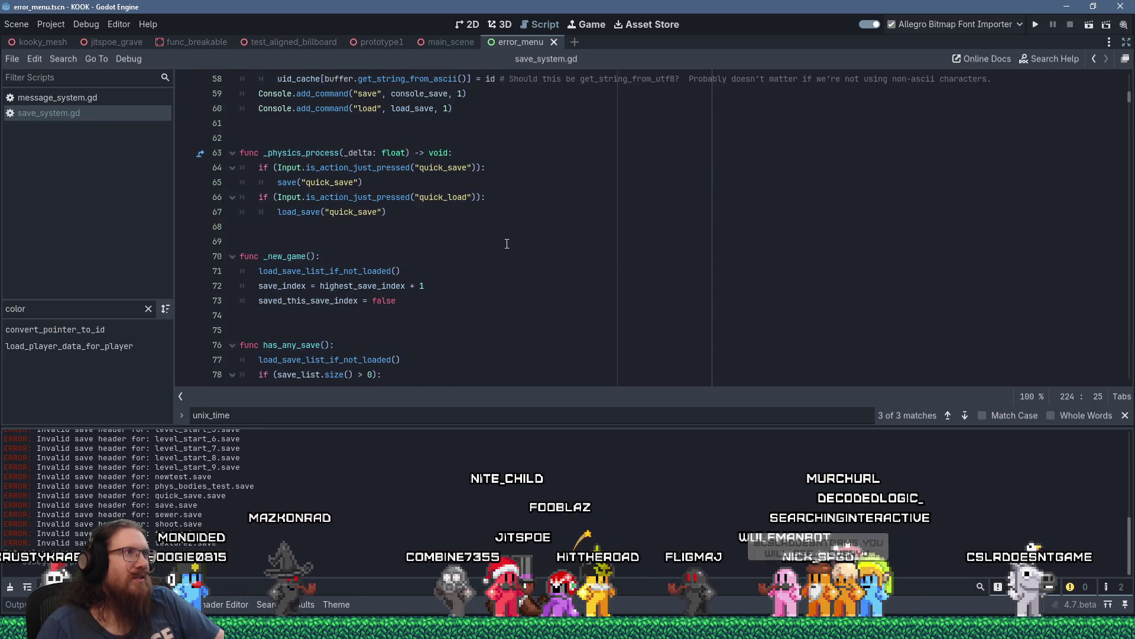
Filter the method list by save_index and jump to the load_save_list_if_not_loaded function.
{"action": "scroll", "coordinate": [507, 246], "scroll_direction": "down", "scroll_amount": 20}
{"action": "scroll", "coordinate": [511, 243], "scroll_direction": "down", "scroll_amount": 2}
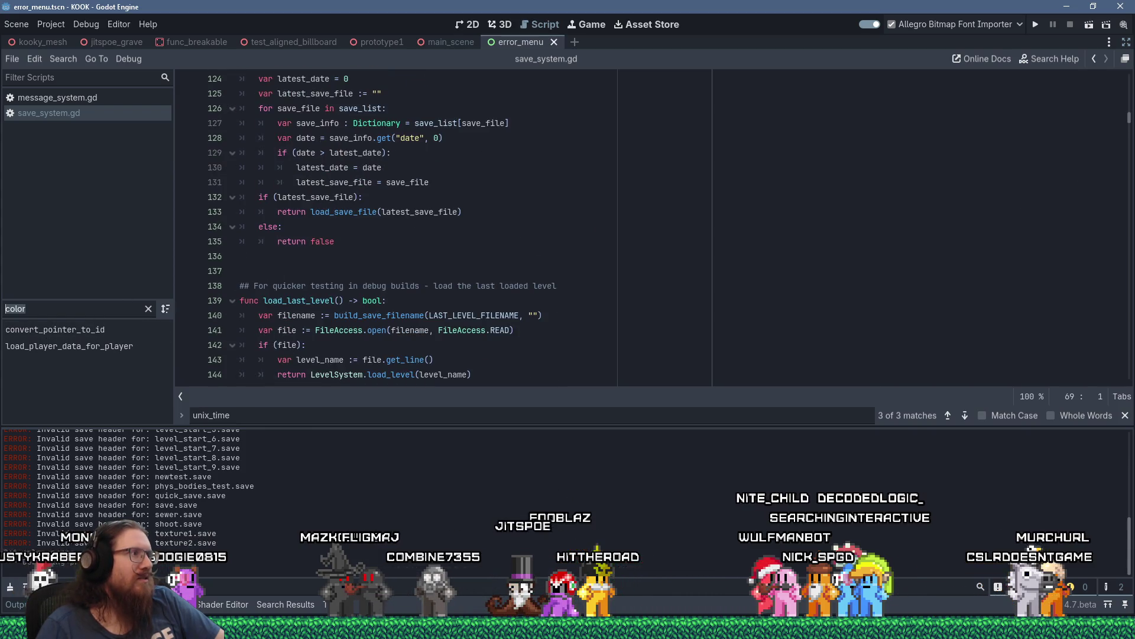
{"action": "key", "text": "BackSpace"}
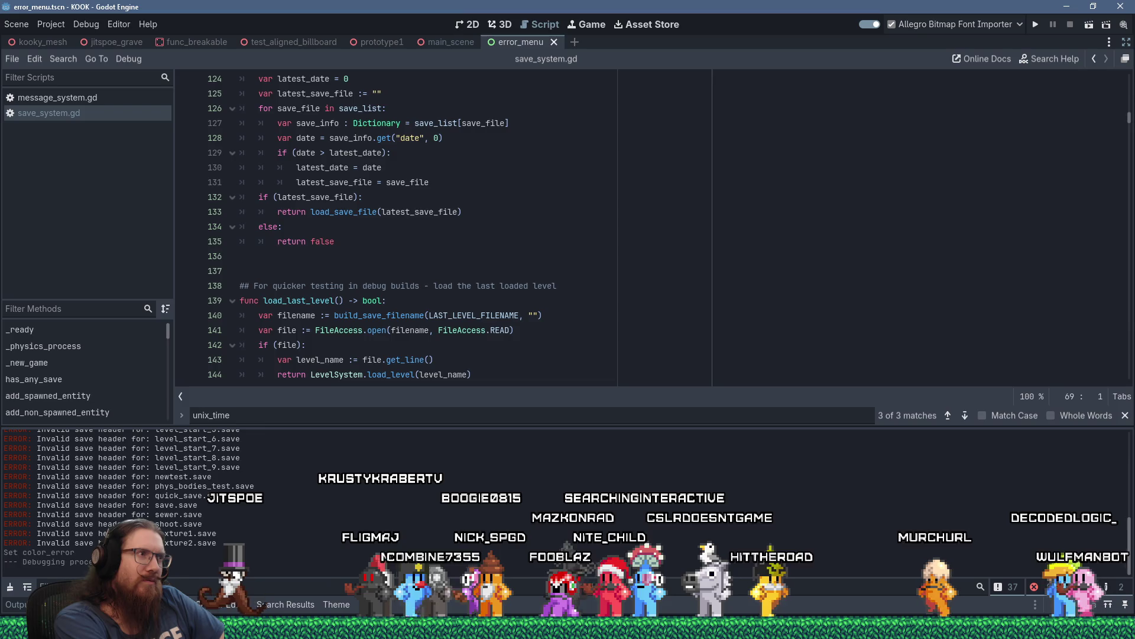
{"action": "type", "text": "sav"}
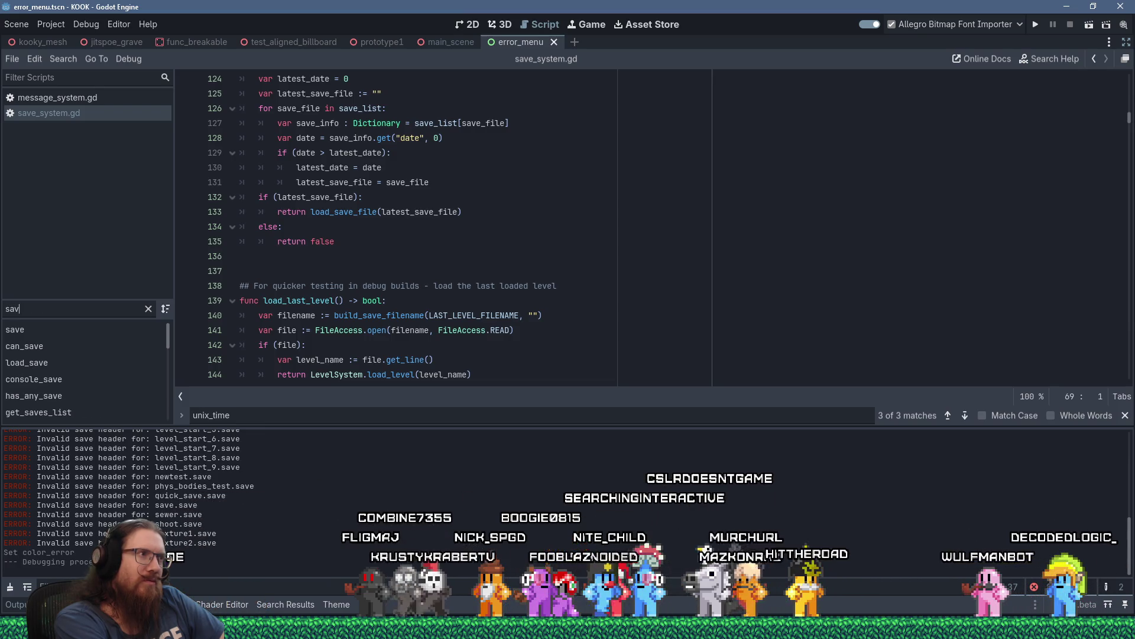
{"action": "type", "text": "e_index"}
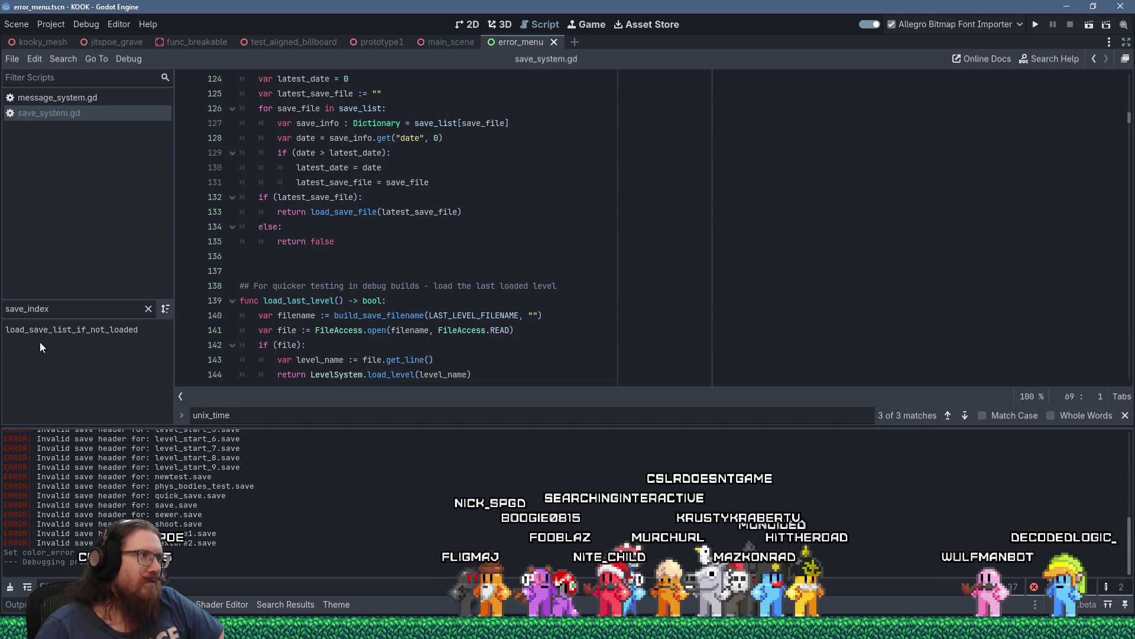
{"action": "left_click", "coordinate": [69, 333]}
{"action": "scroll", "coordinate": [313, 271], "scroll_direction": "up", "scroll_amount": 5}
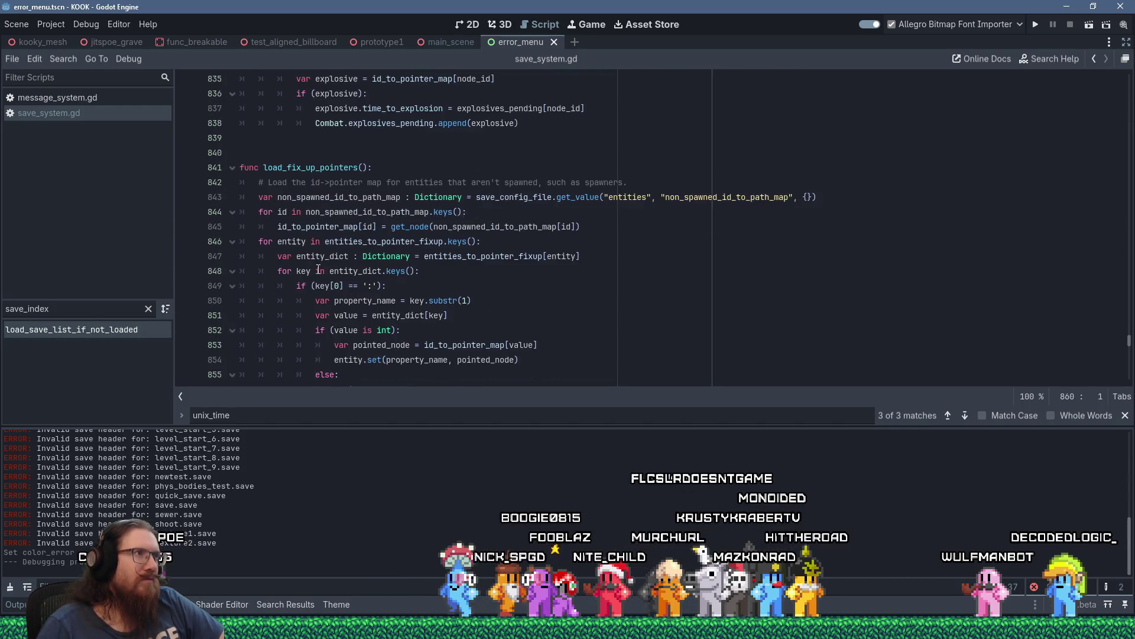
Above func load_save_list(), add a # comment: the old separate list file became a small block atop each save.
{"action": "scroll", "coordinate": [318, 270], "scroll_direction": "down", "scroll_amount": 5}
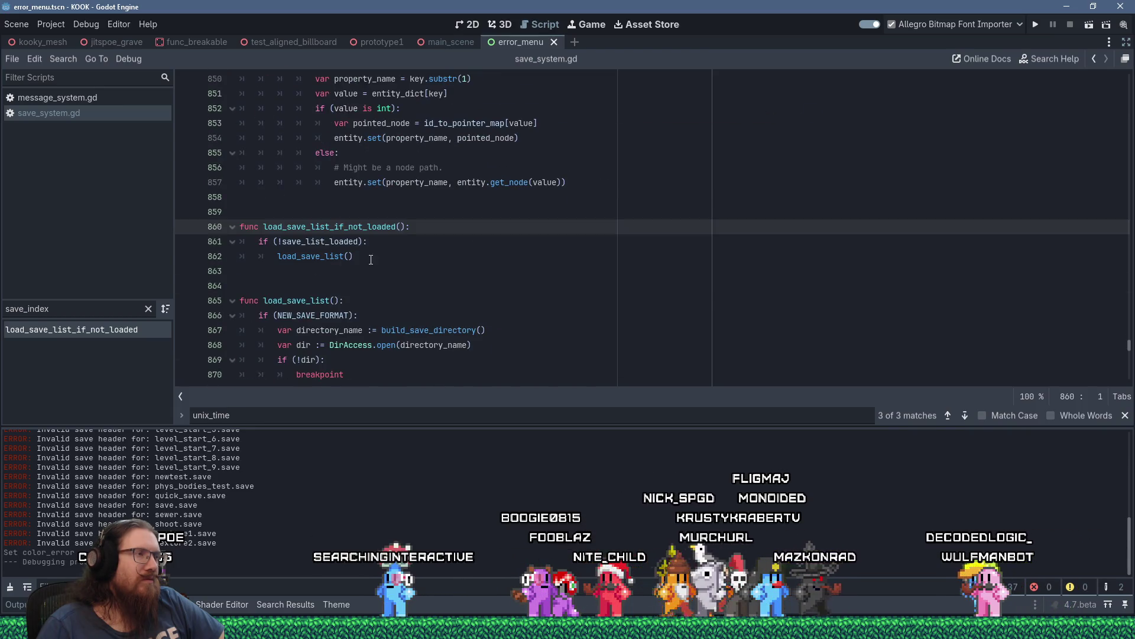
{"action": "key", "text": "Down"}
{"action": "key", "text": "Down"}
{"action": "key", "text": "Down"}
{"action": "scroll", "coordinate": [388, 269], "scroll_direction": "down", "scroll_amount": 2}
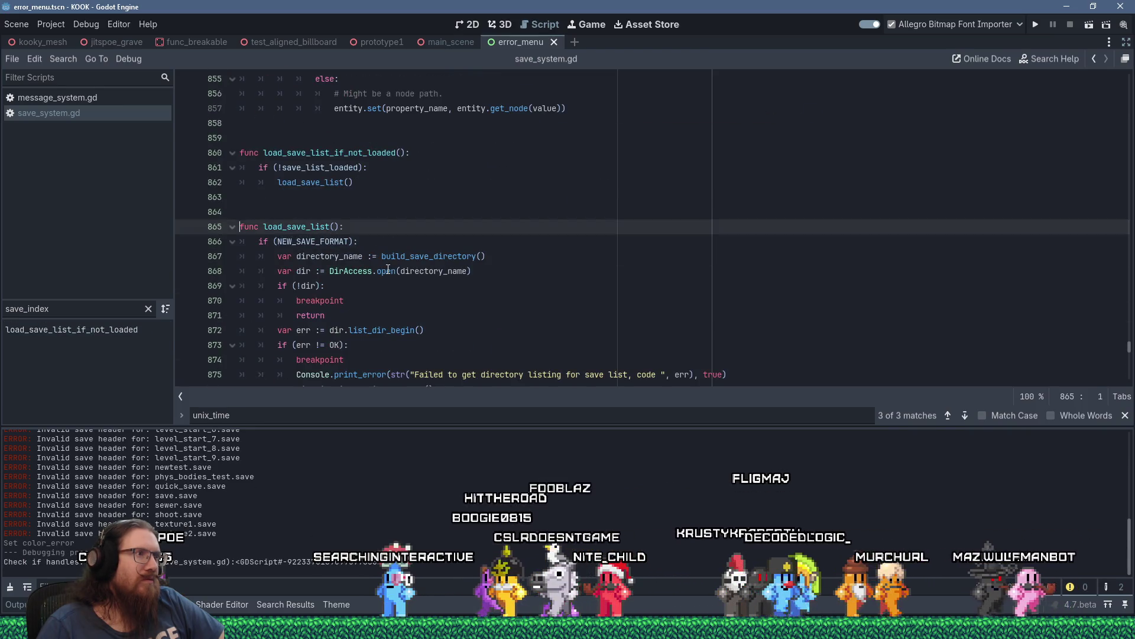
{"action": "key", "text": "Up"}
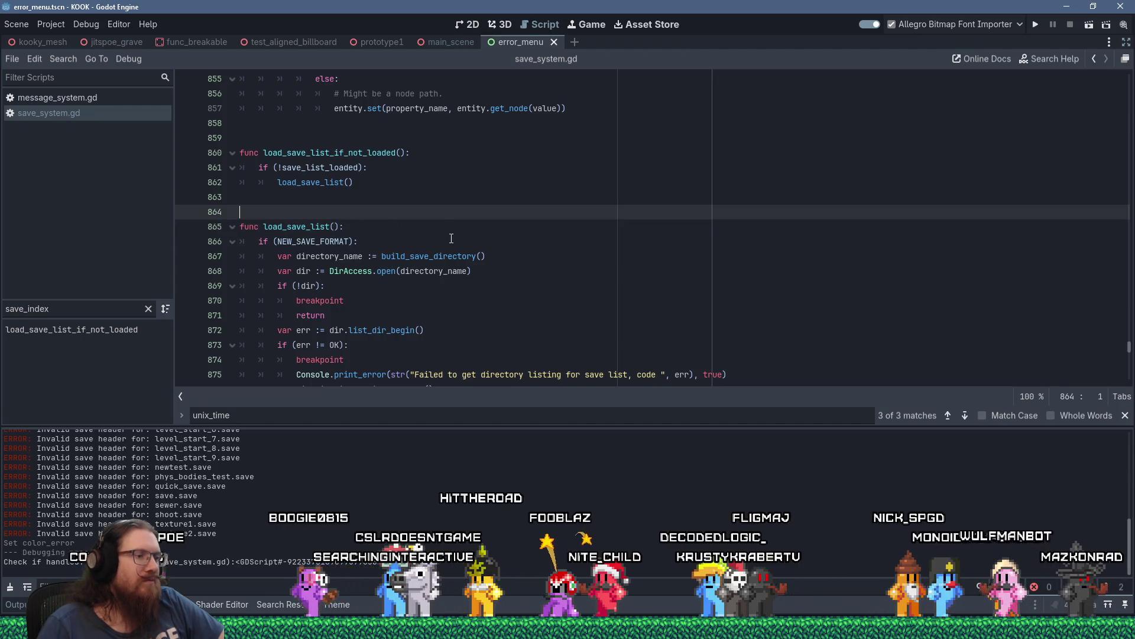
{"action": "key", "text": "Return"}
{"action": "type", "text": "# "}
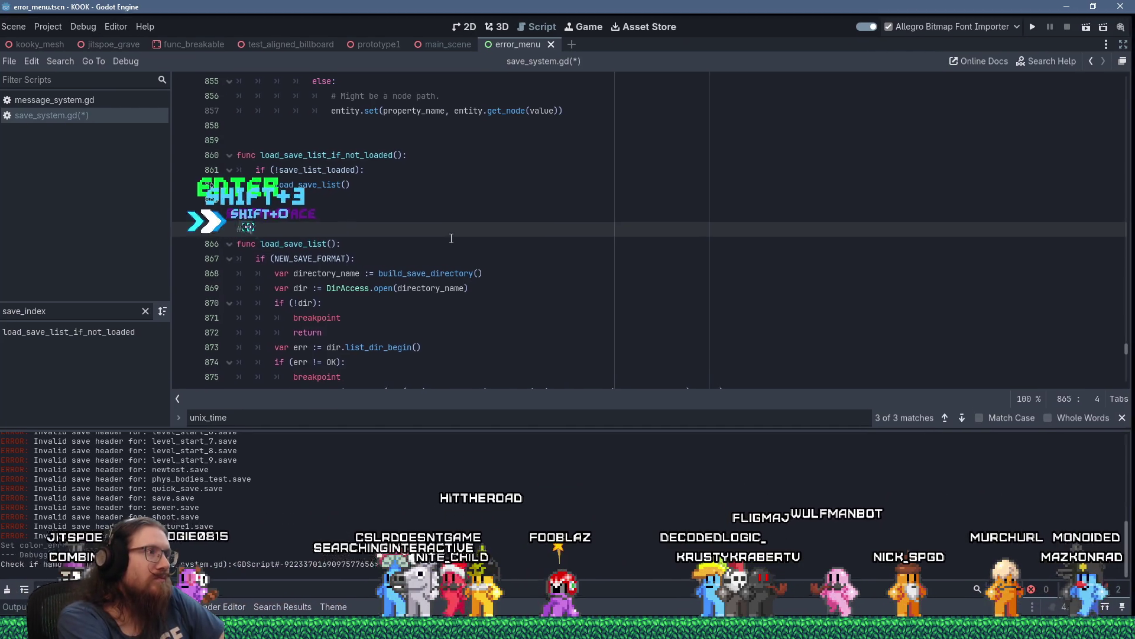
{"action": "type", "text": "Originally this had a sep"}
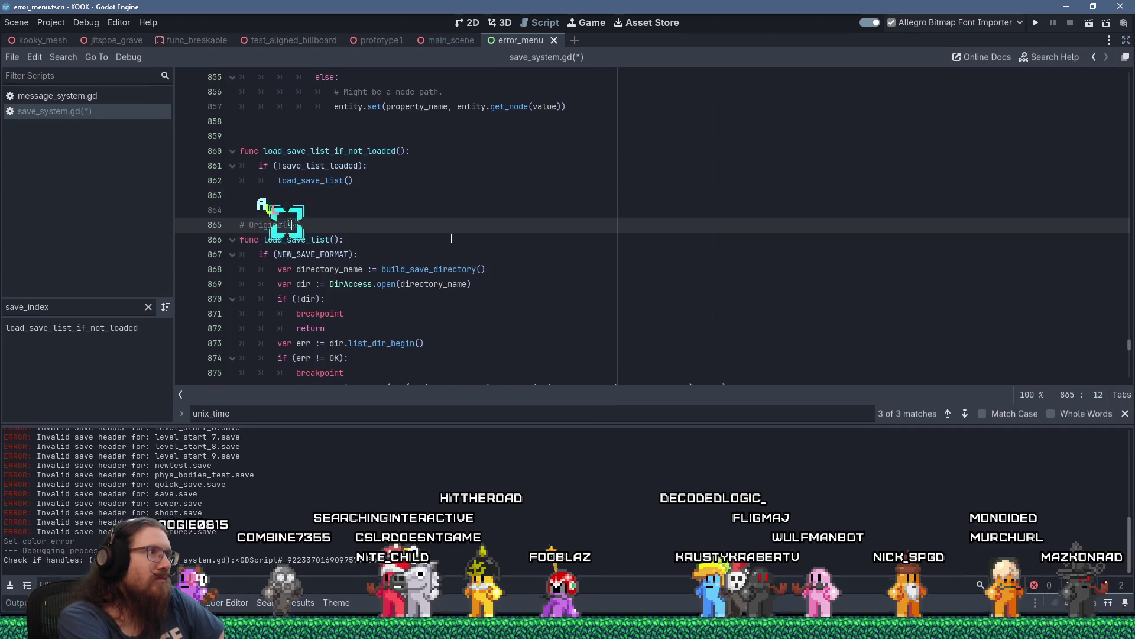
{"action": "type", "text": "arate l"}
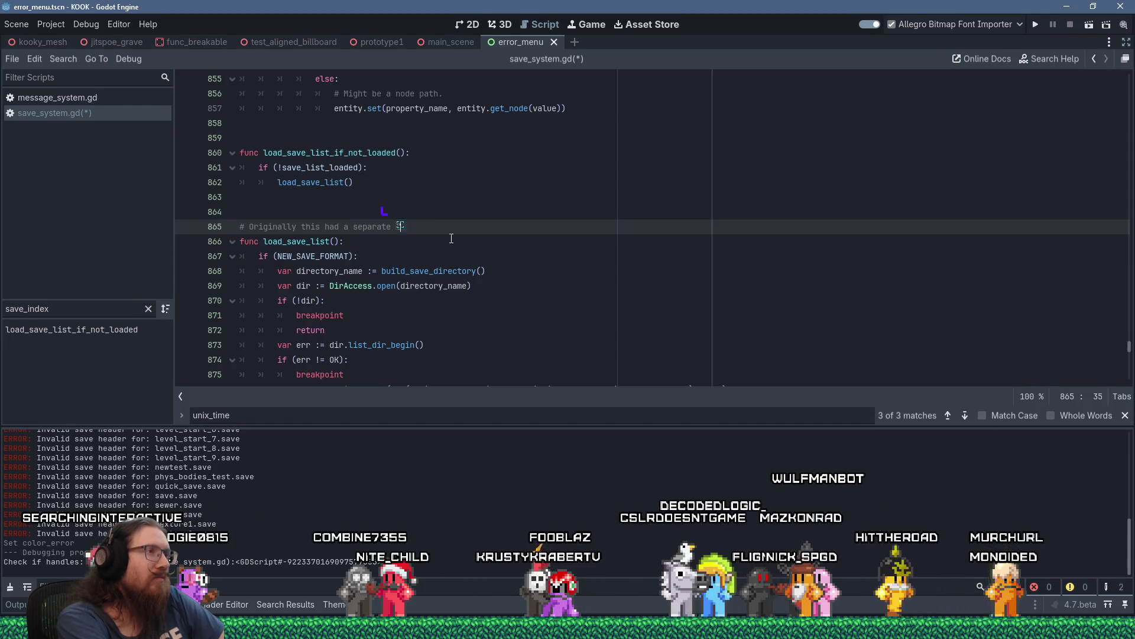
{"action": "type", "text": "ist file, but "}
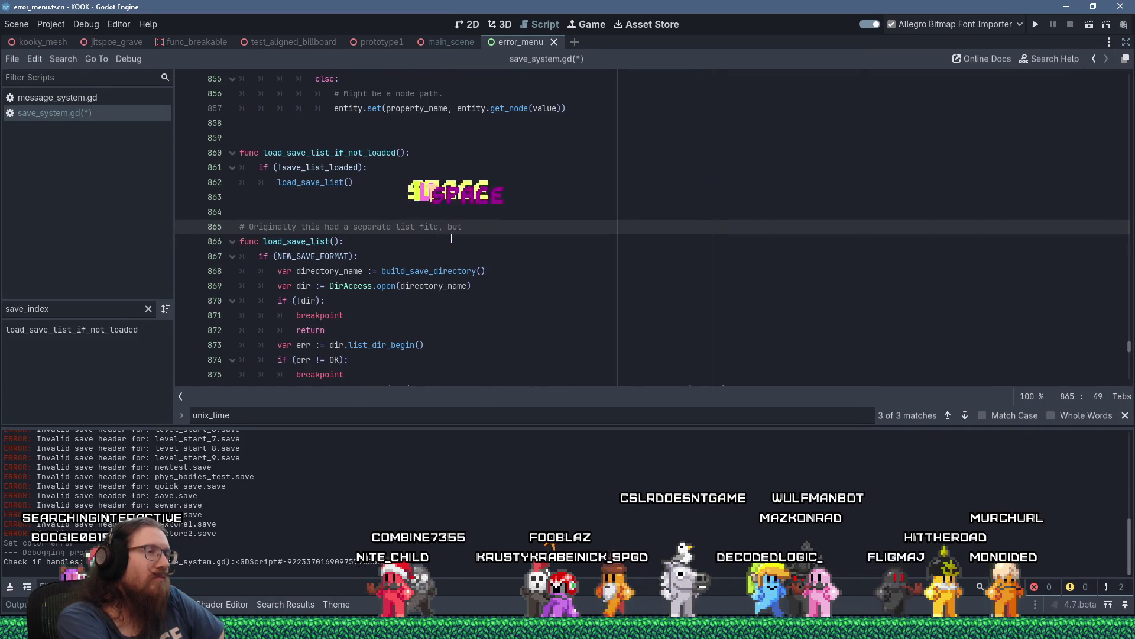
{"action": "type", "text": "now we just store"}
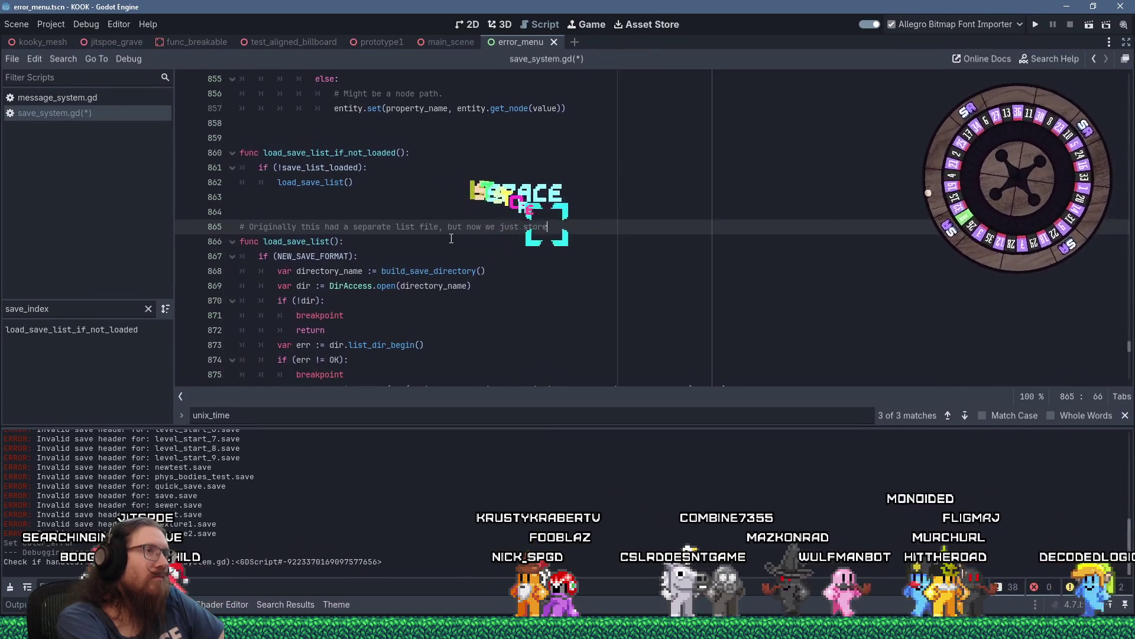
{"action": "type", "text": " the "}
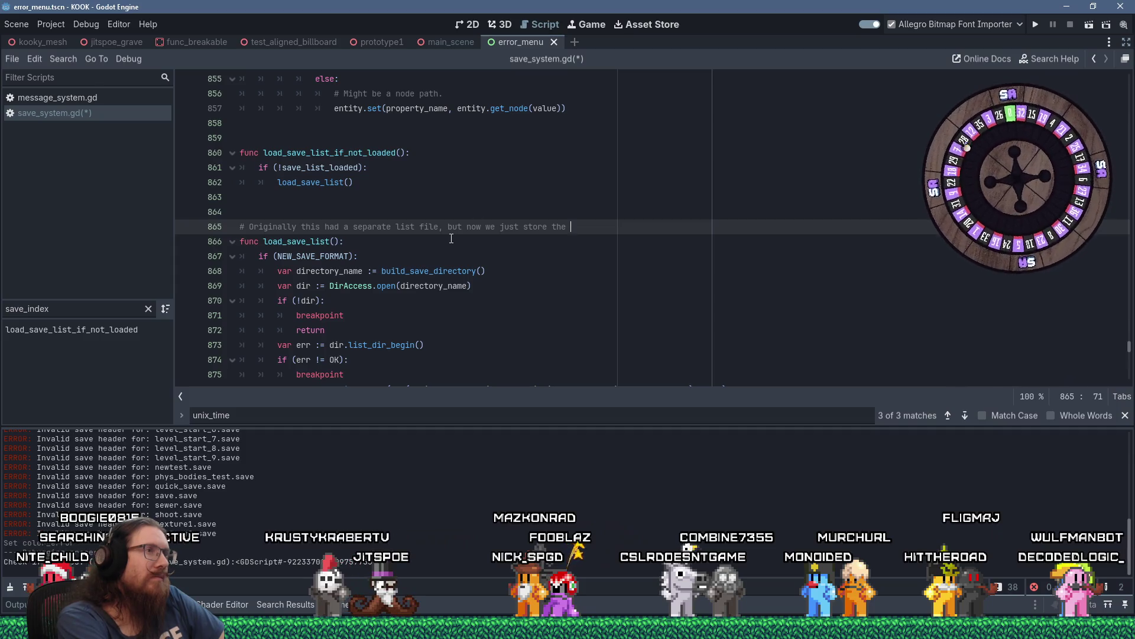
{"action": "type", "text": "info in each save file"}
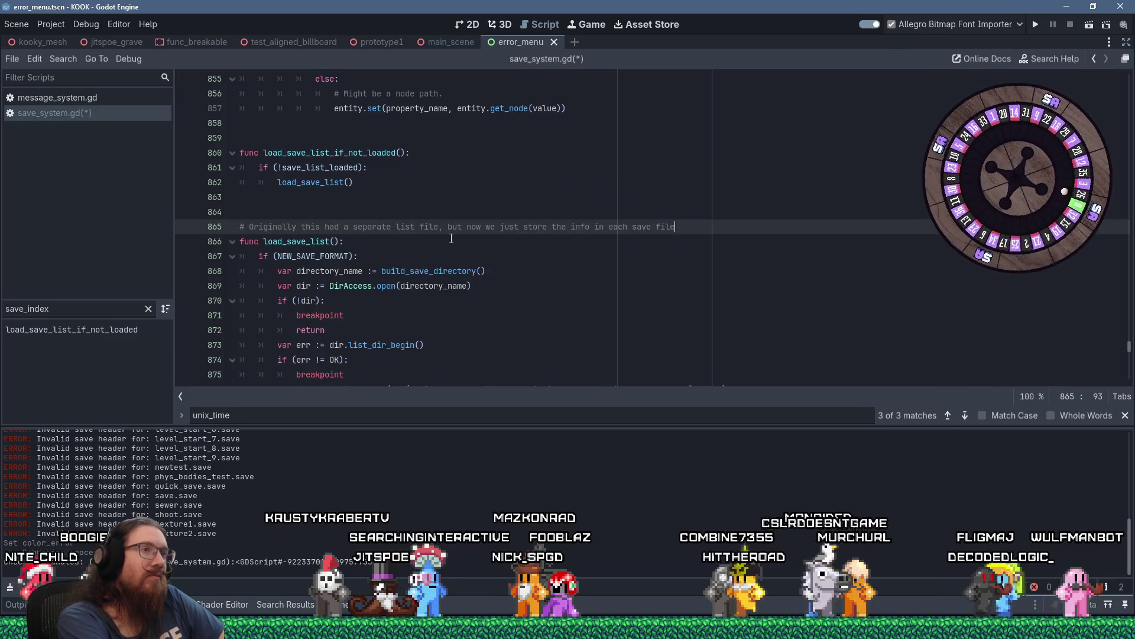
{"action": "type", "text": " in as"}
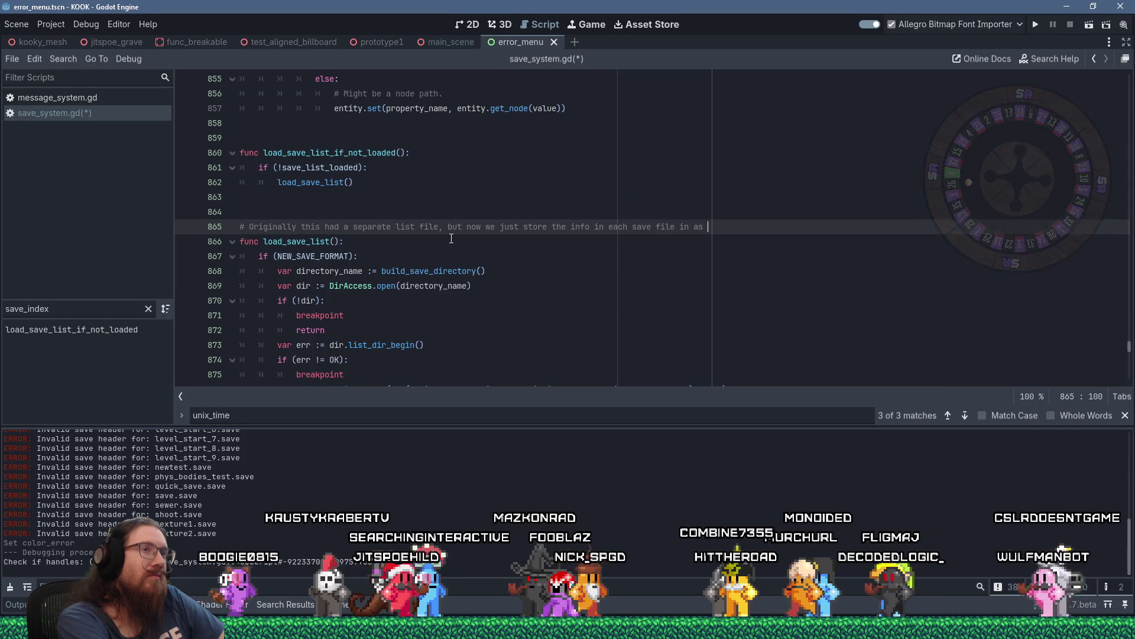
{"action": "key", "text": "BackSpace"}
{"action": "key", "text": "BackSpace"}
{"action": "type", "text": "small bl"}
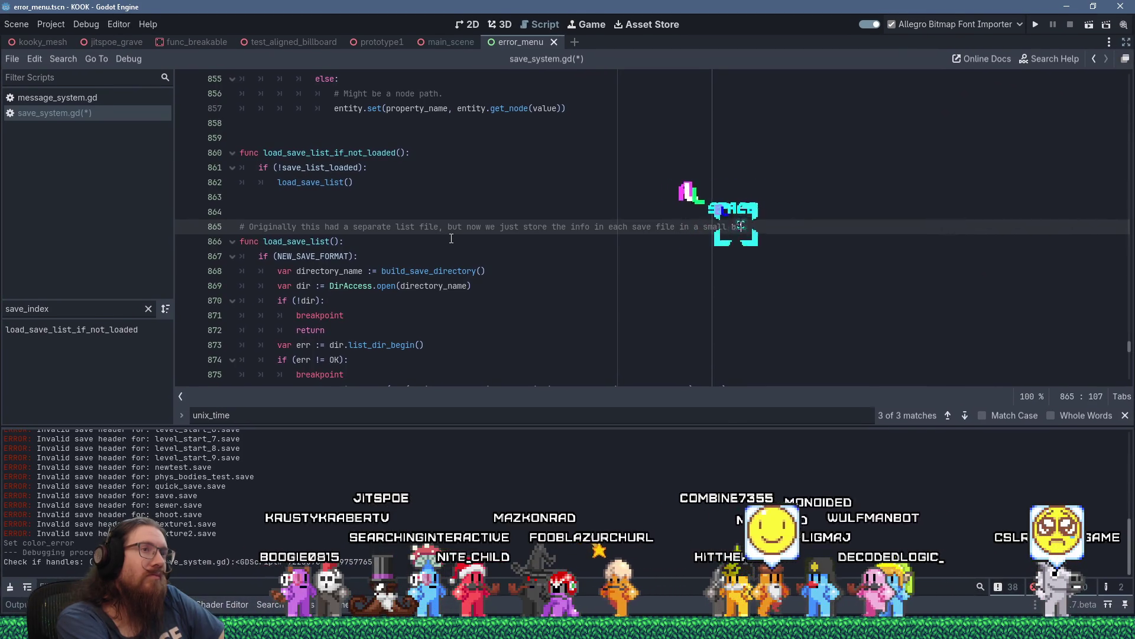
{"action": "type", "text": "lock at the top so it's"}
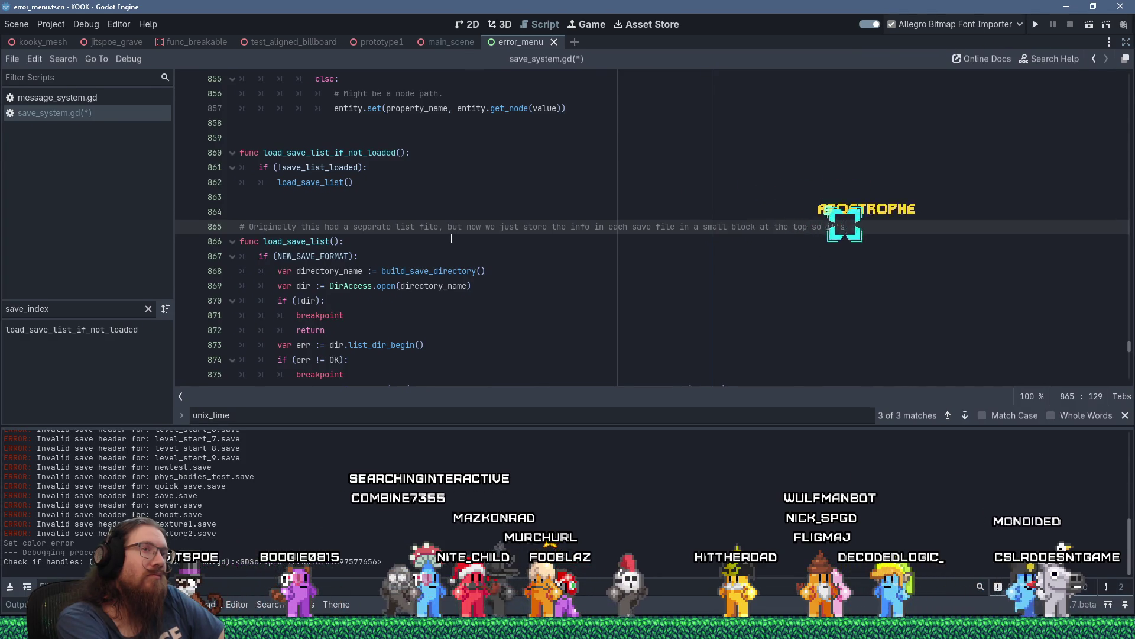
{"action": "type", "text": " he"}
{"action": "type", "text": "fully quick to l"}
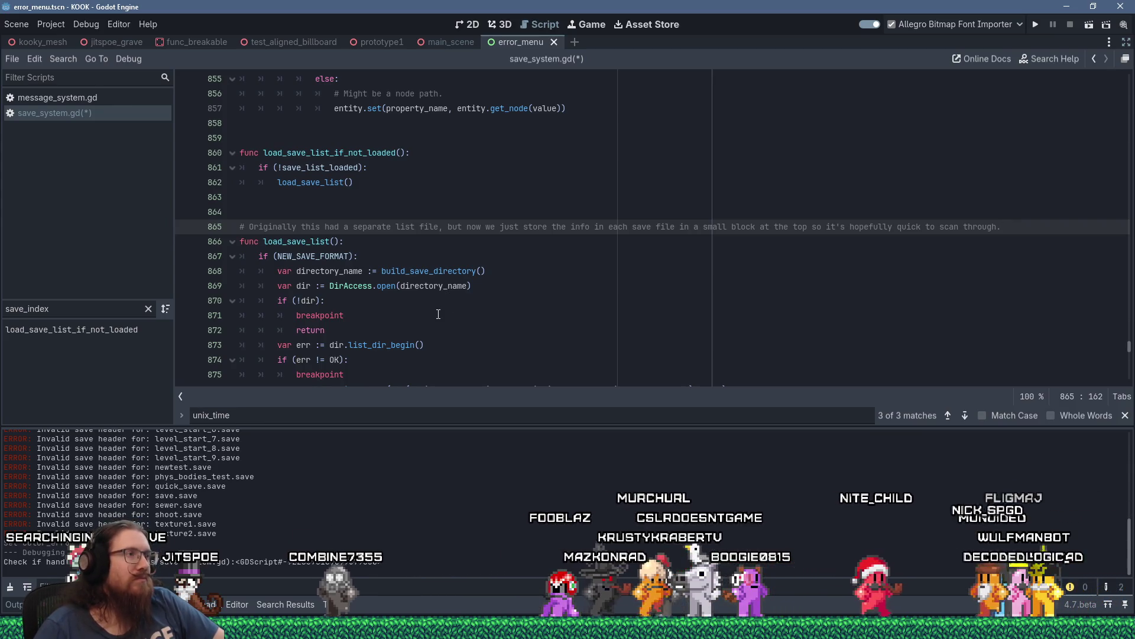
{"action": "scroll", "coordinate": [437, 313], "scroll_direction": "down", "scroll_amount": 2}
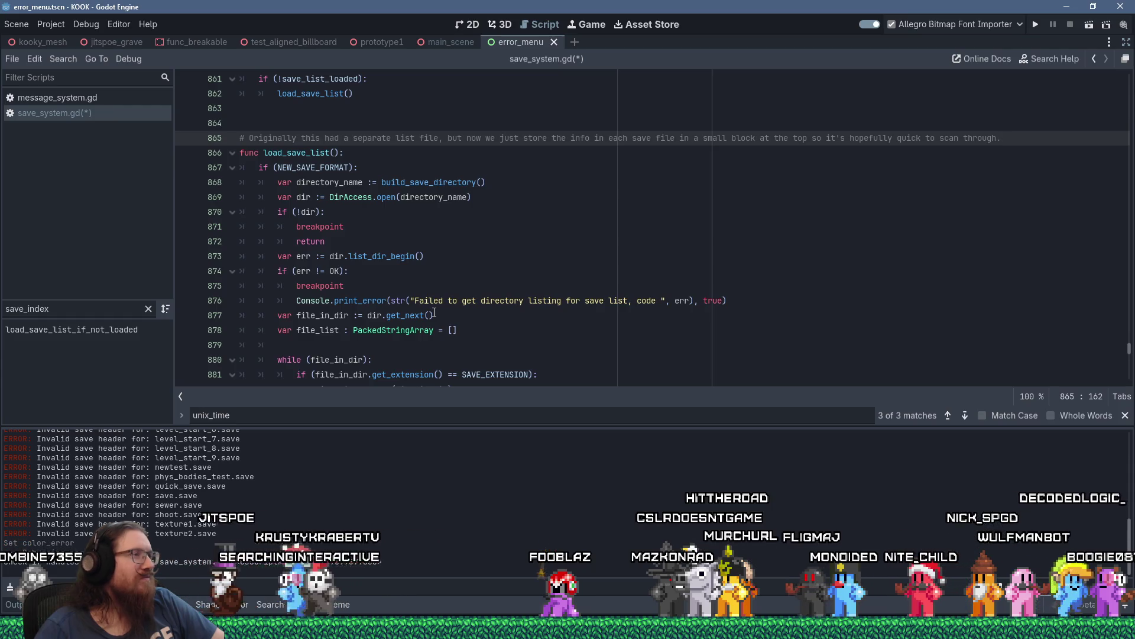
{"action": "scroll", "coordinate": [339, 304], "scroll_direction": "down", "scroll_amount": 2}
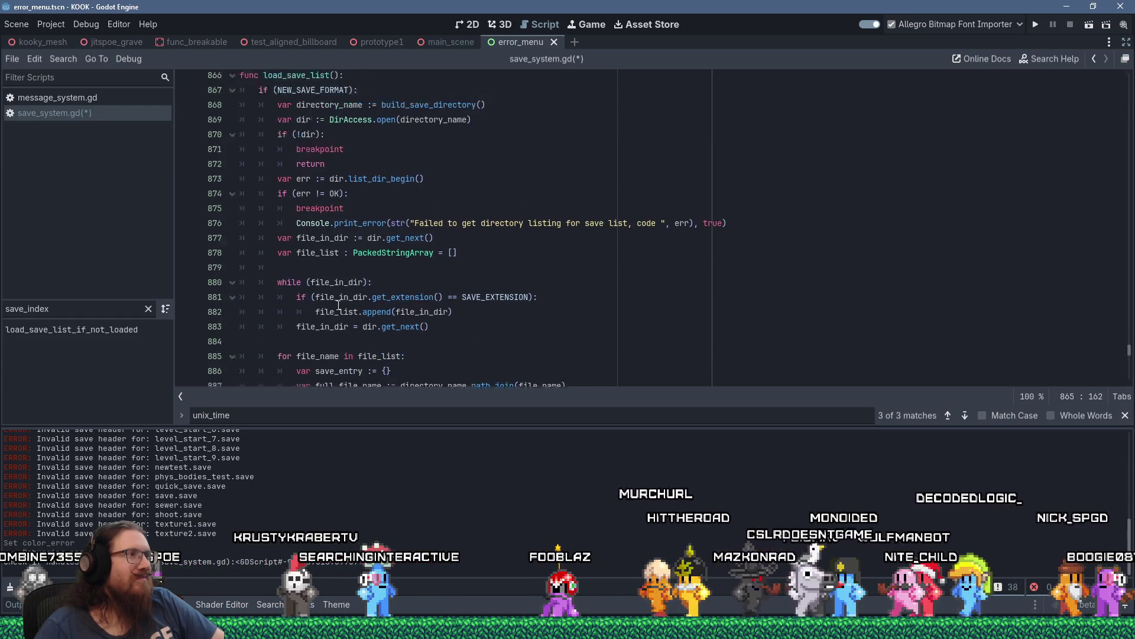
{"action": "left_click", "coordinate": [342, 257]}
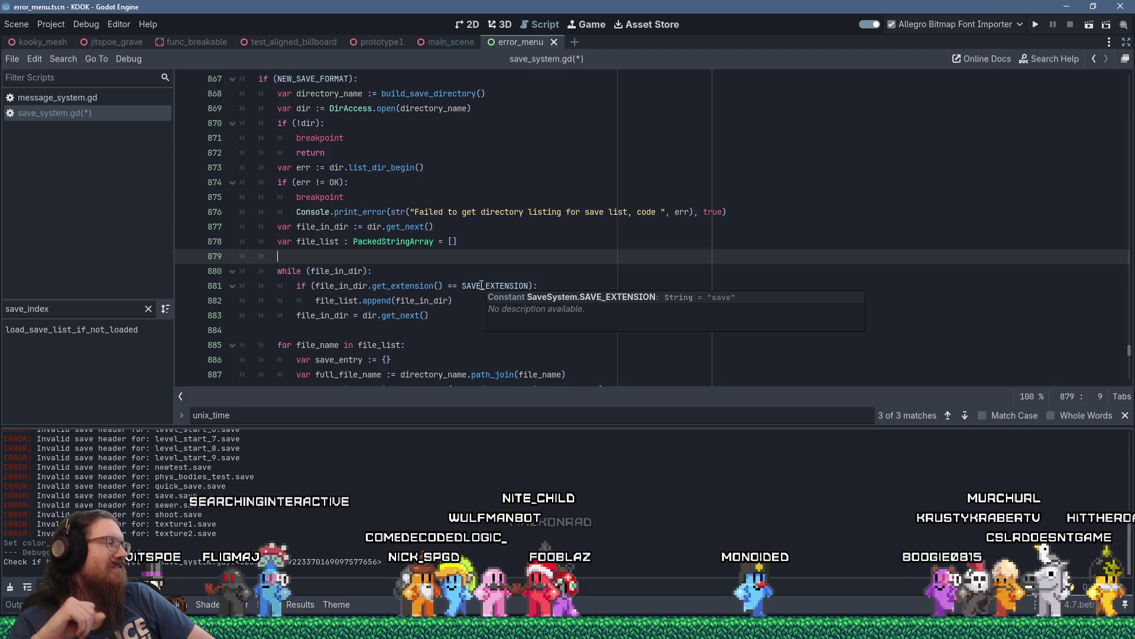
{"action": "scroll", "coordinate": [428, 243], "scroll_direction": "up", "scroll_amount": 1}
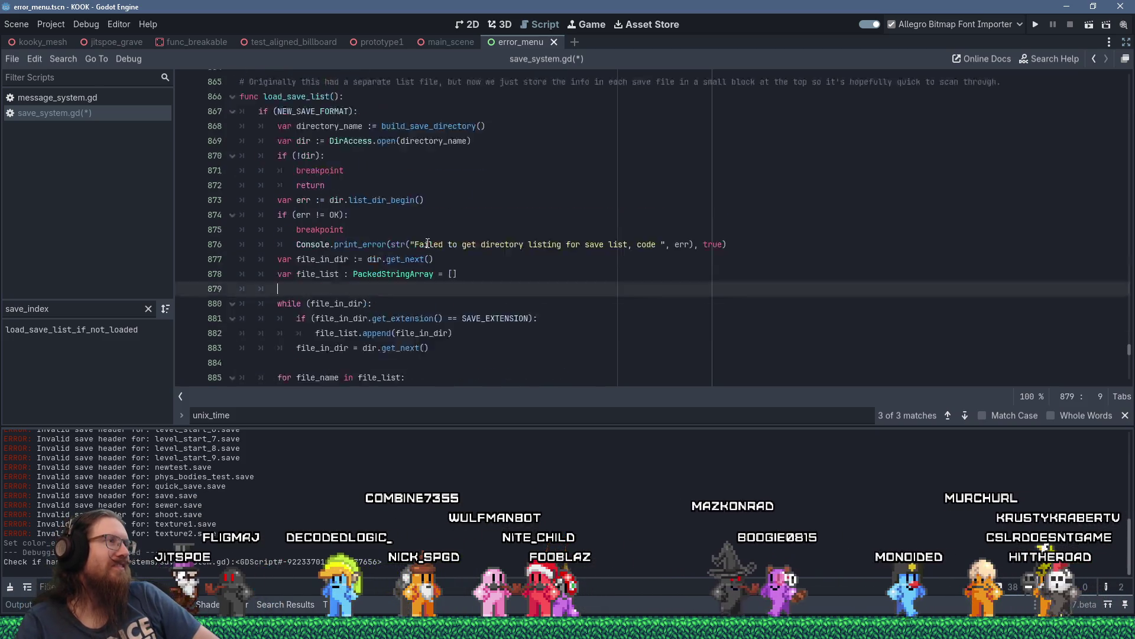
{"action": "scroll", "coordinate": [427, 243], "scroll_direction": "up", "scroll_amount": 3}
{"action": "scroll", "coordinate": [402, 205], "scroll_direction": "down", "scroll_amount": 4}
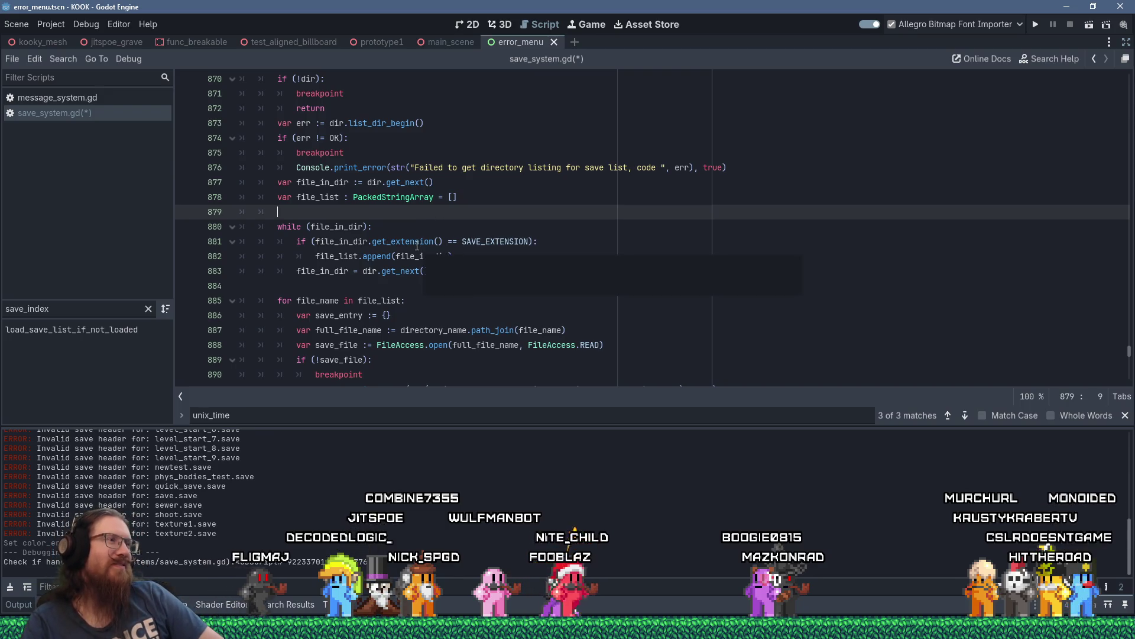
{"action": "scroll", "coordinate": [417, 246], "scroll_direction": "up", "scroll_amount": 3}
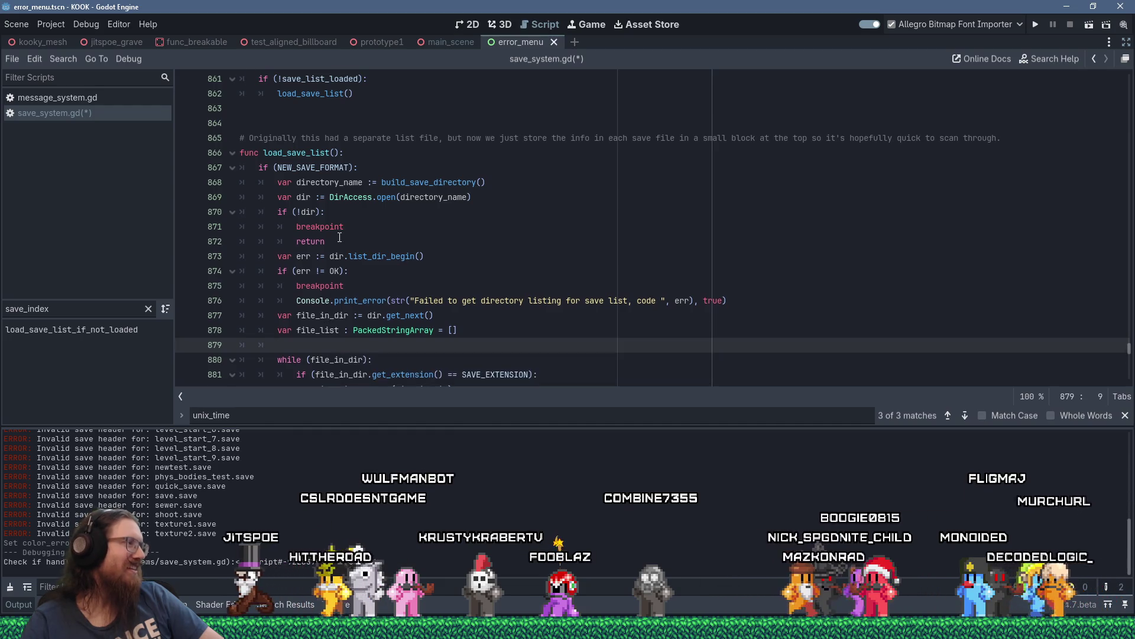
{"action": "scroll", "coordinate": [340, 237], "scroll_direction": "down", "scroll_amount": 2}
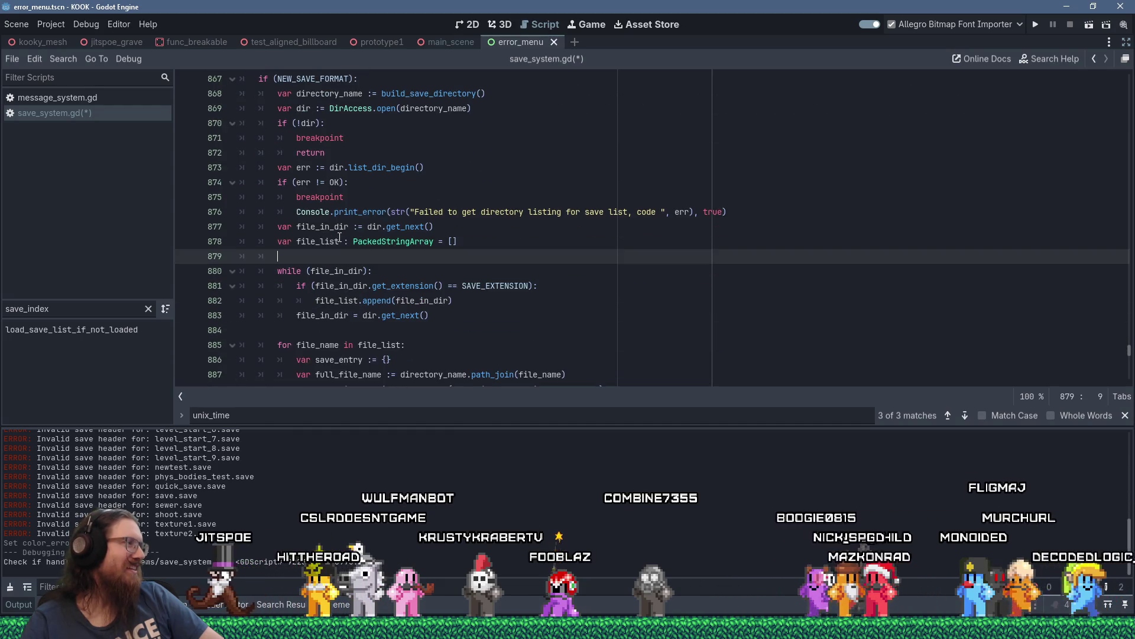
{"action": "left_click", "coordinate": [305, 331]}
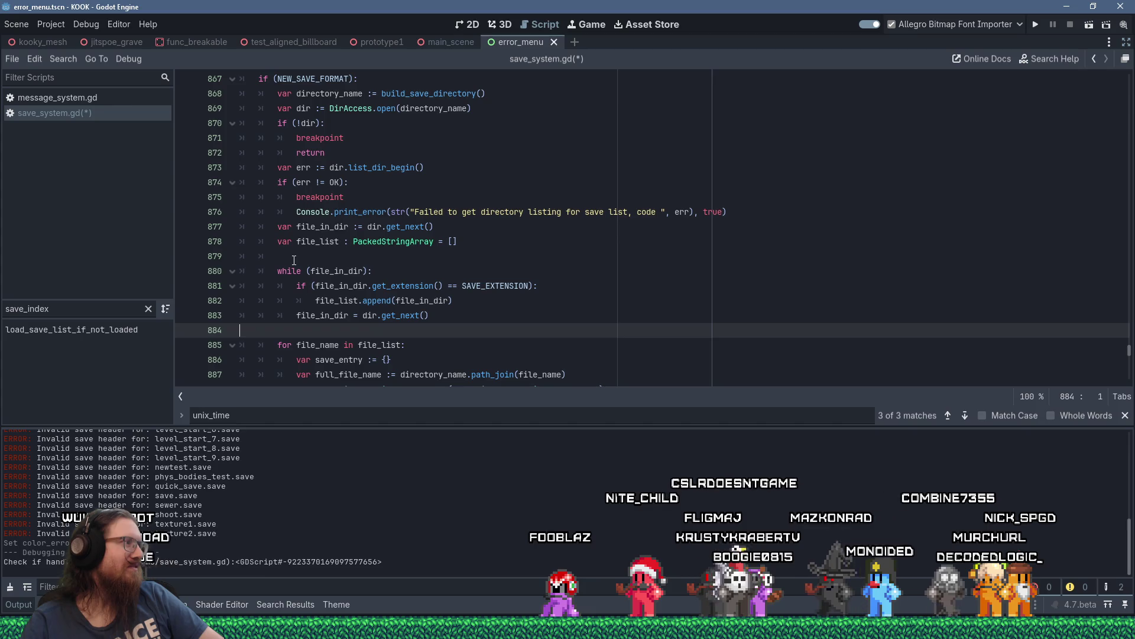
{"action": "left_click", "coordinate": [295, 258]}
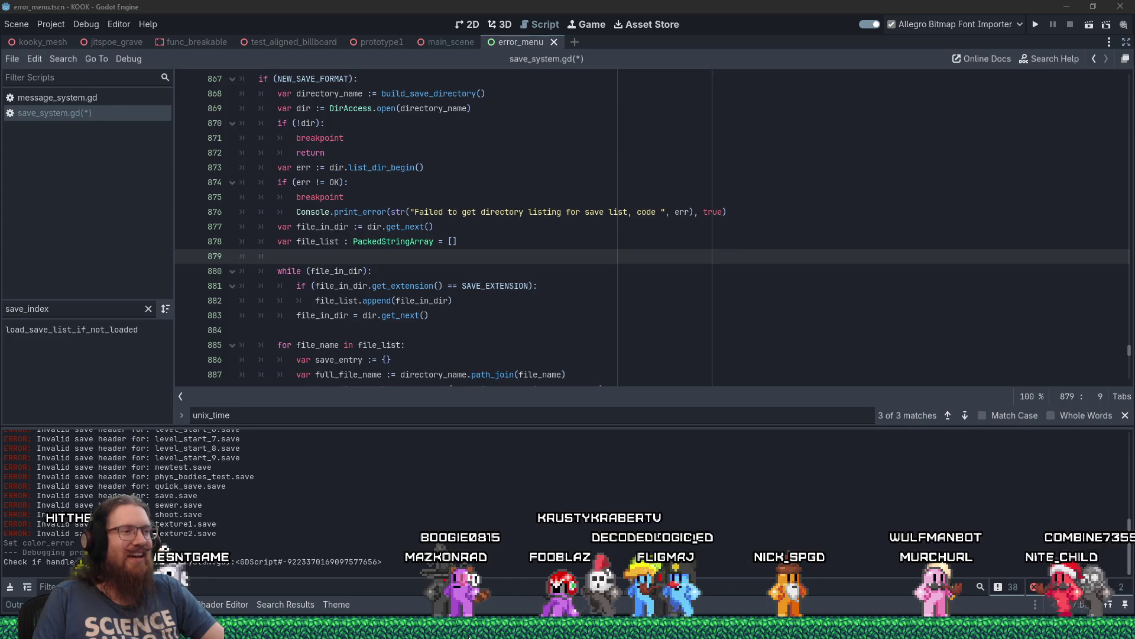
{"action": "mouse_move", "coordinate": [468, 636]}
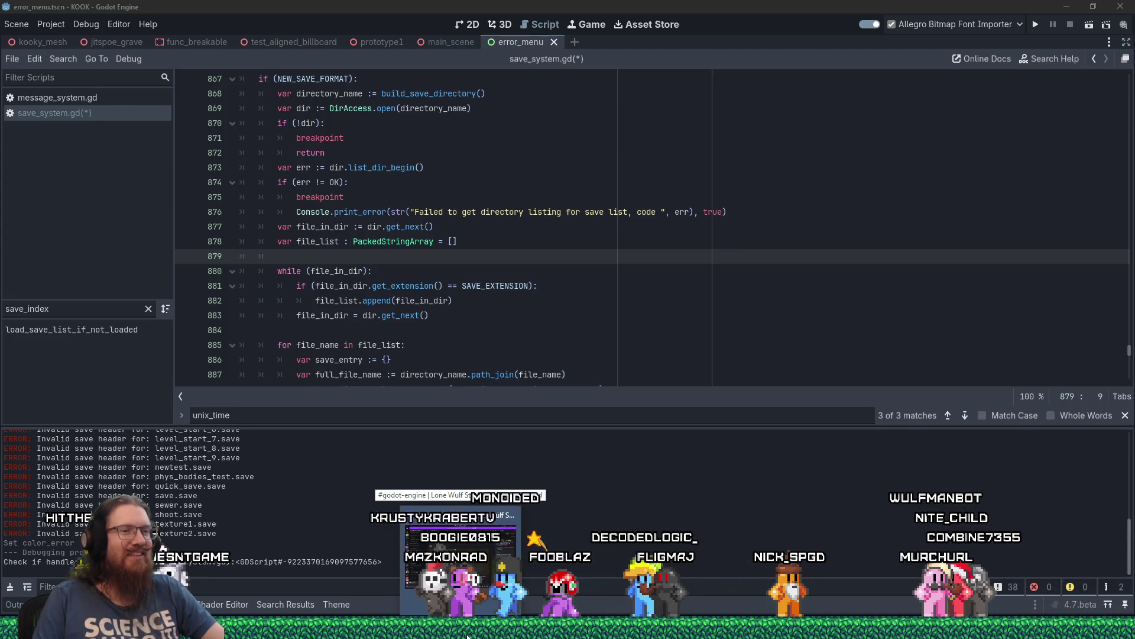